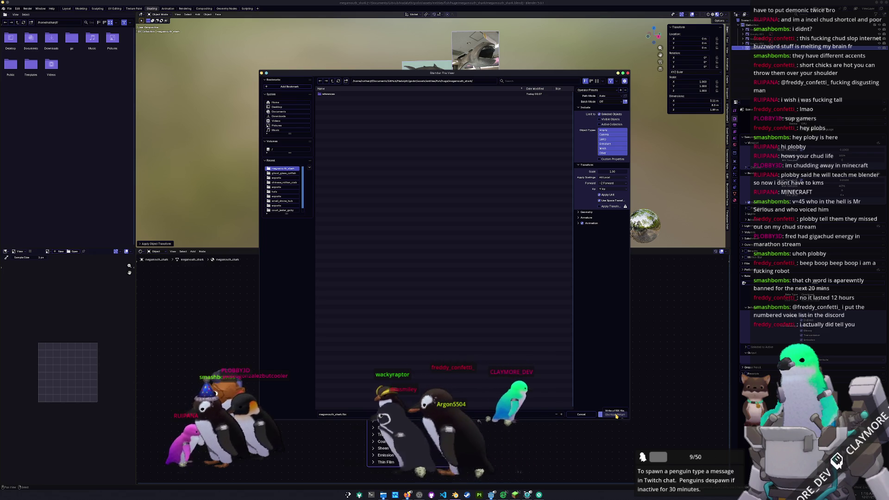
- Create a new folder named exports in the export location, open it, and close the file browser
{"action": "key", "text": "i"}
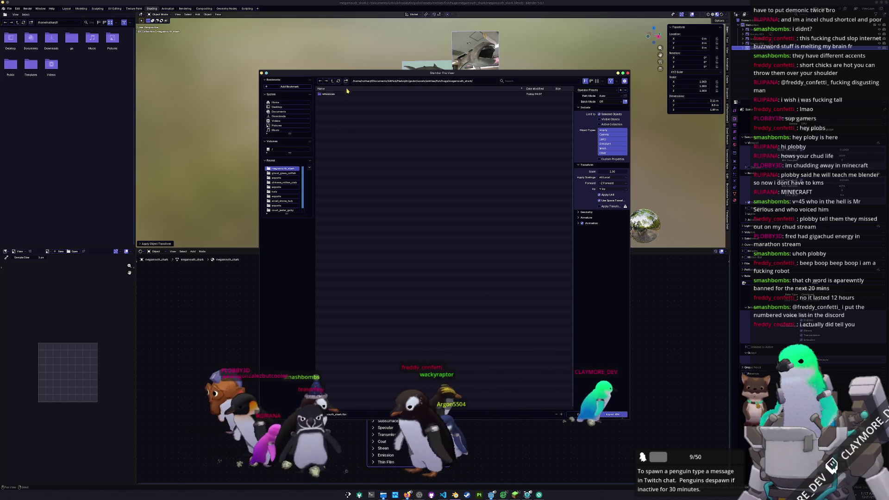
{"action": "type", "text": "exports"}
{"action": "key", "text": "Return"}
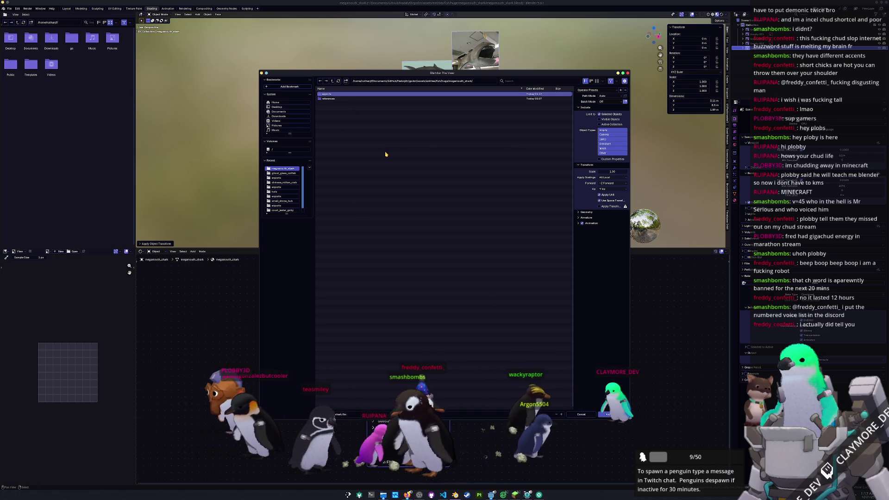
{"action": "double_click", "coordinate": [334, 95]}
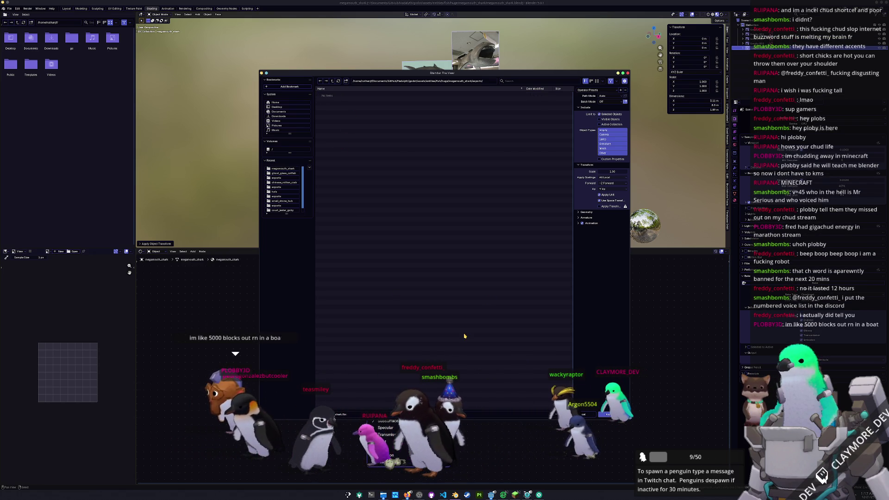
{"action": "key", "text": "Return"}
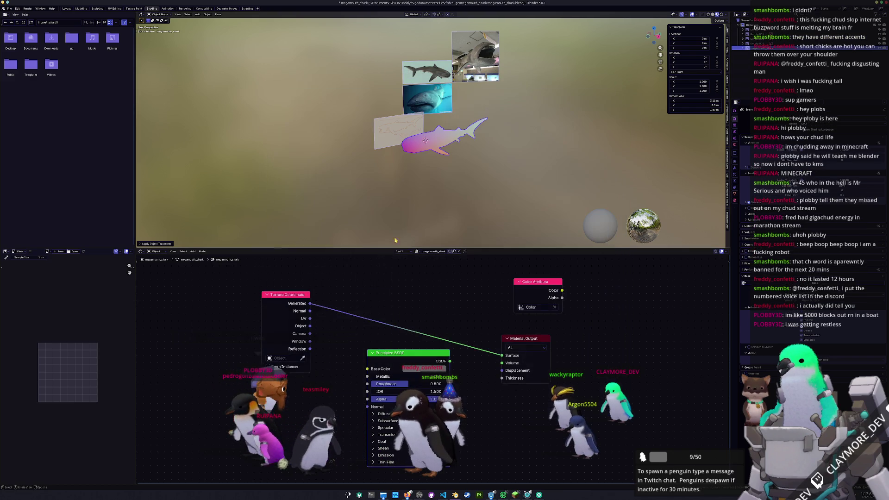
- Save the megamouth_shark.blend project
{"action": "scroll", "coordinate": [428, 160], "scroll_direction": "up", "scroll_amount": 2}
{"action": "key", "text": "ctrl+s"}
{"action": "left_click", "coordinate": [8, 8]}
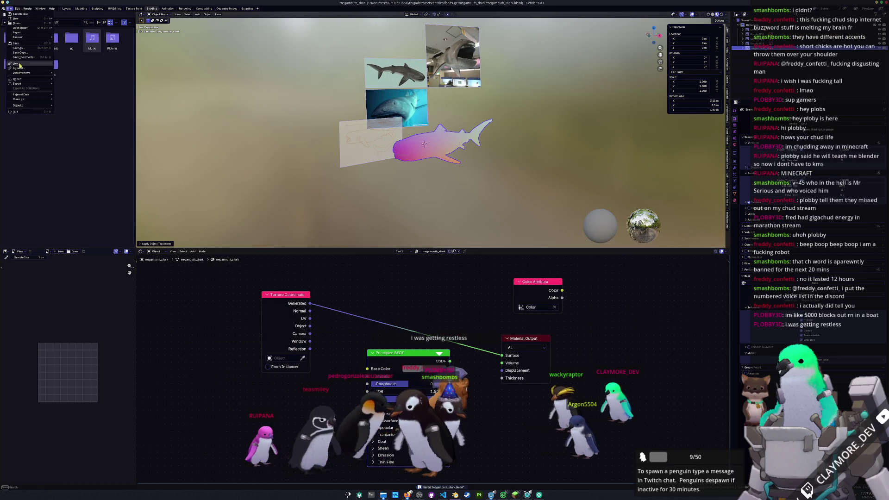
- Export the shark as the Wavefront OBJ file megamouth_shark.obj, then switch to Minecraft
{"action": "mouse_move", "coordinate": [37, 80]}
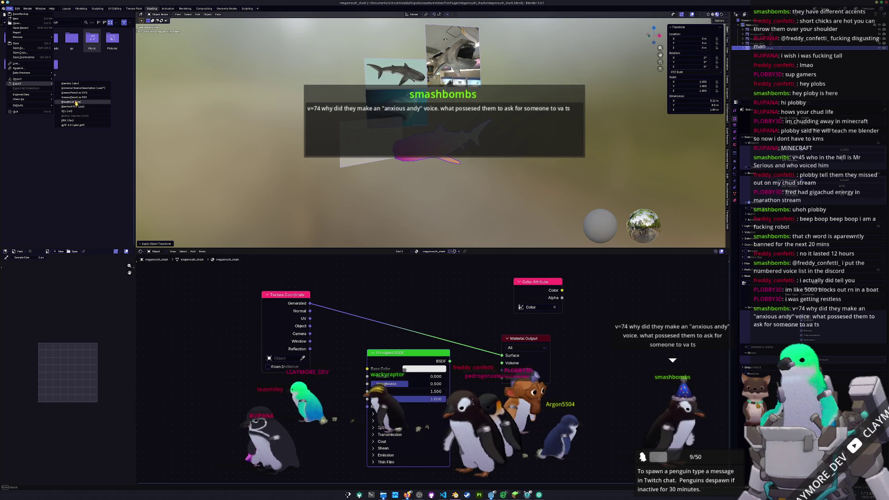
{"action": "left_click", "coordinate": [72, 101]}
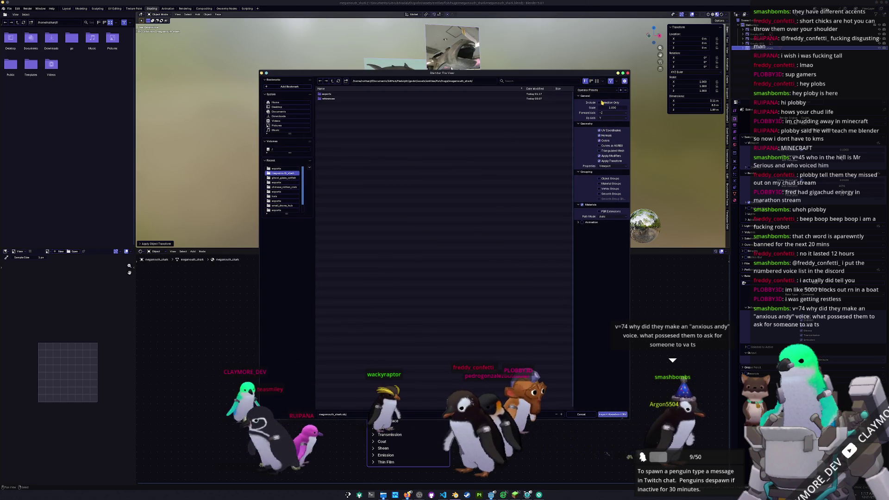
{"action": "left_click", "coordinate": [611, 415]}
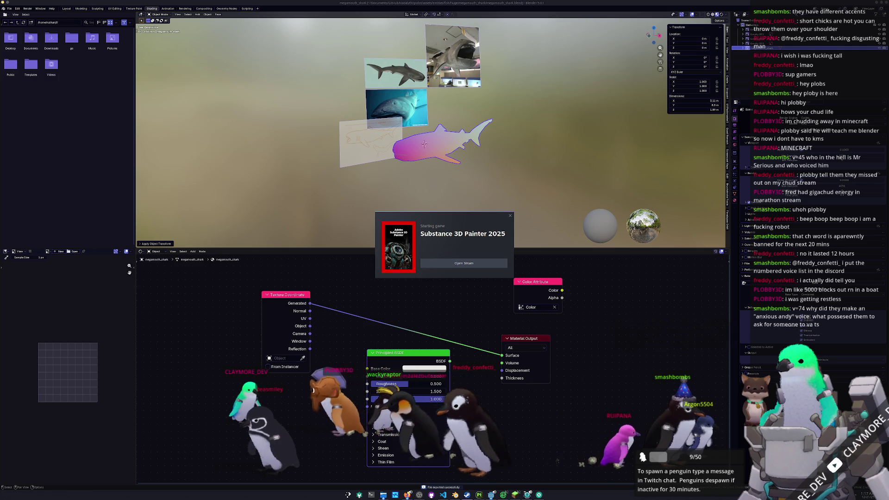
{"action": "key", "text": "alt+Tab"}
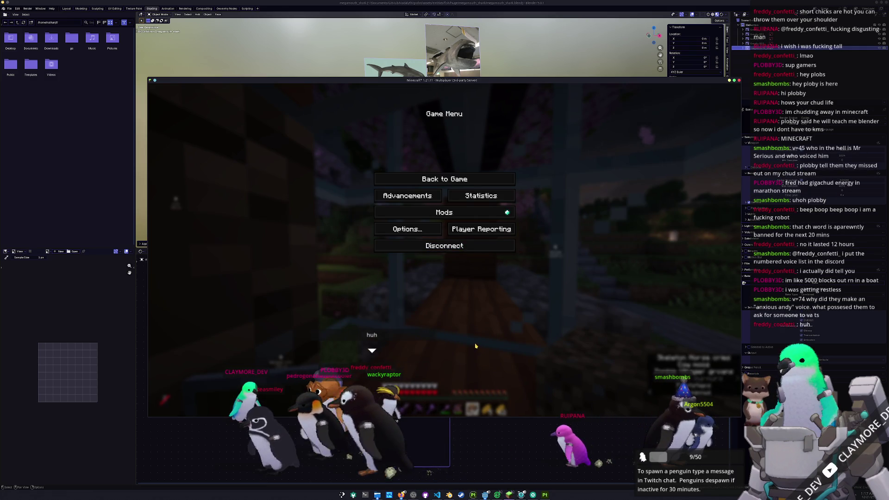
- Resume Minecraft, walk forward into the glass bubble column, then pause the game
{"action": "key", "text": "Escape"}
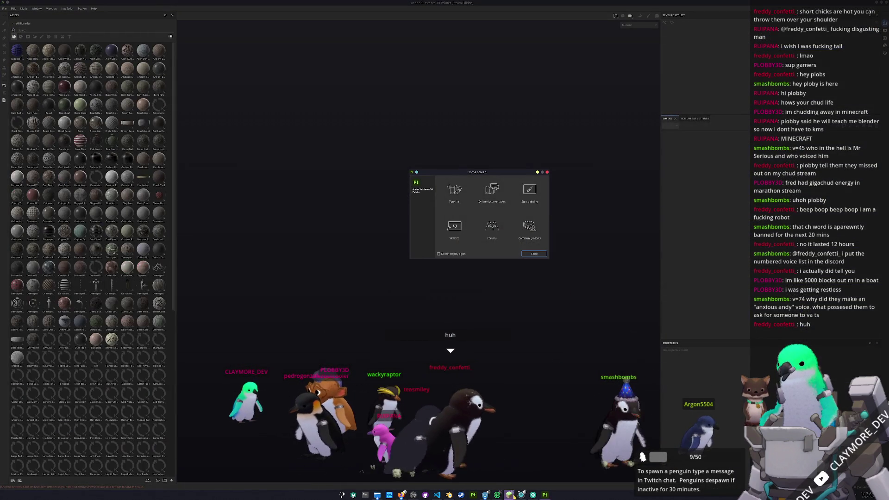
{"action": "left_click", "coordinate": [509, 495]}
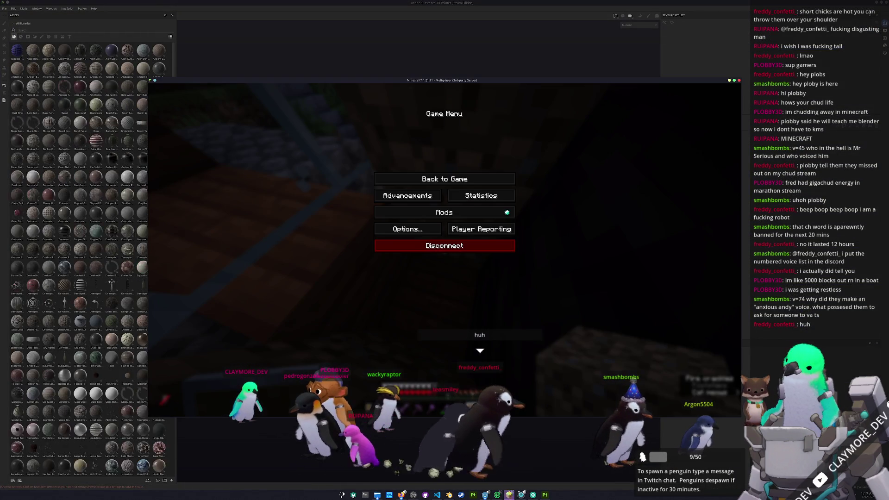
{"action": "key", "text": "Escape"}
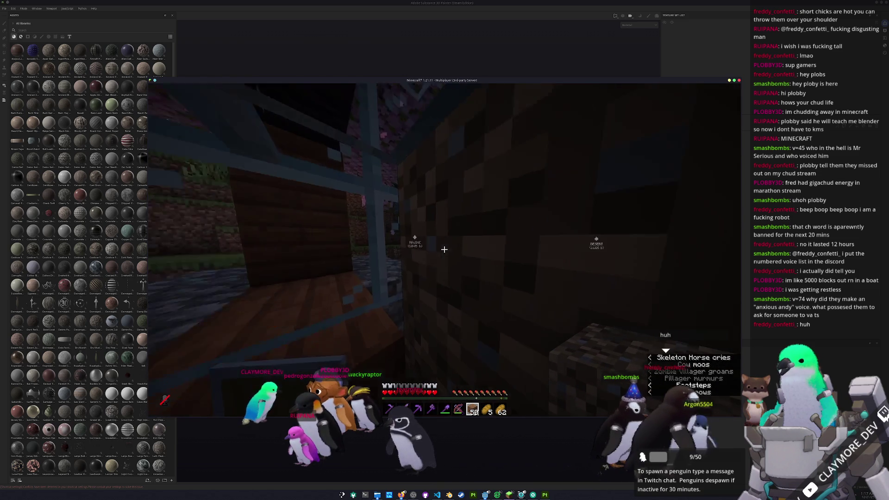
{"action": "scroll", "coordinate": [444, 249], "scroll_direction": "up", "scroll_amount": 2}
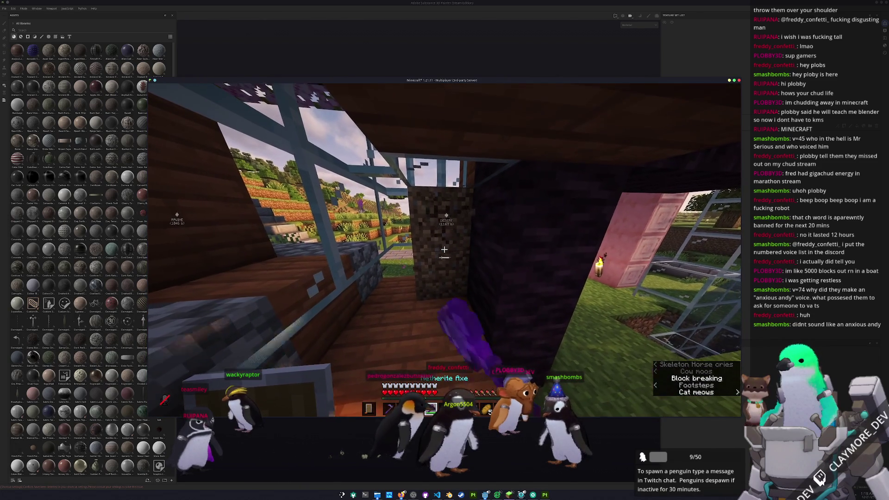
{"action": "key", "text": "w"}
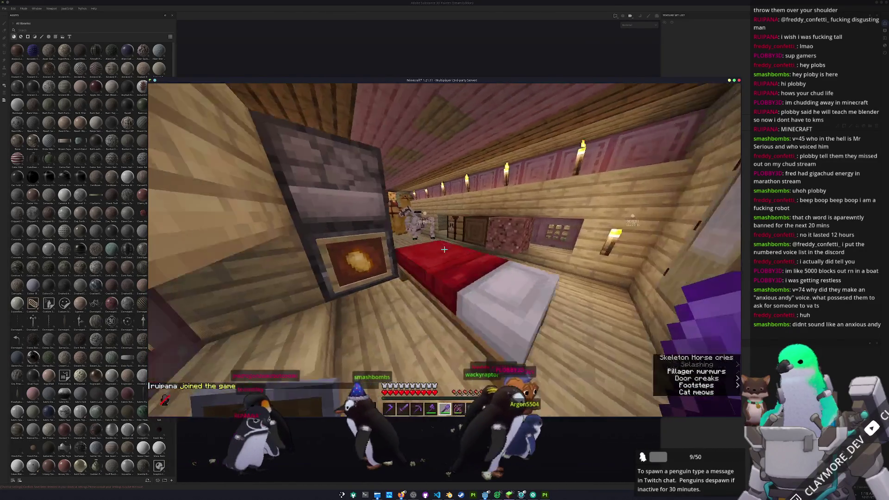
{"action": "key", "text": "Escape"}
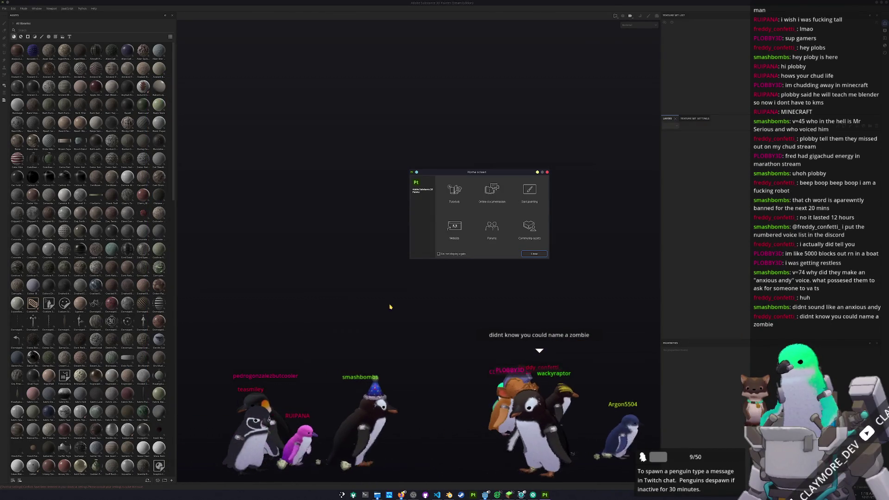
- Dismiss the Home screen and start a new project from the File menu
{"action": "left_click", "coordinate": [534, 254]}
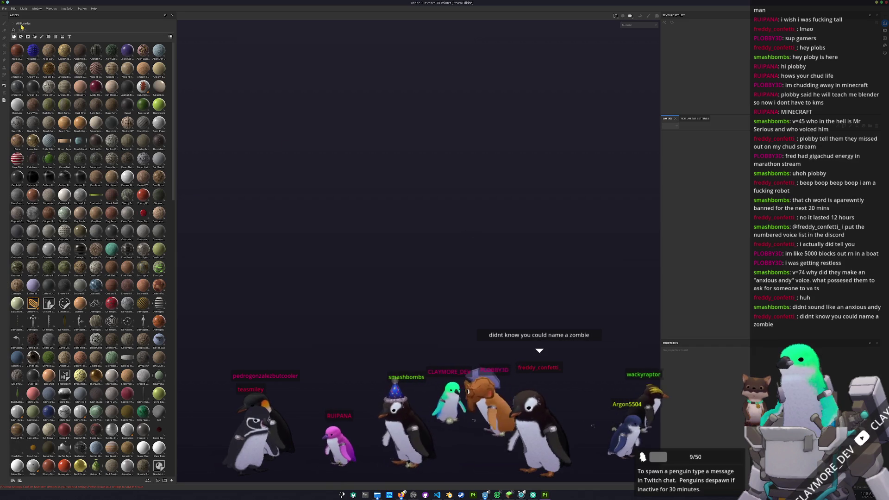
{"action": "left_click", "coordinate": [5, 8]}
{"action": "left_click", "coordinate": [12, 17]}
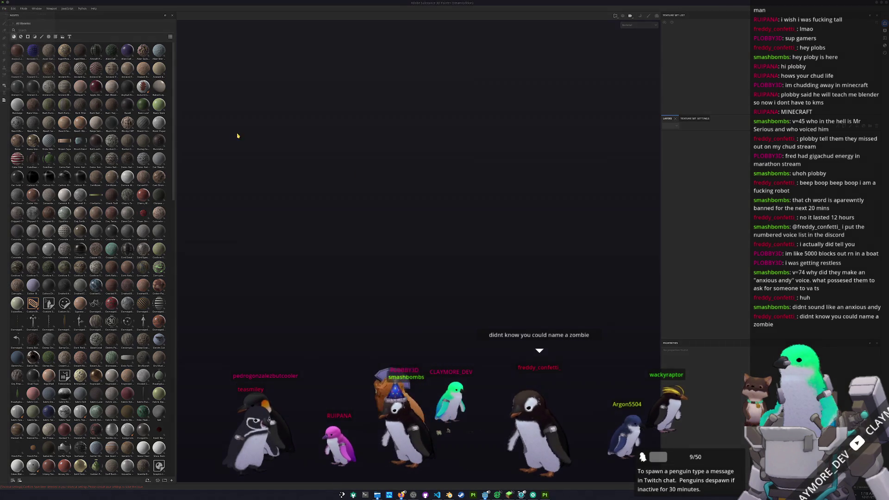
- Browse through fish and huge to the megamouth_shark folder and create the project from megamouth_shark.obj
{"action": "left_click", "coordinate": [496, 187]}
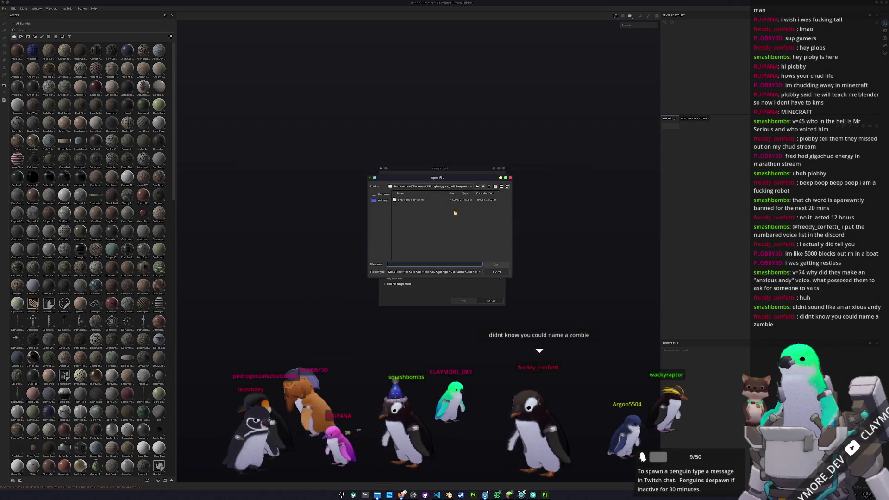
{"action": "left_click", "coordinate": [489, 186]}
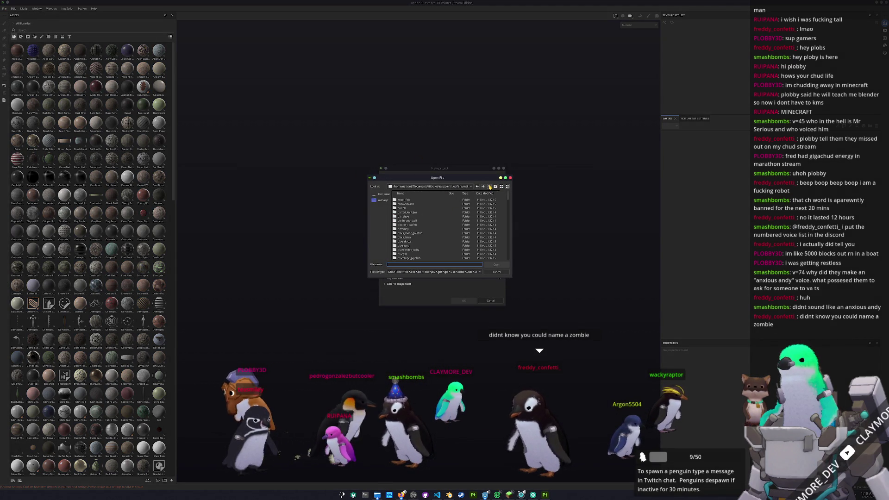
{"action": "left_click", "coordinate": [489, 186]}
{"action": "left_click", "coordinate": [489, 187]}
{"action": "double_click", "coordinate": [401, 204]}
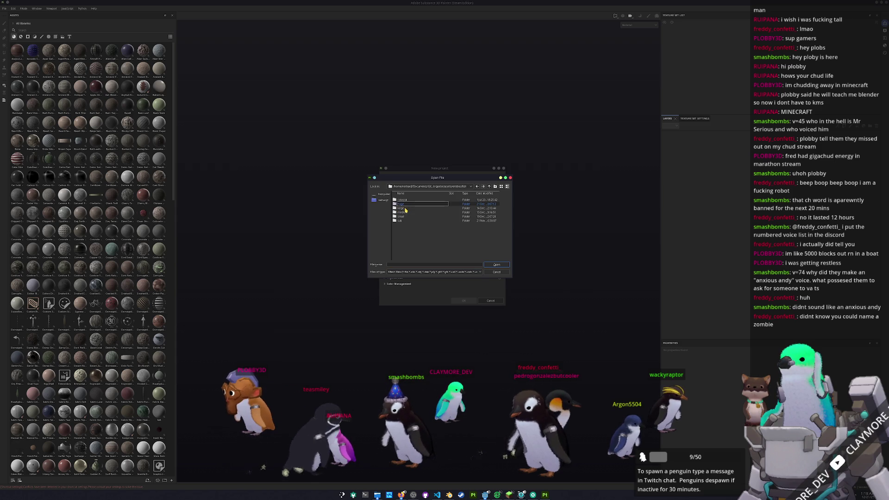
{"action": "double_click", "coordinate": [401, 204]}
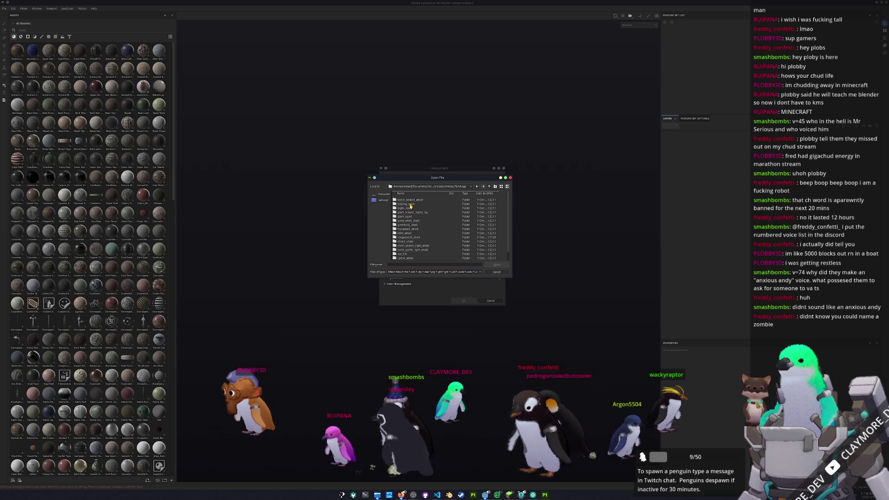
{"action": "double_click", "coordinate": [415, 228]}
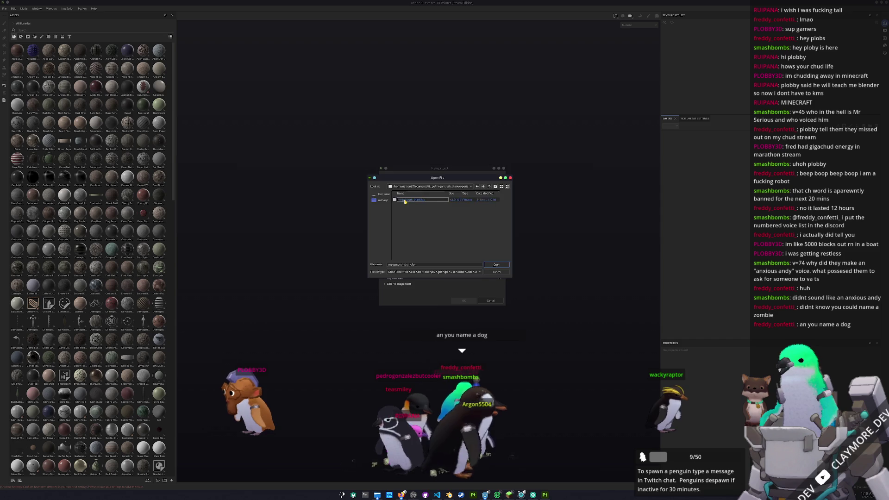
{"action": "double_click", "coordinate": [411, 208]}
{"action": "left_click", "coordinate": [465, 301]}
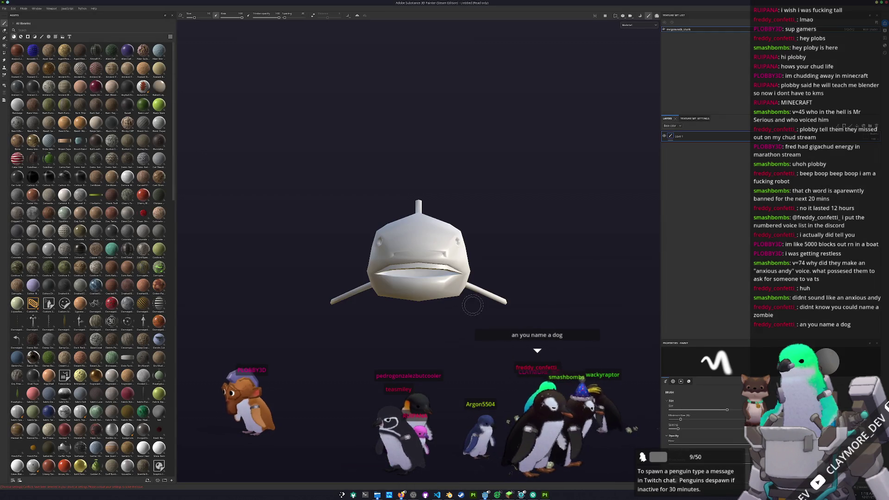
- Orbit to a three-quarter view, bake the shark's mesh maps, and return to painting
{"action": "mouse_move", "coordinate": [495, 292]}
{"action": "left_mouse_down", "text": "alt"}
{"action": "mouse_move", "coordinate": [417, 312]}
{"action": "mouse_move", "coordinate": [436, 366]}
{"action": "mouse_move", "coordinate": [502, 318]}
{"action": "mouse_move", "coordinate": [383, 318]}
{"action": "mouse_move", "coordinate": [405, 115]}
{"action": "mouse_move", "coordinate": [380, 324]}
{"action": "mouse_move", "coordinate": [369, 342]}
{"action": "left_mouse_up", "text": "alt"}
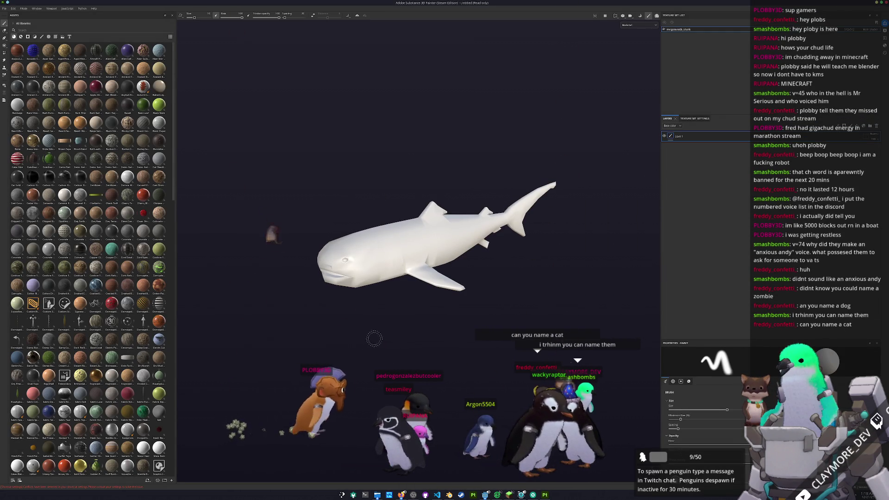
{"action": "key", "text": "ctrl+b"}
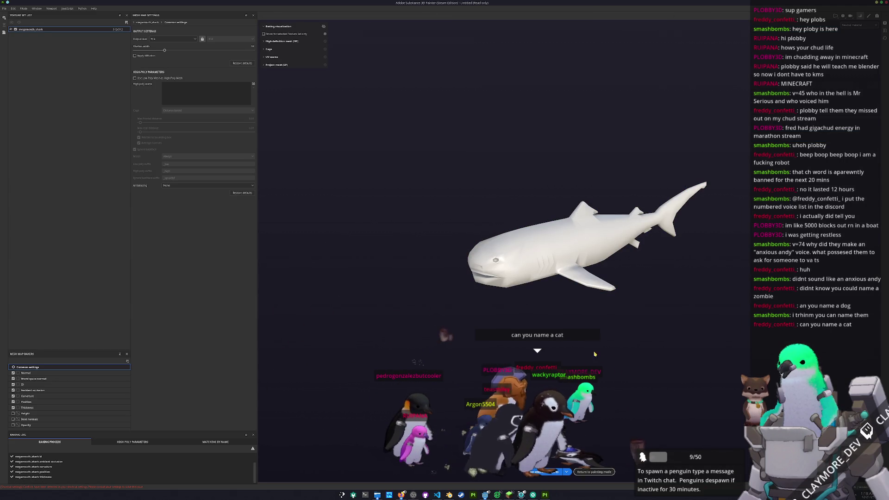
{"action": "left_click", "coordinate": [597, 472]}
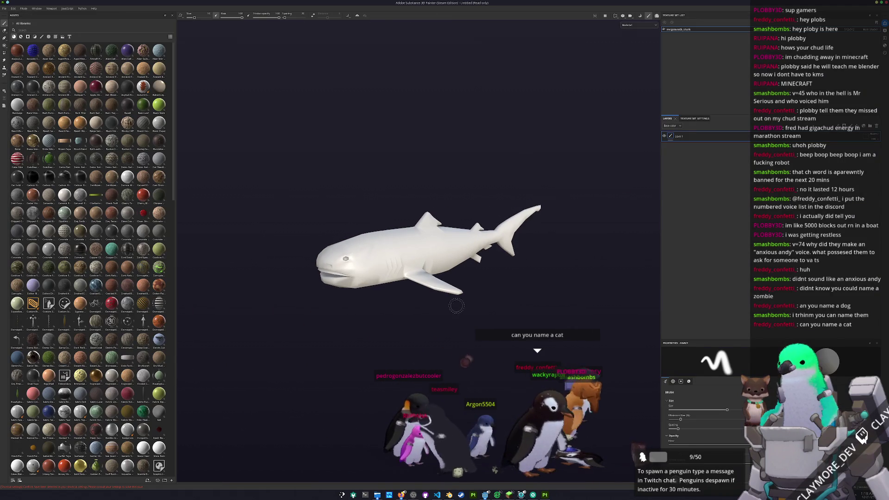
- Show the Base color channel in the viewport, then return to Minecraft and view the player list
{"action": "left_click", "coordinate": [646, 25]}
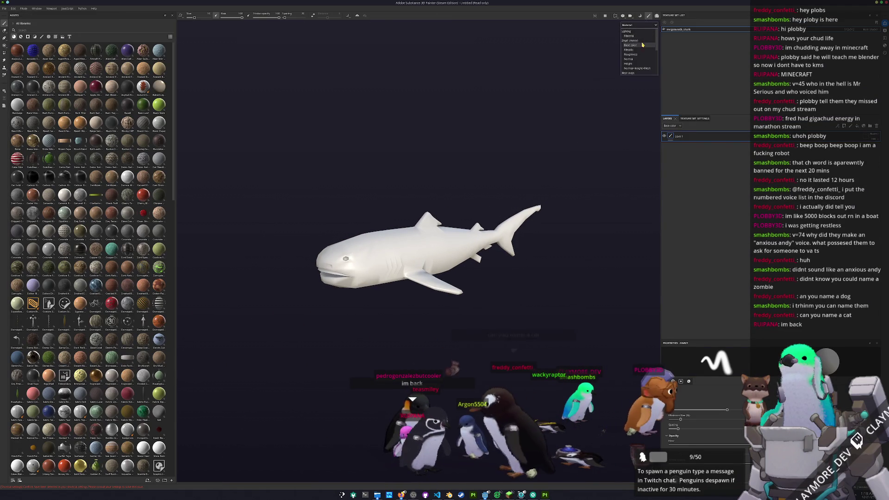
{"action": "left_click", "coordinate": [642, 44]}
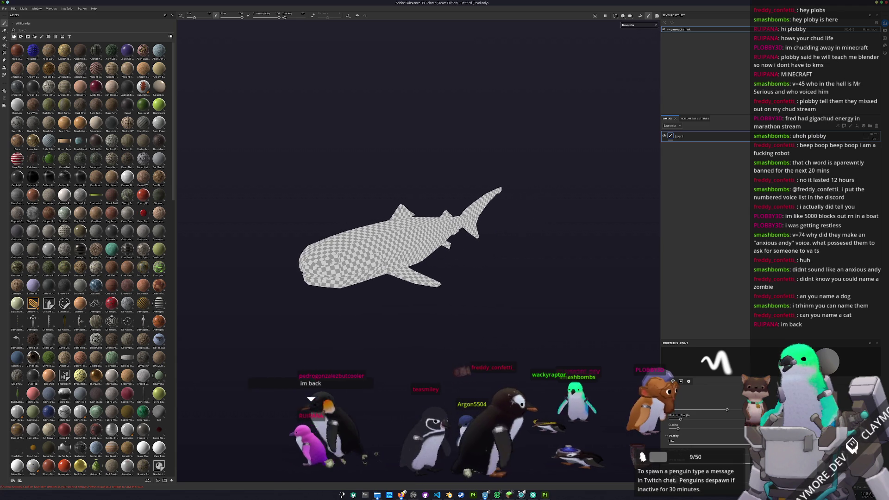
{"action": "key", "text": "alt+Tab"}
{"action": "key", "text": "Escape"}
{"action": "key", "text": "Tab"}
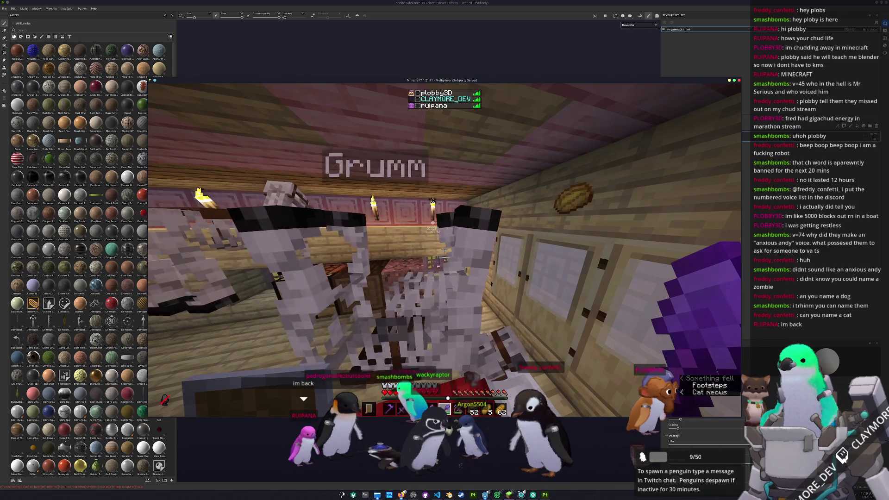
- Recall the earlier name-colour command from chat history and run it
{"action": "key", "text": "alt+Tab"}
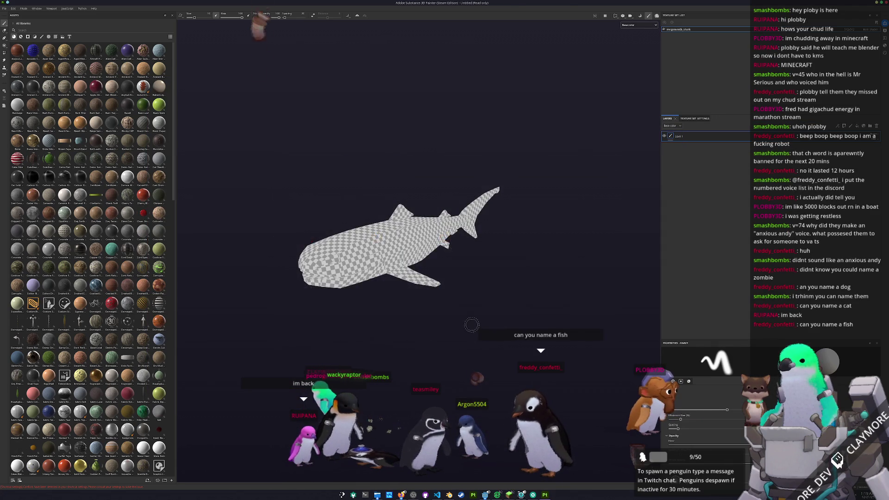
{"action": "key", "text": "alt+Tab"}
{"action": "key", "text": "Escape"}
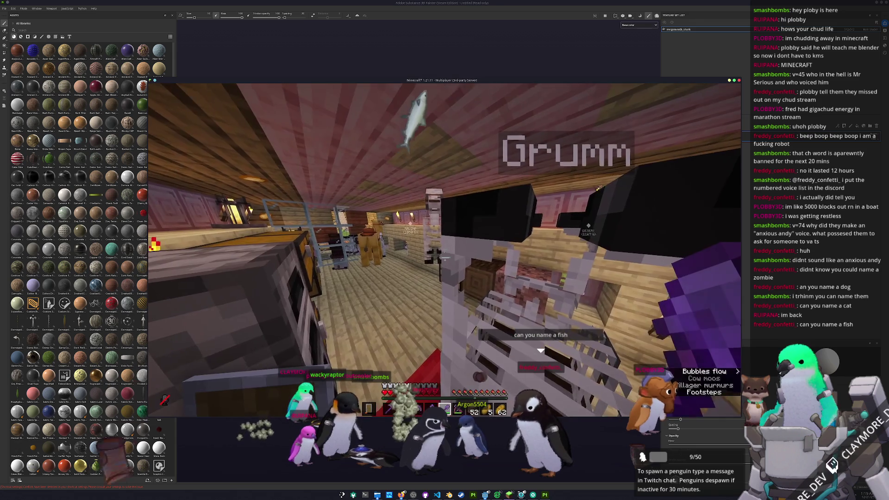
{"action": "key", "text": "slash"}
{"action": "key", "text": "Up"}
{"action": "key", "text": "Up"}
{"action": "key", "text": "Up"}
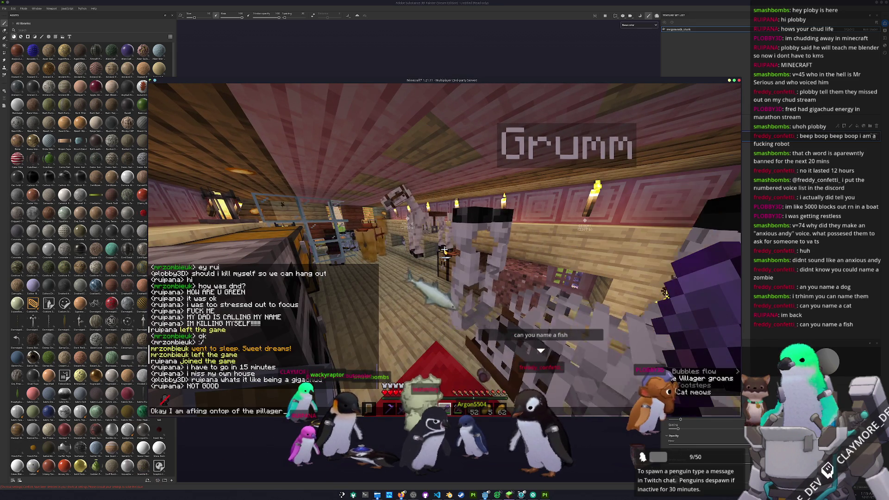
{"action": "key", "text": "Up"}
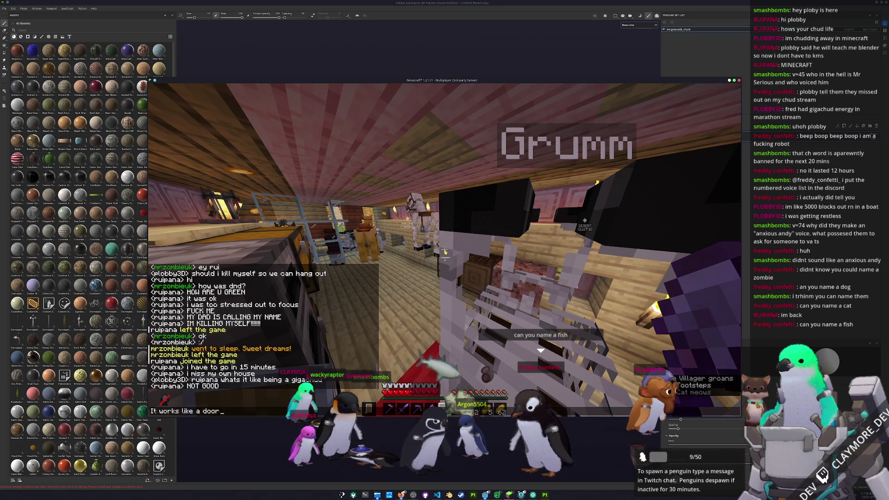
{"action": "key", "text": "Up"}
{"action": "key", "text": "Up"}
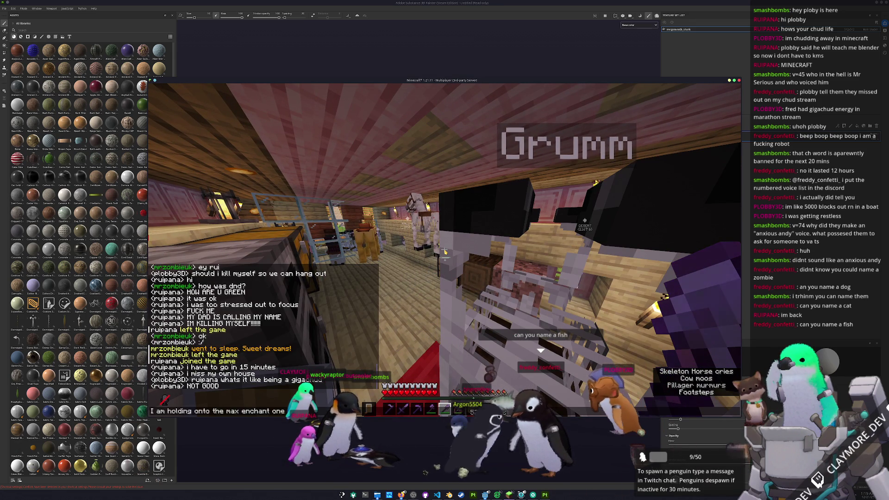
{"action": "key", "text": "Up"}
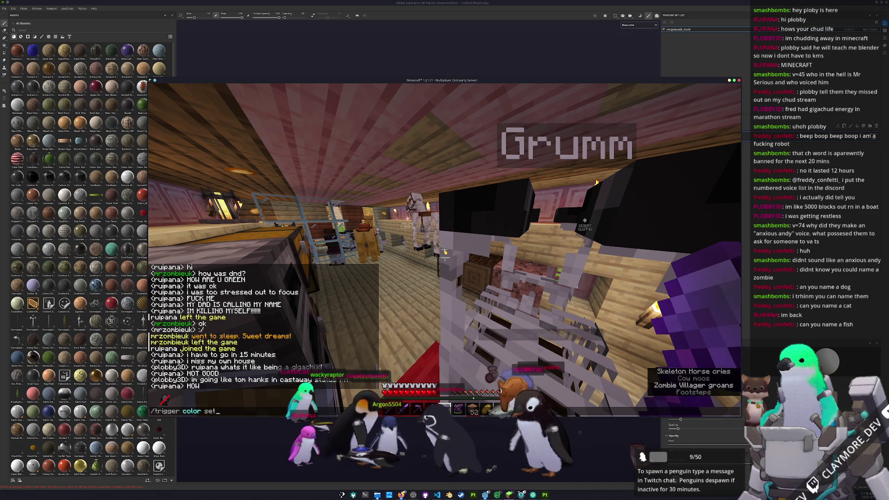
{"action": "key", "text": "Up"}
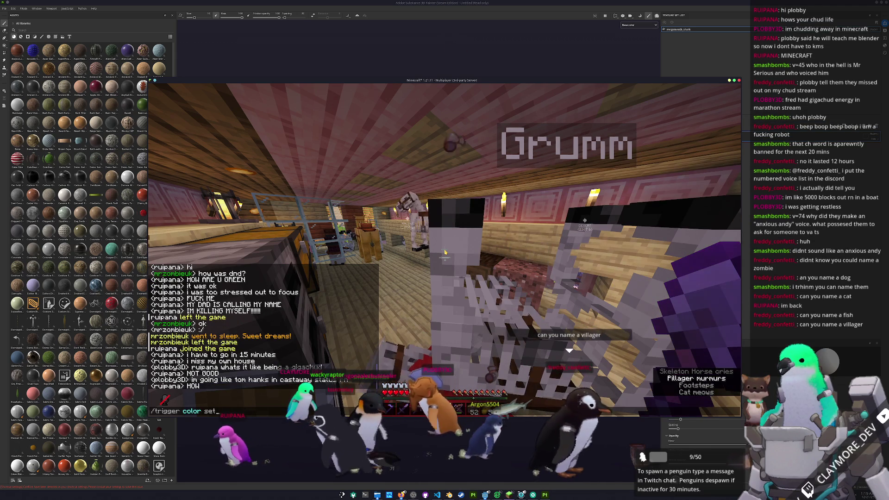
{"action": "key", "text": "Return"}
- Run the colour command again with 'set 0' appended
{"action": "key", "text": "t"}
{"action": "key", "text": "Up"}
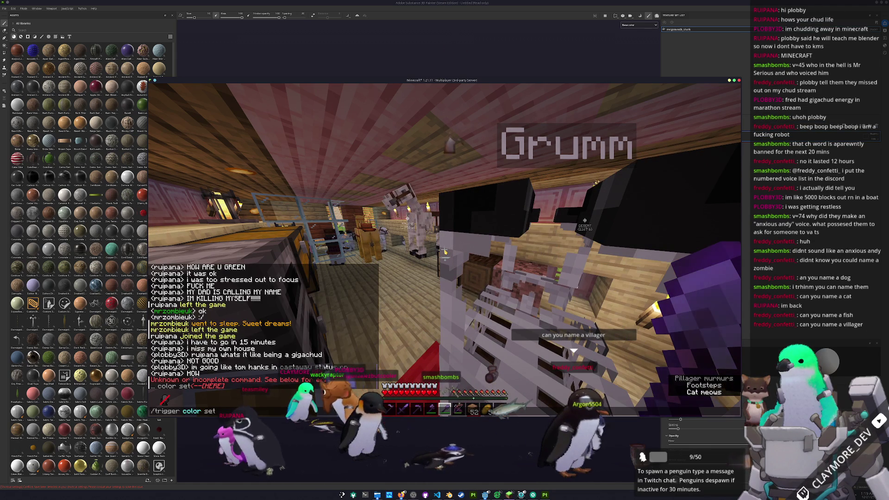
{"action": "type", "text": "set 0"}
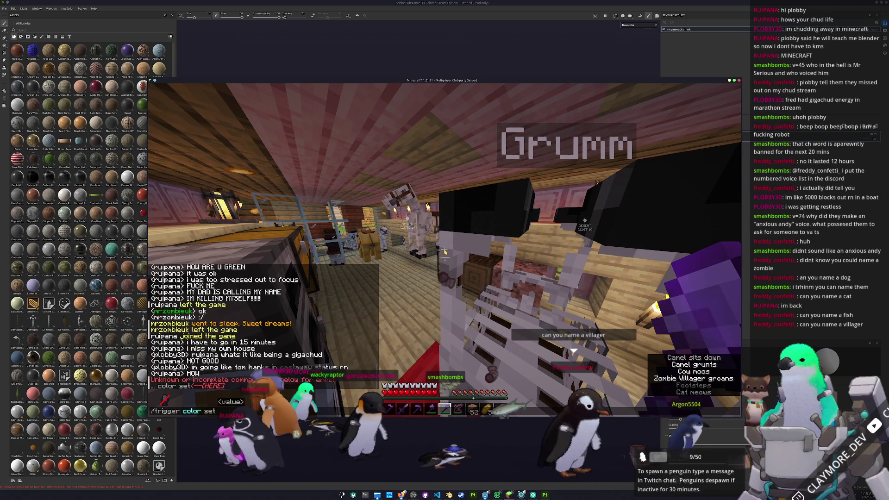
{"action": "key", "text": "Return"}
- List the name colours, choose Dark Gray, close chat, and switch to the shark in Substance Painter
{"action": "key", "text": "t"}
{"action": "key", "text": "Up"}
{"action": "key", "text": "BackSpace"}
{"action": "key", "text": "BackSpace"}
{"action": "key", "text": "BackSpace"}
{"action": "key", "text": "Return"}
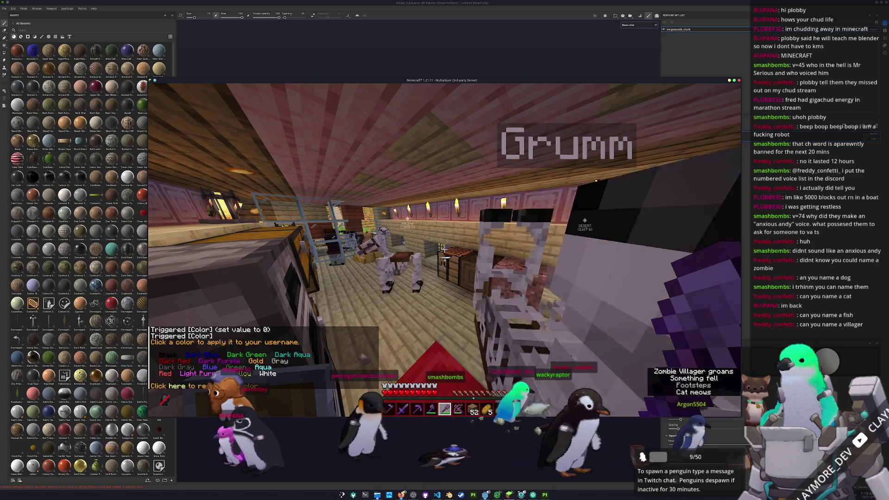
{"action": "key", "text": "t"}
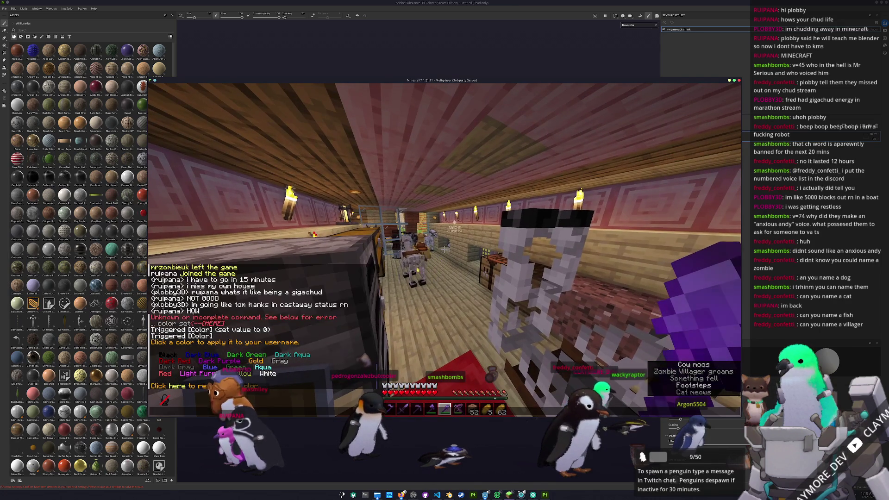
{"action": "left_click", "coordinate": [263, 367]}
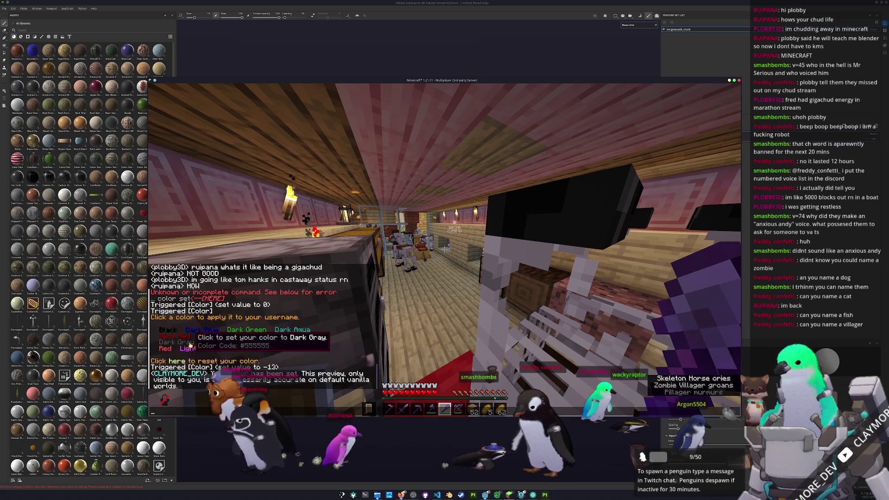
{"action": "key", "text": "Escape"}
{"action": "key", "text": "Escape"}
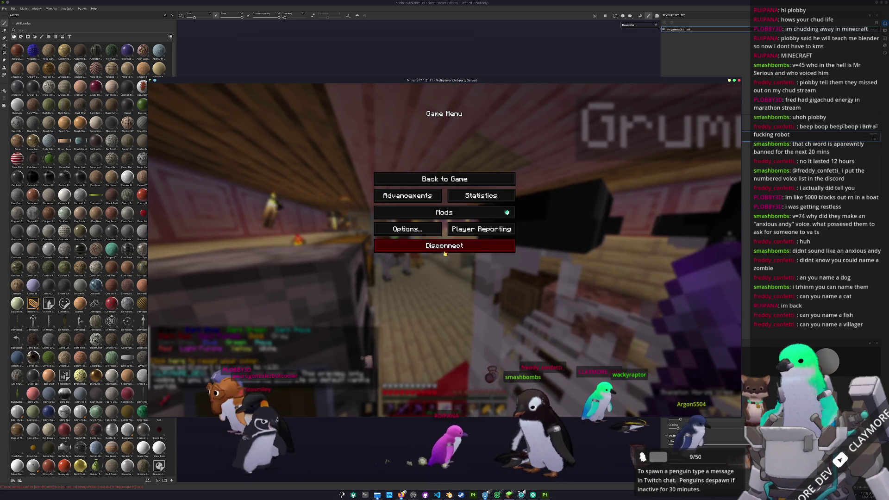
{"action": "key", "text": "alt+Tab"}
{"action": "left_click_drag", "start_coordinate": [518, 326], "coordinate": [516, 254], "text": "alt"}
- Fill the shark's layer with SimpleDiffuse, view the tan shark head-on up close, then switch to Blender
{"action": "scroll", "coordinate": [65, 308], "scroll_direction": "down", "scroll_amount": 10}
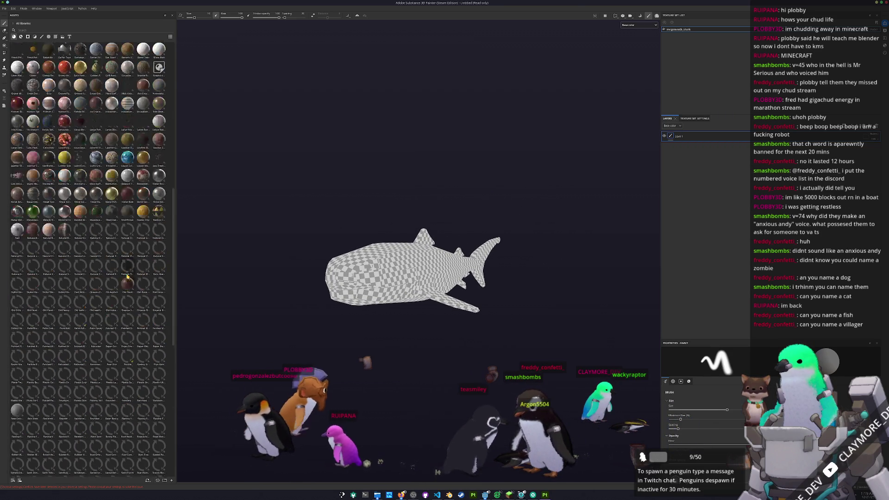
{"action": "mouse_move", "coordinate": [64, 308]}
{"action": "left_mouse_down"}
{"action": "mouse_move", "coordinate": [417, 324]}
{"action": "mouse_move", "coordinate": [682, 204]}
{"action": "left_mouse_up"}
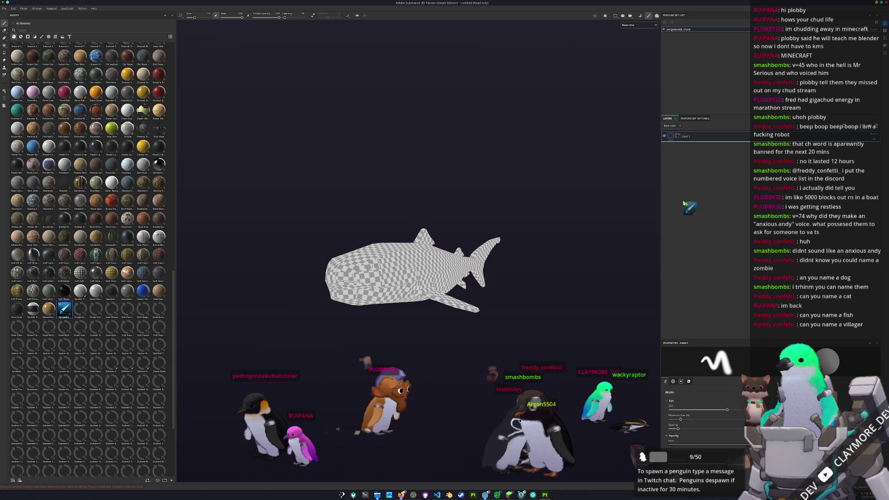
{"action": "left_click_drag", "start_coordinate": [734, 131], "coordinate": [734, 135]}
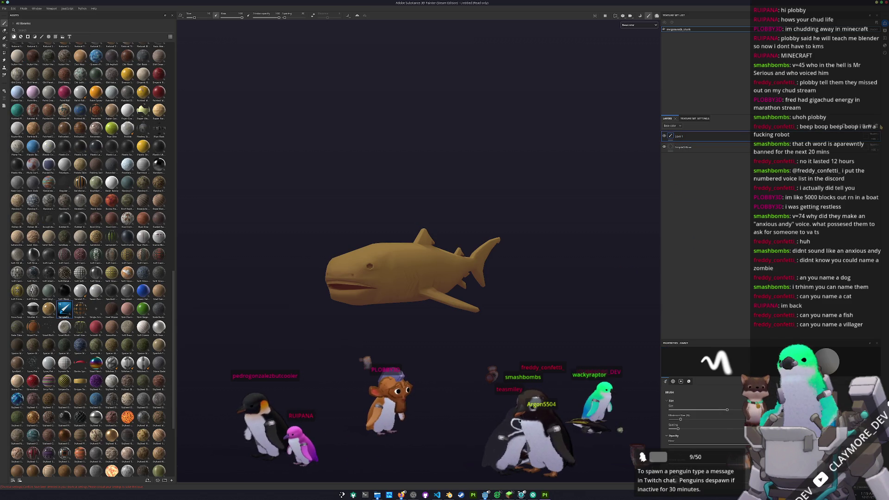
{"action": "mouse_move", "coordinate": [436, 308]}
{"action": "left_mouse_down", "text": "alt"}
{"action": "mouse_move", "coordinate": [508, 304]}
{"action": "mouse_move", "coordinate": [498, 311]}
{"action": "mouse_move", "coordinate": [397, 274]}
{"action": "left_mouse_up", "text": "alt"}
{"action": "right_click_drag", "start_coordinate": [397, 274], "coordinate": [386, 308], "text": "alt"}
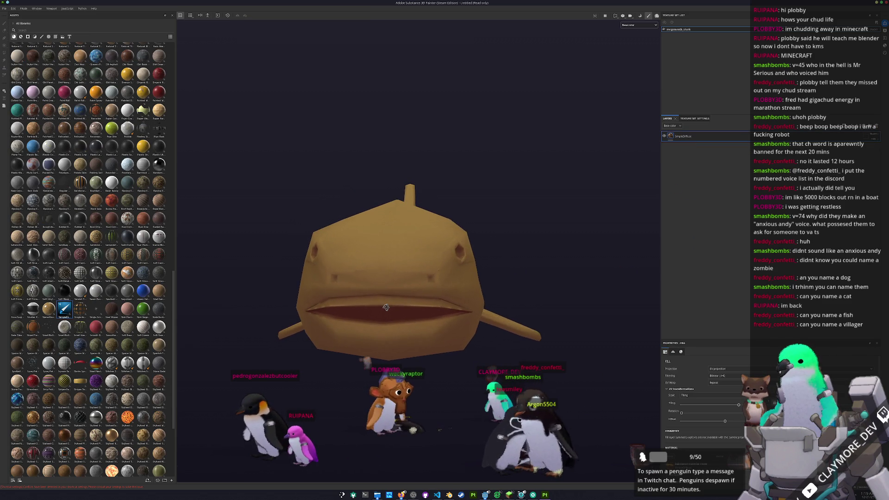
{"action": "left_click_drag", "start_coordinate": [386, 307], "coordinate": [390, 309], "text": "alt"}
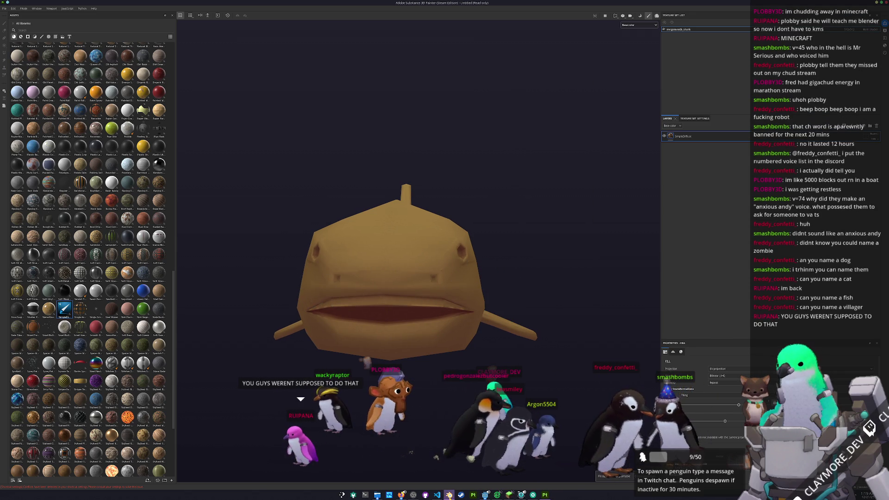
{"action": "left_click", "coordinate": [449, 494]}
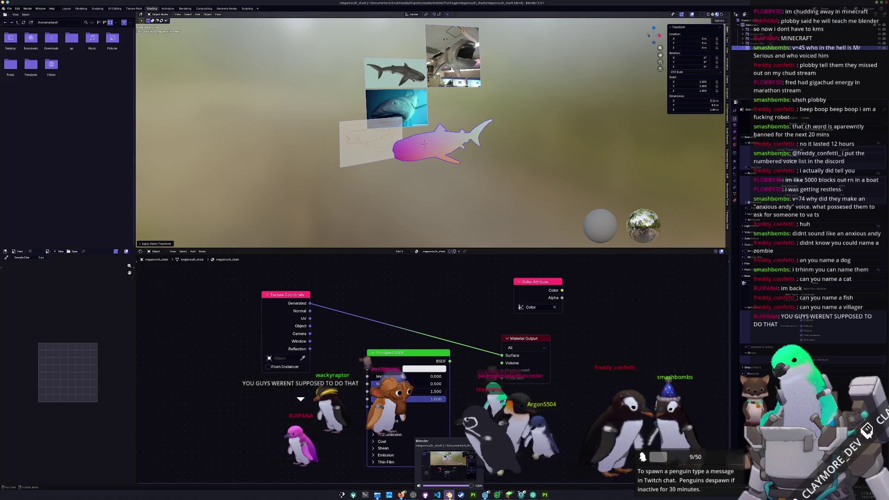
- Finish the object transform, enter Edit Mode, and frame the shark in front view
{"action": "left_click", "coordinate": [441, 153]}
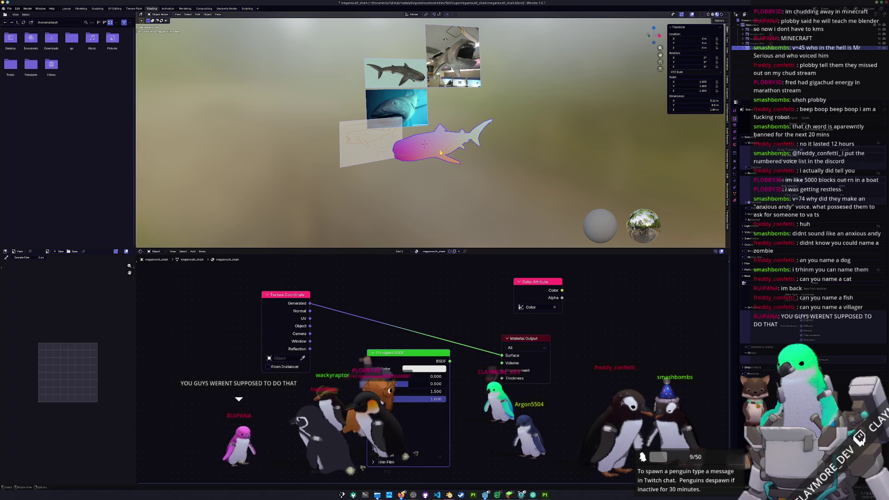
{"action": "key", "text": "Tab"}
{"action": "key", "text": "KP_1"}
{"action": "key", "text": "KP_Decimal"}
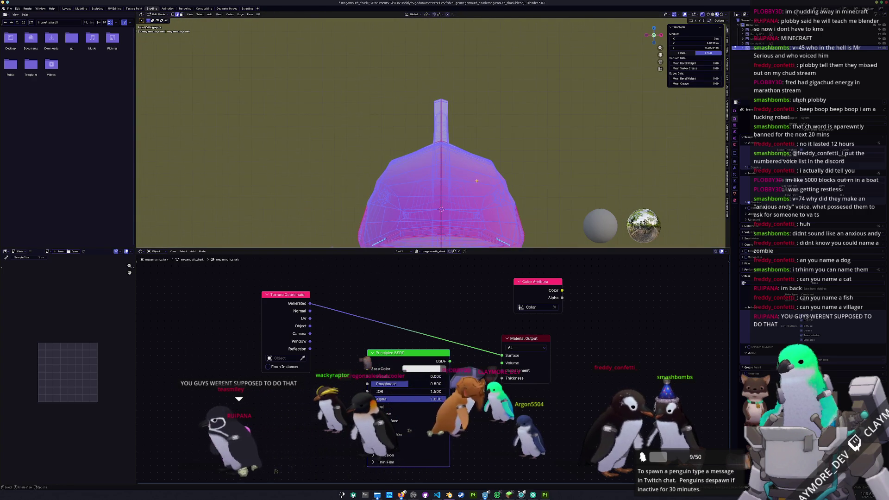
{"action": "scroll", "coordinate": [477, 179], "scroll_direction": "up", "scroll_amount": 3}
{"action": "middle_click_drag", "start_coordinate": [542, 220], "coordinate": [553, 176], "text": "shift"}
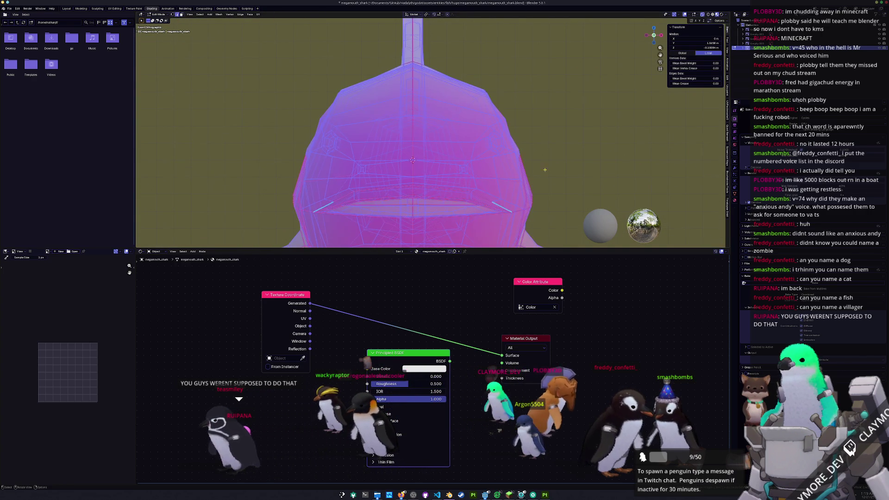
- Select a patch of vertices on the shark's head, then return to Minecraft
{"action": "left_click", "coordinate": [557, 165]}
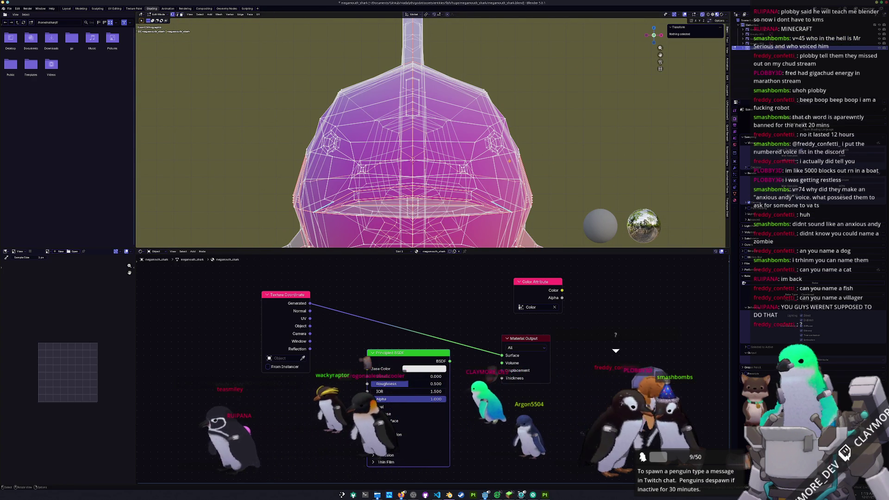
{"action": "left_click_drag", "start_coordinate": [509, 161], "coordinate": [479, 123]}
{"action": "mouse_move", "coordinate": [479, 123]}
{"action": "middle_mouse_down"}
{"action": "mouse_move", "coordinate": [460, 151]}
{"action": "mouse_move", "coordinate": [480, 158]}
{"action": "middle_mouse_up"}
{"action": "left_click", "coordinate": [481, 158]}
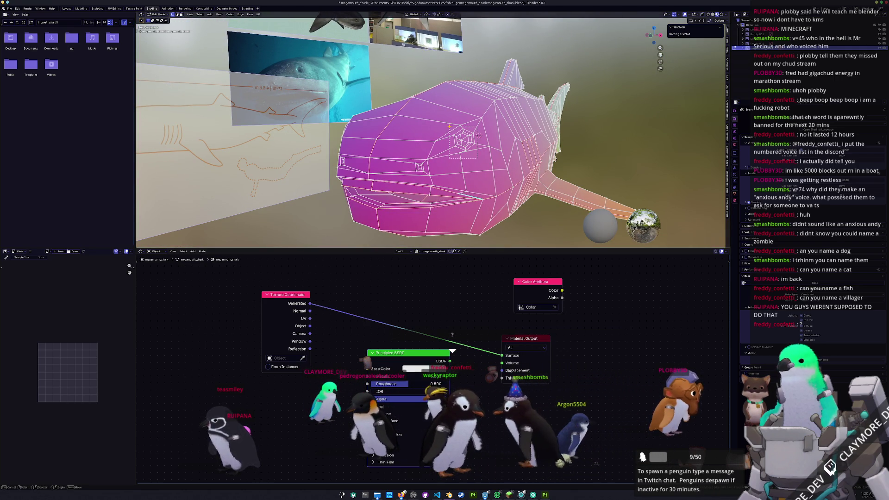
{"action": "left_click_drag", "start_coordinate": [447, 120], "coordinate": [448, 120]}
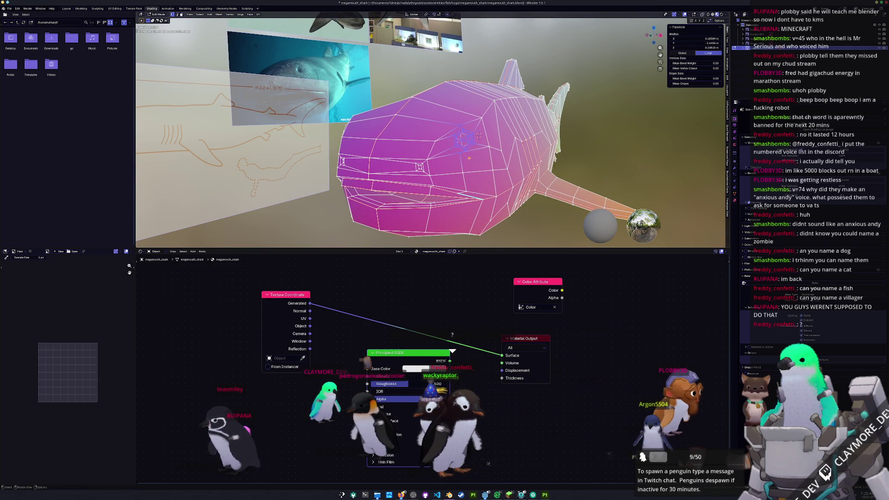
{"action": "left_click", "coordinate": [509, 495]}
{"action": "key", "text": "Escape"}
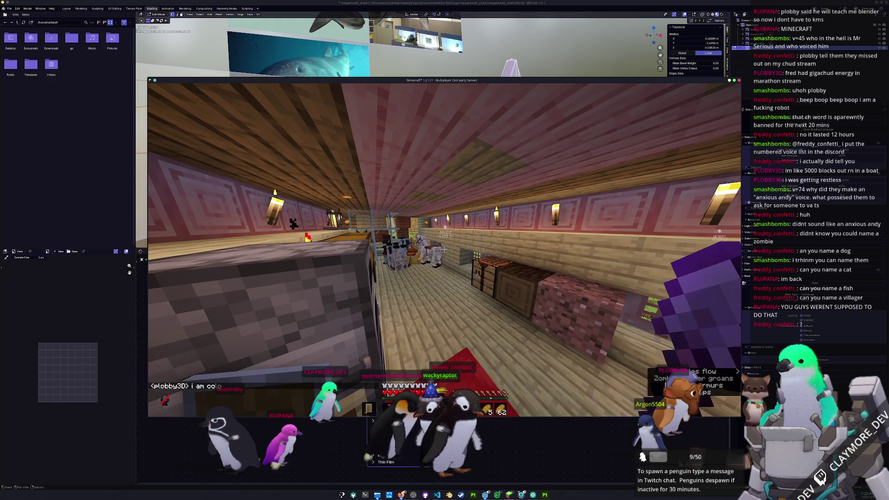
- Run /trigger color and reset the name colour to default, then return to Blender
{"action": "key", "text": "slash"}
{"action": "type", "text": "trigger color"}
{"action": "key", "text": "Return"}
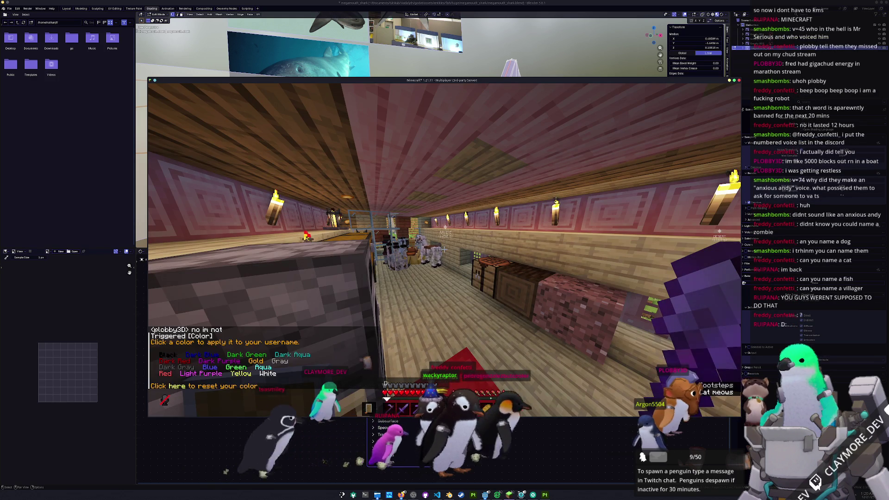
{"action": "key", "text": "t"}
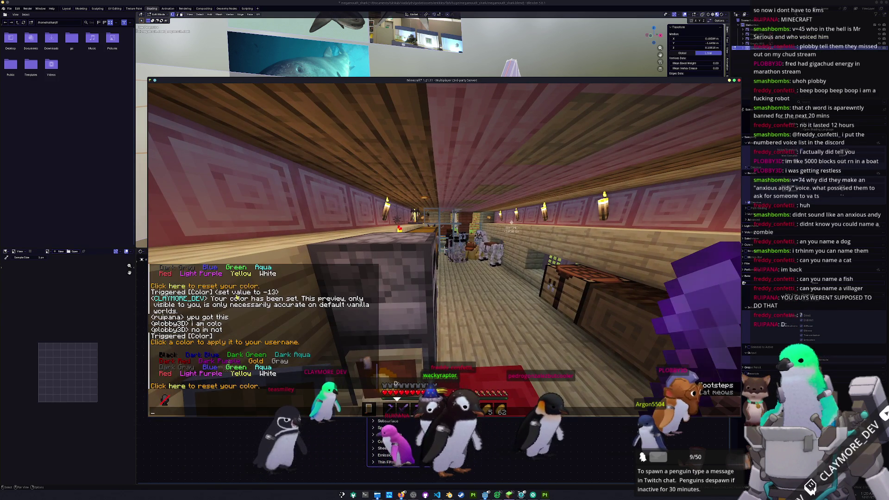
{"action": "left_click", "coordinate": [254, 386]}
{"action": "key", "text": "Escape"}
{"action": "key", "text": "Escape"}
{"action": "key", "text": "alt+Tab"}
- Move the selected head vertices along Z, then select an edge loop from a side view
{"action": "middle_click_drag", "start_coordinate": [515, 234], "coordinate": [558, 123]}
{"action": "scroll", "coordinate": [558, 123], "scroll_direction": "down", "scroll_amount": 3}
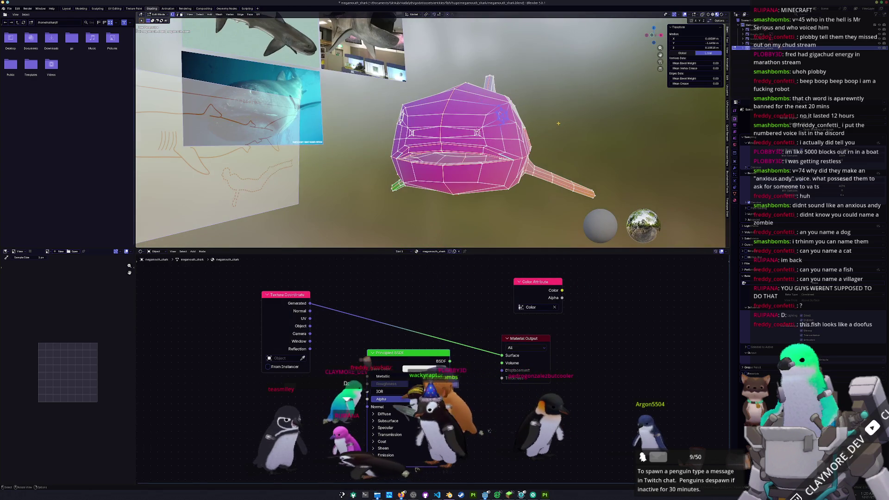
{"action": "key", "text": "g"}
{"action": "key", "text": "z"}
{"action": "left_click", "coordinate": [560, 129]}
{"action": "scroll", "coordinate": [560, 129], "scroll_direction": "up", "scroll_amount": 3}
{"action": "middle_click_drag", "start_coordinate": [560, 129], "coordinate": [475, 138]}
{"action": "left_click", "coordinate": [475, 137], "text": "alt"}
- Zoom in on the head, box-select the vertices around the eye, and switch to Layout
{"action": "middle_click_drag", "start_coordinate": [476, 138], "coordinate": [578, 137]}
{"action": "scroll", "coordinate": [603, 137], "scroll_direction": "up", "scroll_amount": 3}
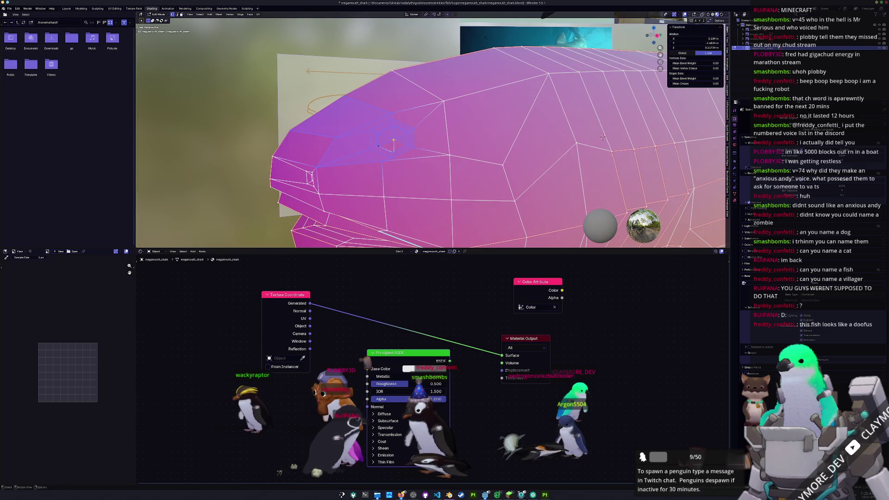
{"action": "left_click", "coordinate": [408, 155]}
{"action": "left_click_drag", "start_coordinate": [425, 177], "coordinate": [365, 116]}
{"action": "middle_click_drag", "start_coordinate": [365, 116], "coordinate": [411, 106]}
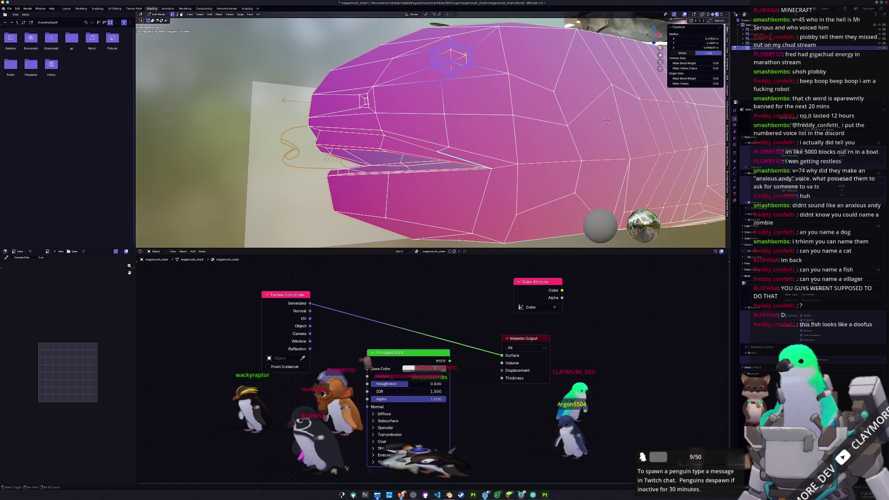
{"action": "left_click", "coordinate": [67, 10]}
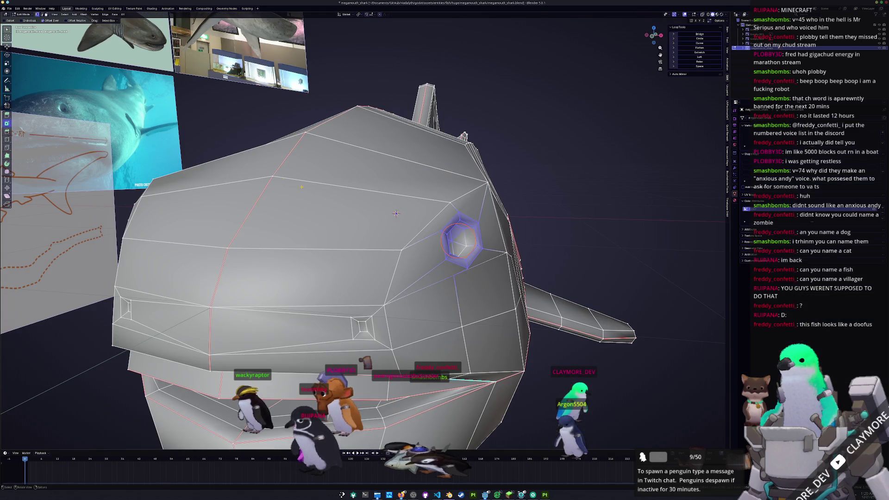
- Frame the selected eye vertices and lower them twice along the Z axis
{"action": "scroll", "coordinate": [442, 237], "scroll_direction": "up", "scroll_amount": 2}
{"action": "mouse_move", "coordinate": [391, 211]}
{"action": "middle_mouse_down"}
{"action": "mouse_move", "coordinate": [369, 226]}
{"action": "mouse_move", "coordinate": [454, 162]}
{"action": "mouse_move", "coordinate": [420, 190]}
{"action": "mouse_move", "coordinate": [402, 244]}
{"action": "mouse_move", "coordinate": [379, 249]}
{"action": "middle_mouse_up"}
{"action": "scroll", "coordinate": [398, 209], "scroll_direction": "down", "scroll_amount": 3}
{"action": "key", "text": "KP_Decimal"}
{"action": "scroll", "coordinate": [478, 148], "scroll_direction": "down", "scroll_amount": 6}
{"action": "key", "text": "g"}
{"action": "key", "text": "z"}
{"action": "left_click", "coordinate": [420, 190]}
{"action": "key", "text": "g"}
{"action": "key", "text": "z"}
{"action": "left_click", "coordinate": [403, 244]}
- Vertex-slide the eye vertices three times along their edges, then return to Object Mode
{"action": "key", "text": "shift+v"}
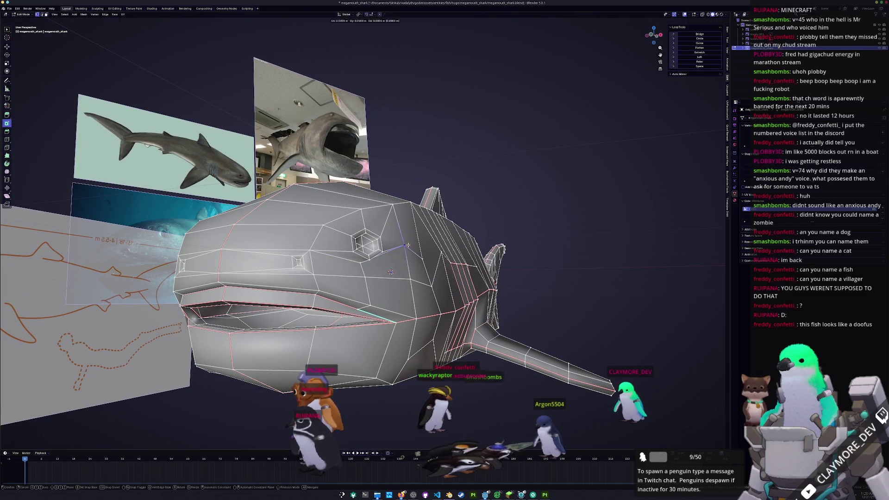
{"action": "left_click", "coordinate": [413, 263]}
{"action": "key", "text": "shift+v"}
{"action": "left_click", "coordinate": [366, 267]}
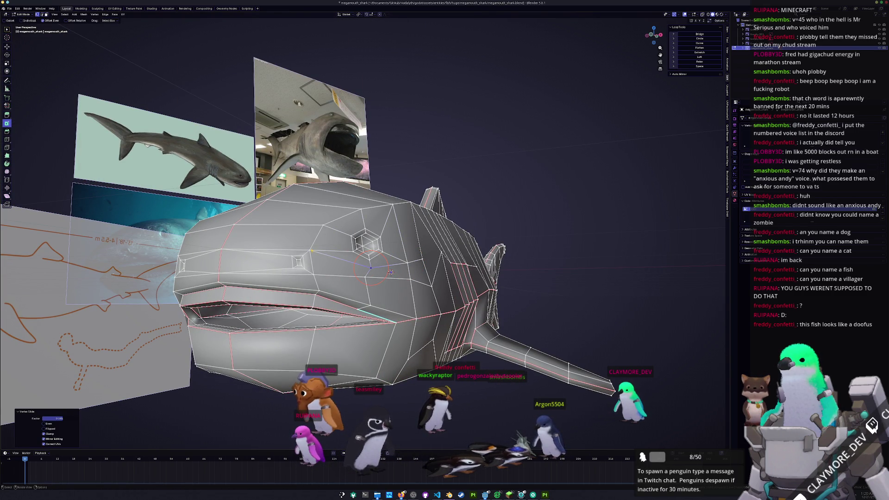
{"action": "key", "text": "shift+v"}
{"action": "left_click", "coordinate": [391, 273]}
{"action": "key", "text": "Tab"}
{"action": "middle_click_drag", "start_coordinate": [390, 272], "coordinate": [371, 296]}
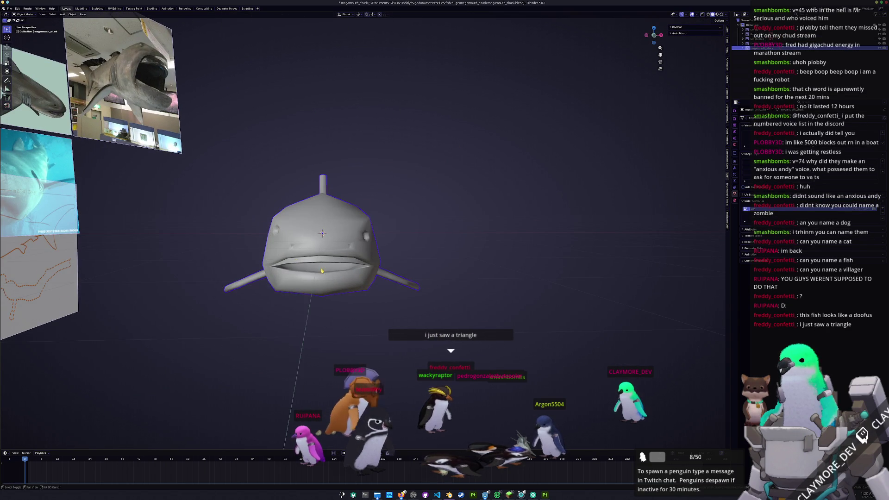
- In front ortho view, select the whole shark mesh and symmetrize it from +X to -X
{"action": "middle_click_drag", "start_coordinate": [317, 269], "coordinate": [345, 290], "text": "shift"}
{"action": "key", "text": "KP_1"}
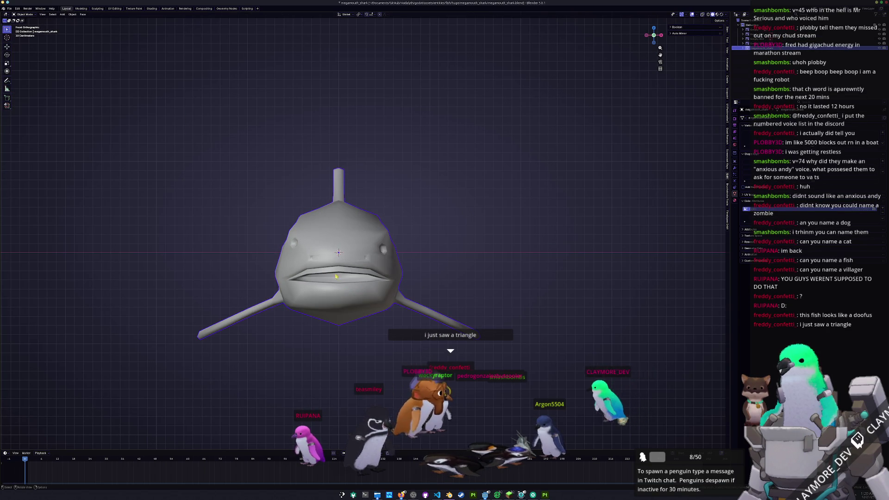
{"action": "scroll", "coordinate": [332, 277], "scroll_direction": "up", "scroll_amount": 2}
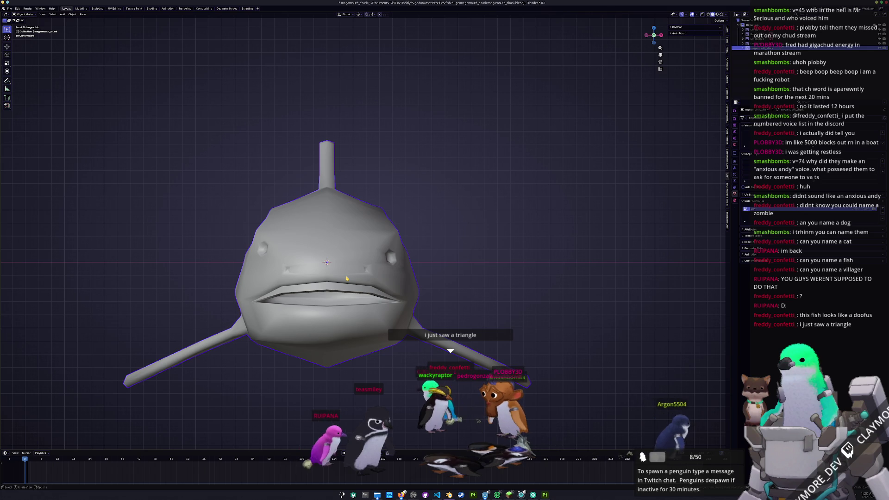
{"action": "middle_click_drag", "start_coordinate": [504, 229], "coordinate": [559, 231], "text": "shift"}
{"action": "key", "text": "Tab"}
{"action": "key", "text": "a"}
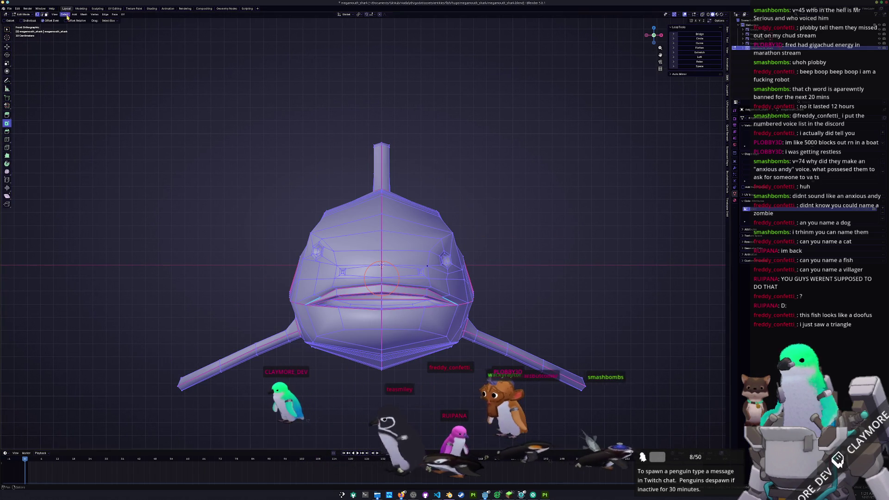
{"action": "left_click", "coordinate": [85, 15]}
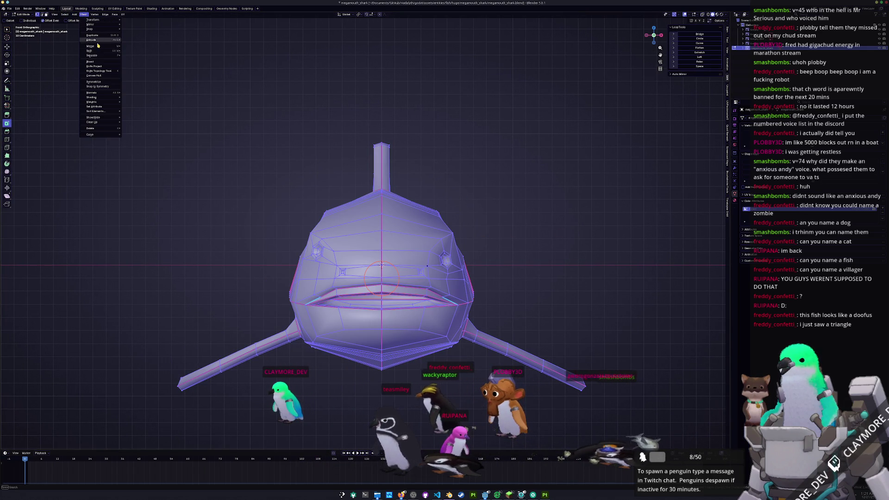
{"action": "left_click", "coordinate": [93, 82]}
{"action": "left_click", "coordinate": [52, 440]}
{"action": "left_click", "coordinate": [56, 448]}
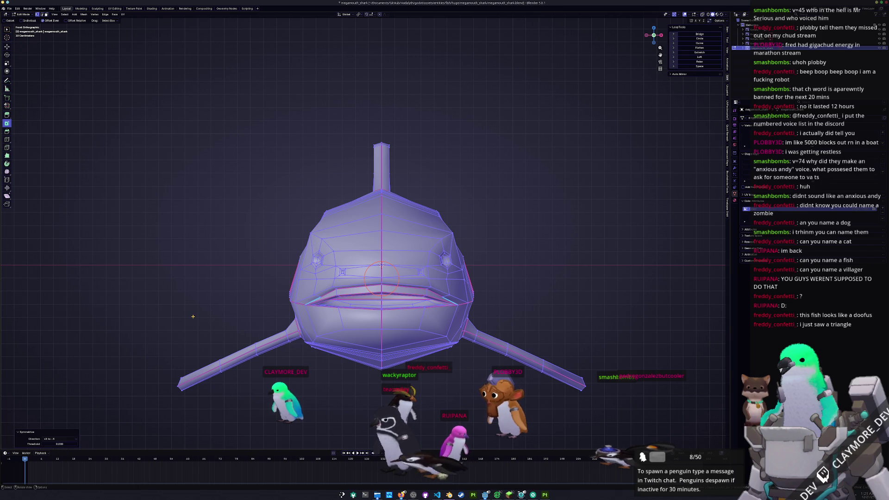
- Back in Object Mode, apply the shark's object transforms with Ctrl+A
{"action": "key", "text": "Tab"}
{"action": "scroll", "coordinate": [230, 327], "scroll_direction": "down", "scroll_amount": 2}
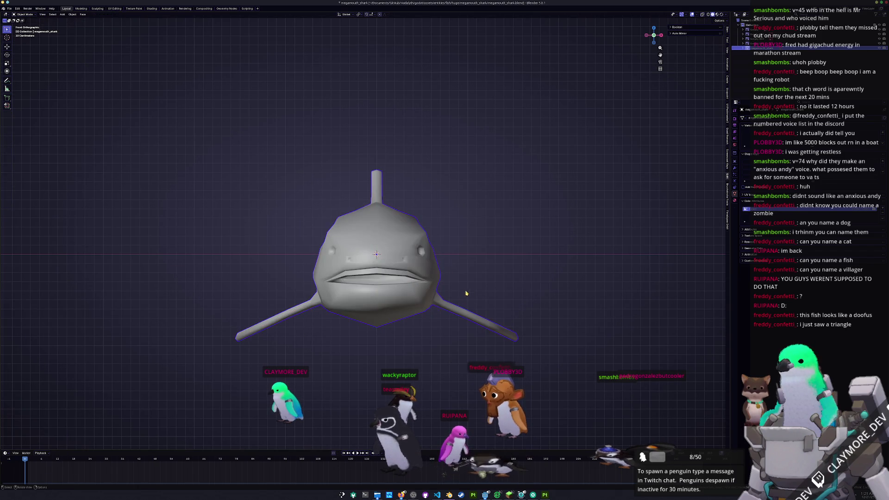
{"action": "middle_click_drag", "start_coordinate": [465, 298], "coordinate": [443, 304]}
{"action": "key", "text": "ctrl+a"}
{"action": "left_click", "coordinate": [447, 307]}
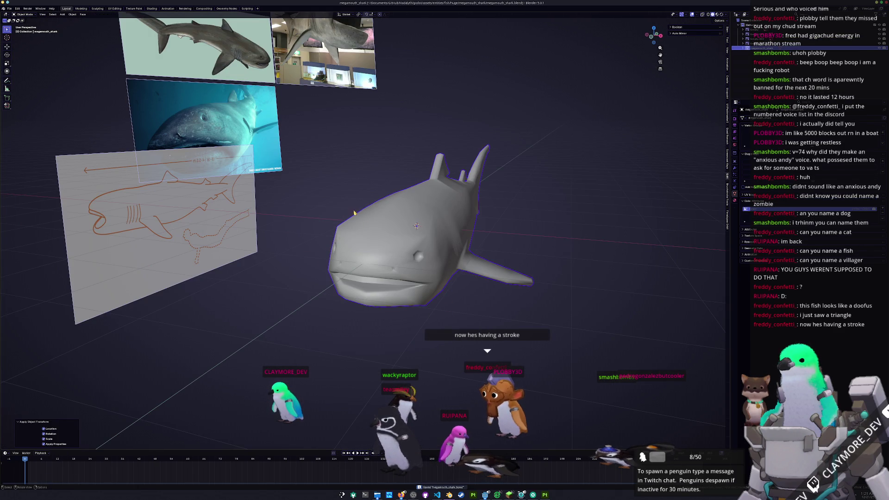
- Smart UV Project the shark in UV Editing, pack all islands with UVPackmaster, and save
{"action": "left_click", "coordinate": [114, 8]}
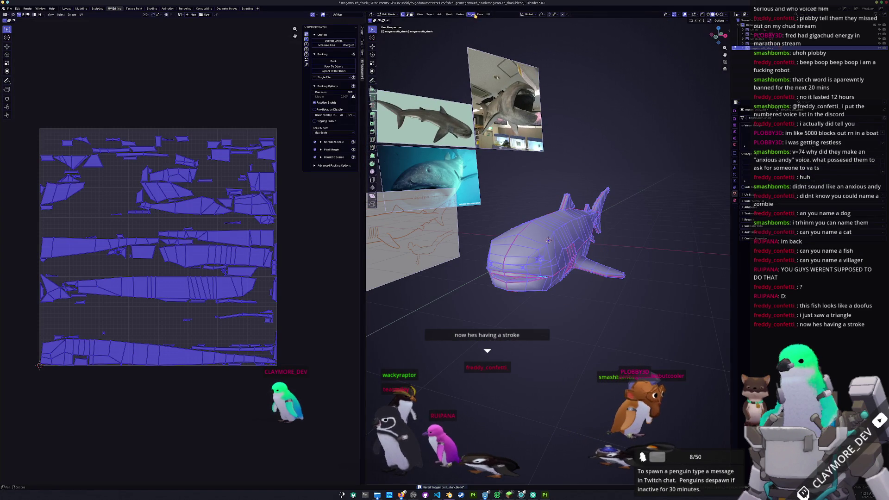
{"action": "left_click", "coordinate": [488, 14]}
{"action": "left_click", "coordinate": [495, 36]}
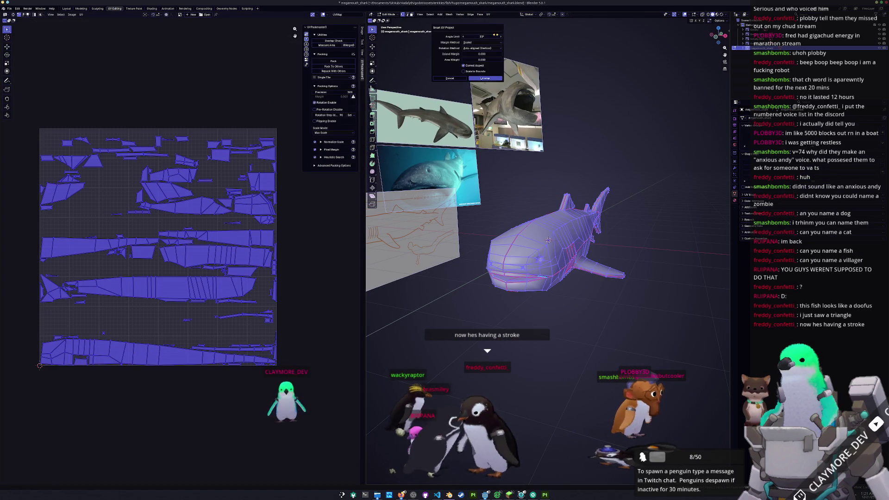
{"action": "left_click", "coordinate": [487, 81]}
{"action": "key", "text": "a"}
{"action": "key", "text": "ctrl+shift+p"}
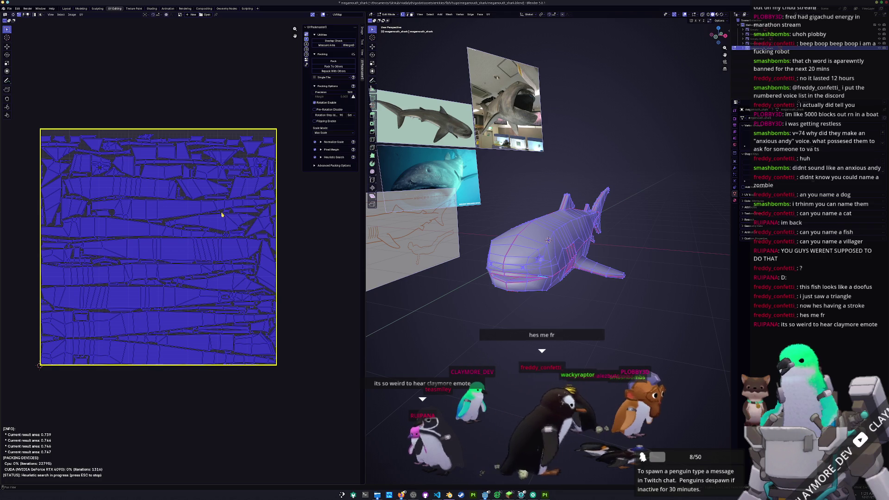
{"action": "key", "text": "Tab"}
{"action": "key", "text": "ctrl+s"}
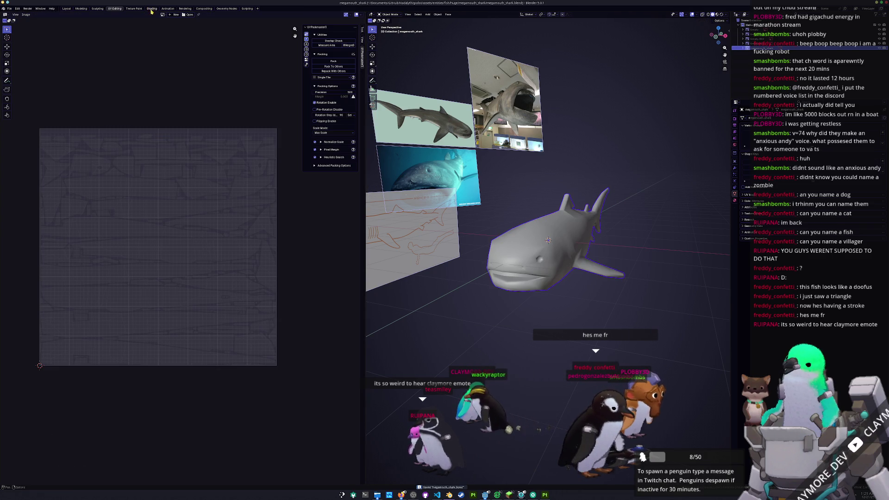
- In the Shading workspace, apply the shark's object transforms and save the blend file
{"action": "left_click", "coordinate": [151, 9]}
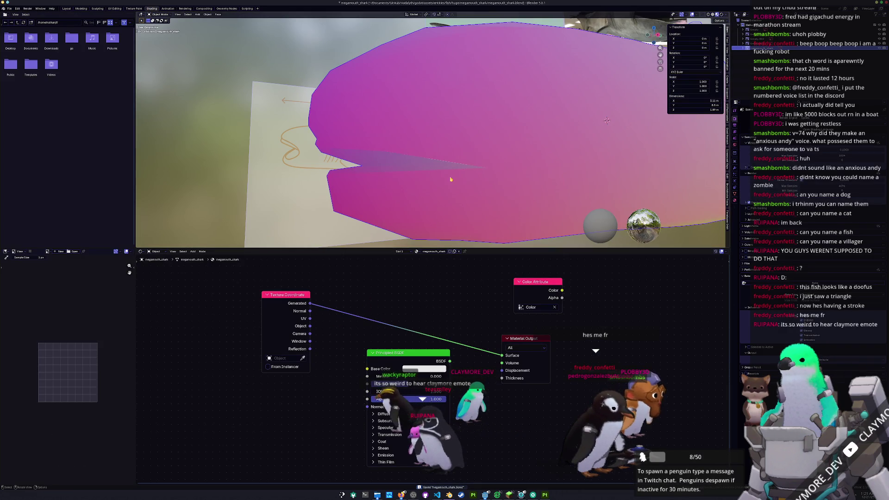
{"action": "scroll", "coordinate": [429, 203], "scroll_direction": "down", "scroll_amount": 5}
{"action": "key", "text": "ctrl+a"}
{"action": "left_click", "coordinate": [467, 123]}
{"action": "key", "text": "ctrl+s"}
{"action": "scroll", "coordinate": [529, 133], "scroll_direction": "up", "scroll_amount": 1}
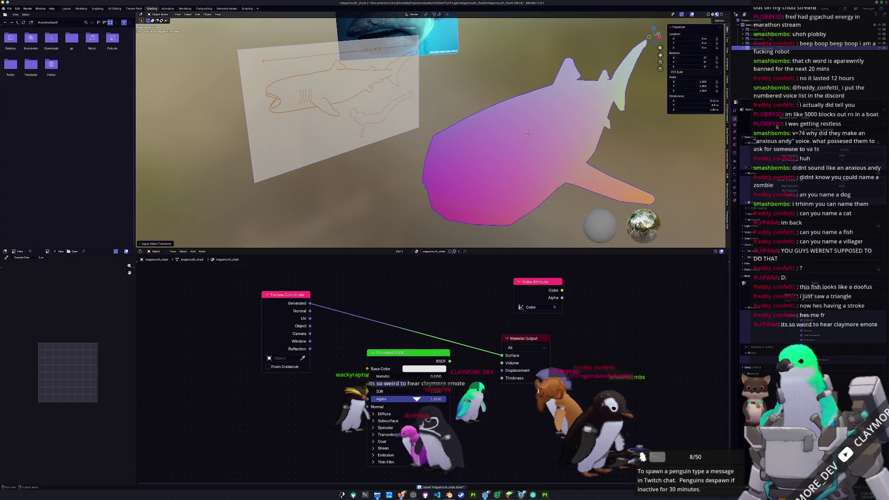
- Wire the Color Attribute node's Color into the Material Output Surface and reapply transforms
{"action": "left_click", "coordinate": [810, 283]}
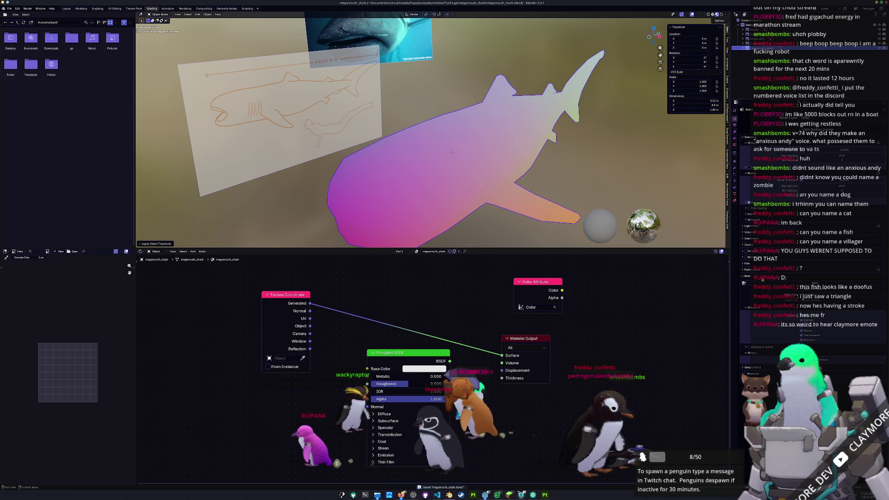
{"action": "left_click", "coordinate": [545, 284], "text": "ctrl+shift"}
{"action": "left_click_drag", "start_coordinate": [546, 285], "coordinate": [534, 299]}
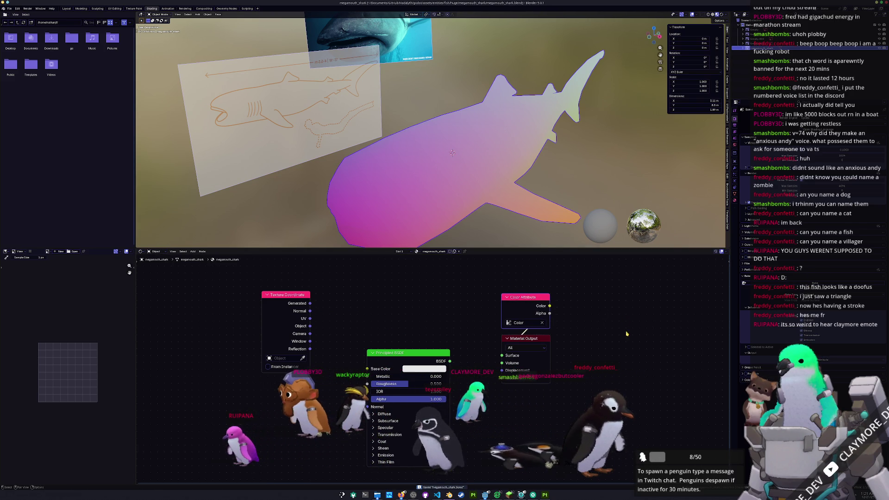
{"action": "left_click", "coordinate": [871, 494]}
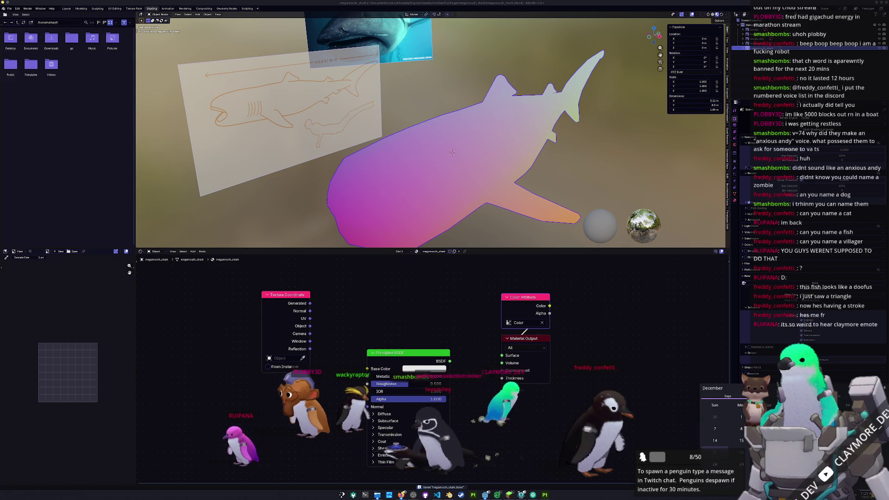
{"action": "key", "text": "ctrl+a"}
{"action": "left_click", "coordinate": [444, 209]}
{"action": "mouse_move", "coordinate": [453, 204]}
{"action": "middle_mouse_down"}
{"action": "mouse_move", "coordinate": [478, 201]}
{"action": "mouse_move", "coordinate": [466, 191]}
{"action": "middle_mouse_up"}
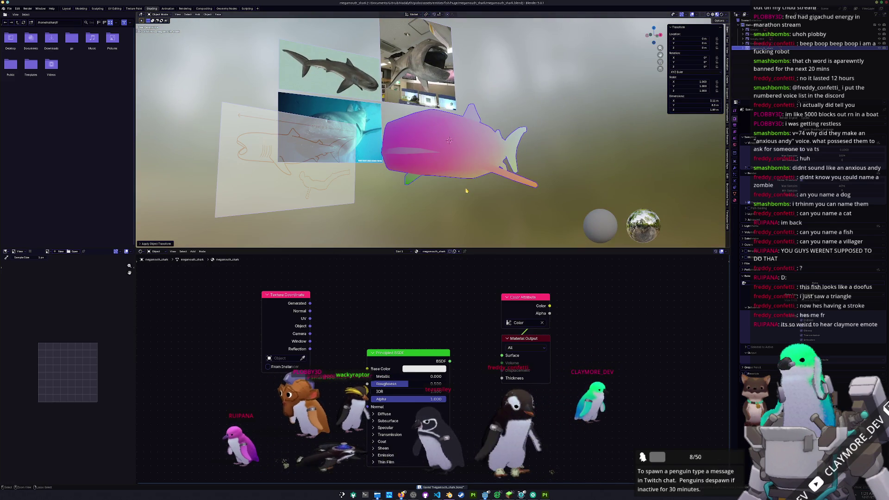
{"action": "left_click", "coordinate": [10, 9]}
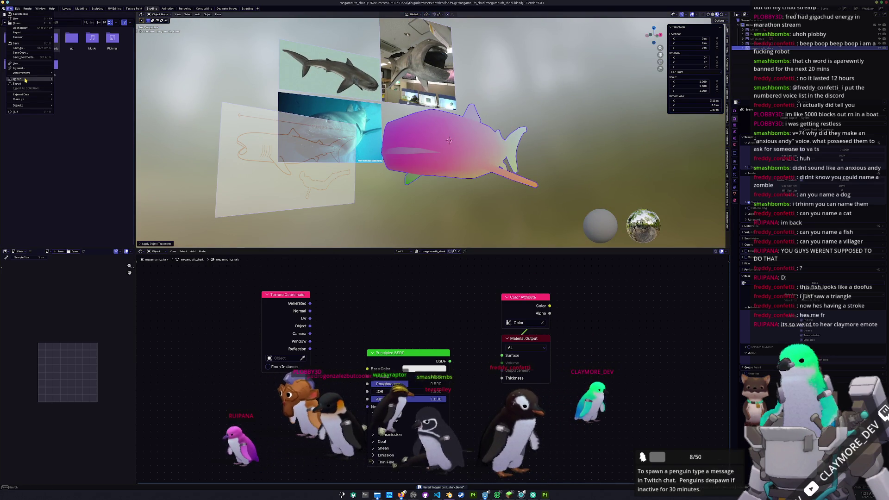
{"action": "mouse_move", "coordinate": [30, 85]}
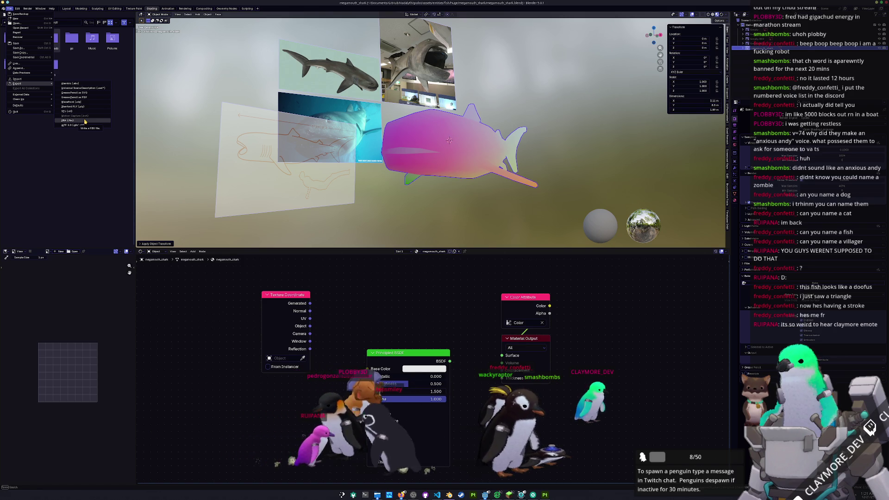
{"action": "left_click", "coordinate": [83, 121]}
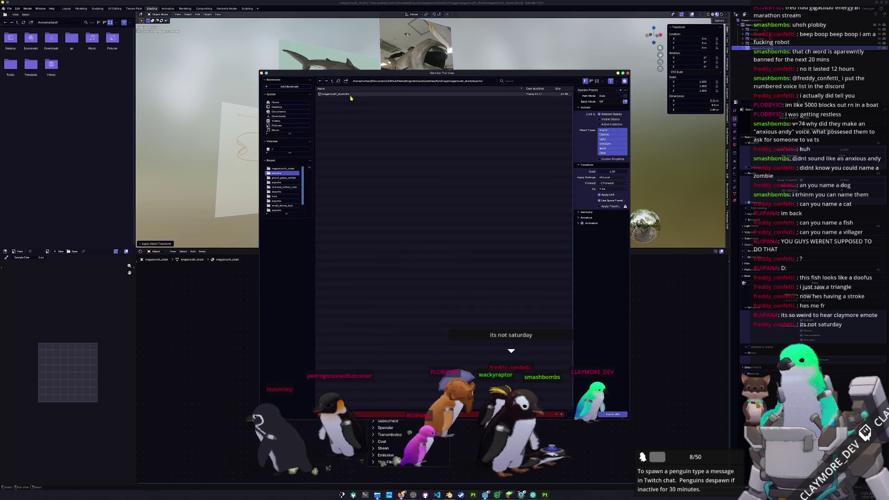
{"action": "left_click", "coordinate": [612, 415]}
{"action": "key", "text": "ctrl+s"}
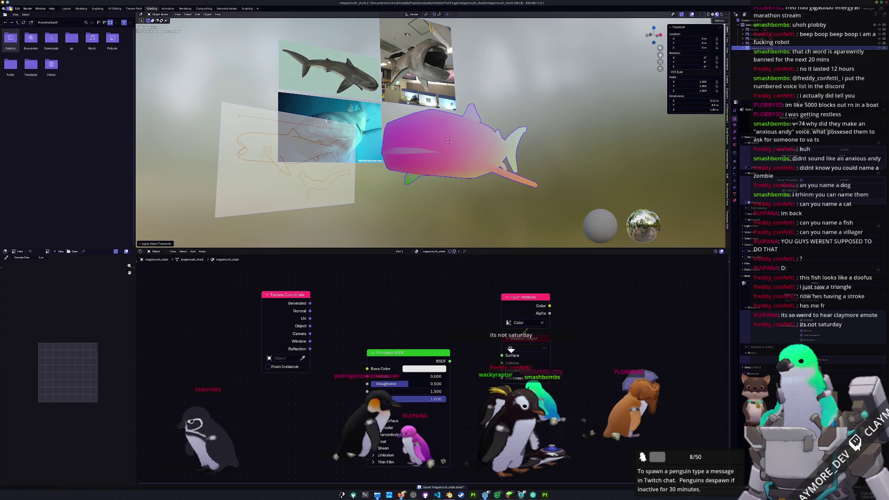
{"action": "left_click", "coordinate": [10, 8]}
{"action": "left_click", "coordinate": [72, 103]}
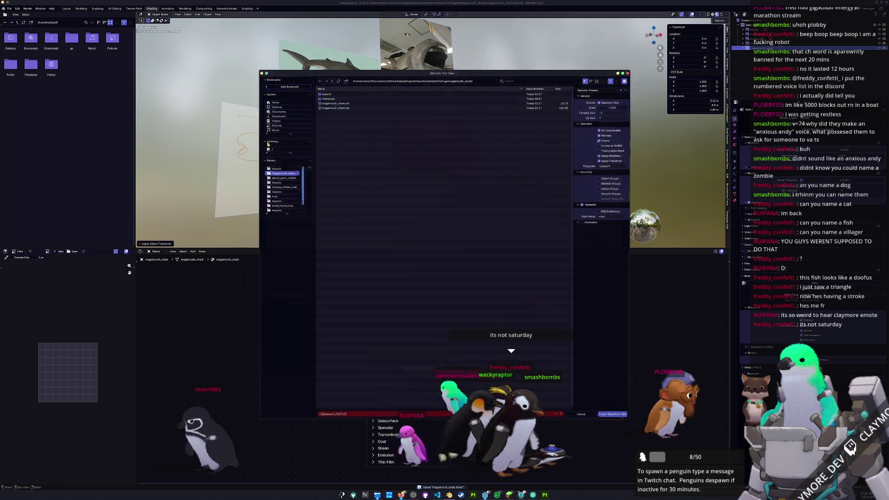
{"action": "left_click", "coordinate": [609, 413]}
{"action": "right_click", "coordinate": [581, 184]}
{"action": "key", "text": "Escape"}
{"action": "middle_click_drag", "start_coordinate": [581, 184], "coordinate": [589, 198]}
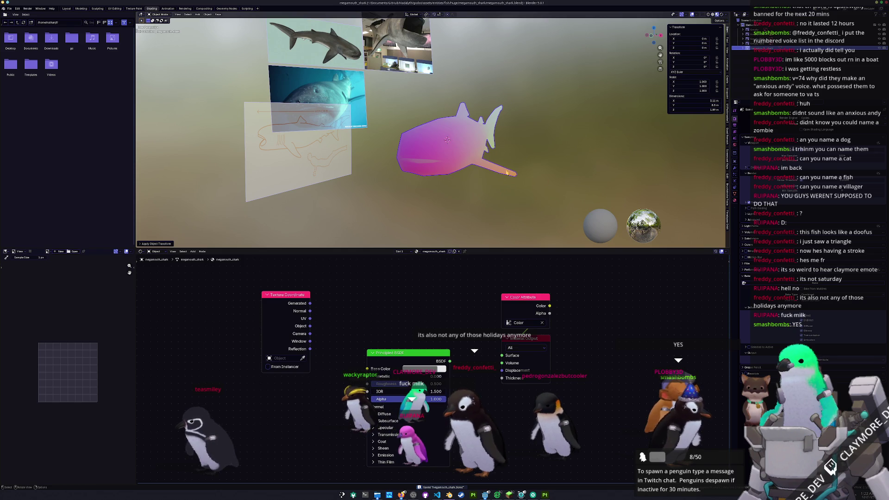
{"action": "right_click", "coordinate": [454, 144]}
{"action": "key", "text": "Escape"}
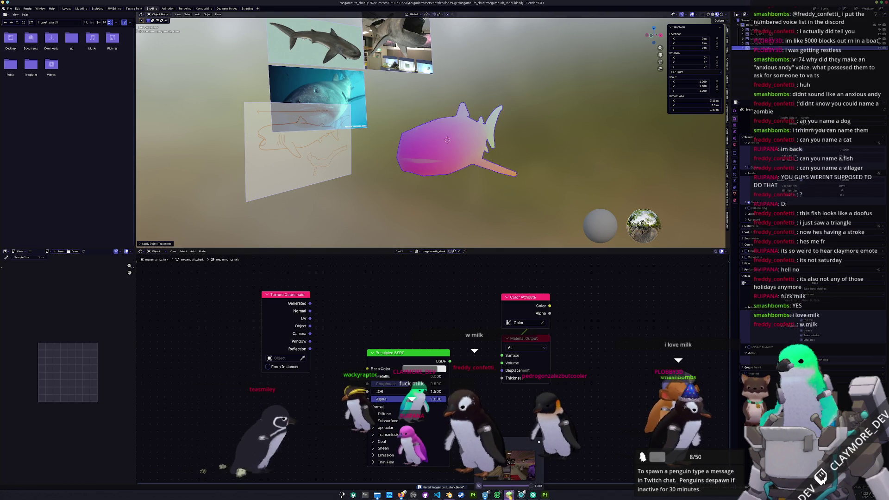
- Bake the shark's mesh maps in Substance Painter and set the viewport channel to Base color
{"action": "left_click", "coordinate": [545, 495]}
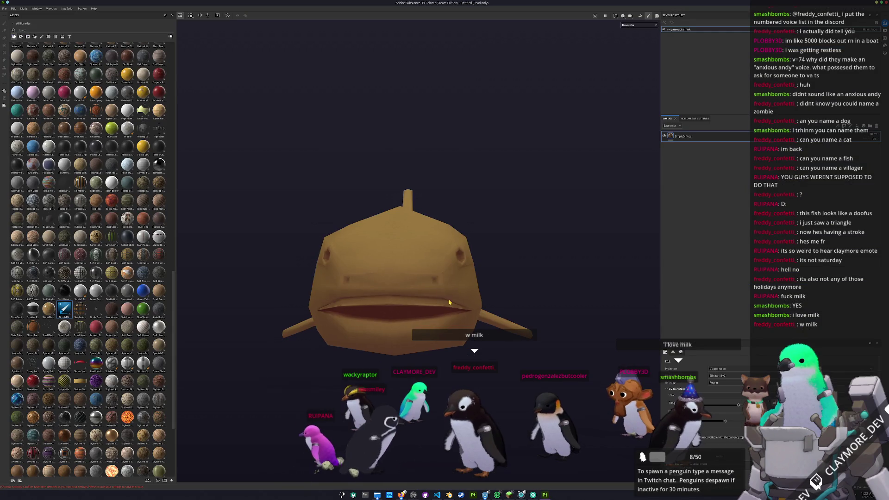
{"action": "mouse_move", "coordinate": [463, 312]}
{"action": "left_mouse_down", "text": "alt"}
{"action": "mouse_move", "coordinate": [463, 324]}
{"action": "mouse_move", "coordinate": [421, 333]}
{"action": "left_mouse_up", "text": "alt"}
{"action": "key", "text": "ctrl+b"}
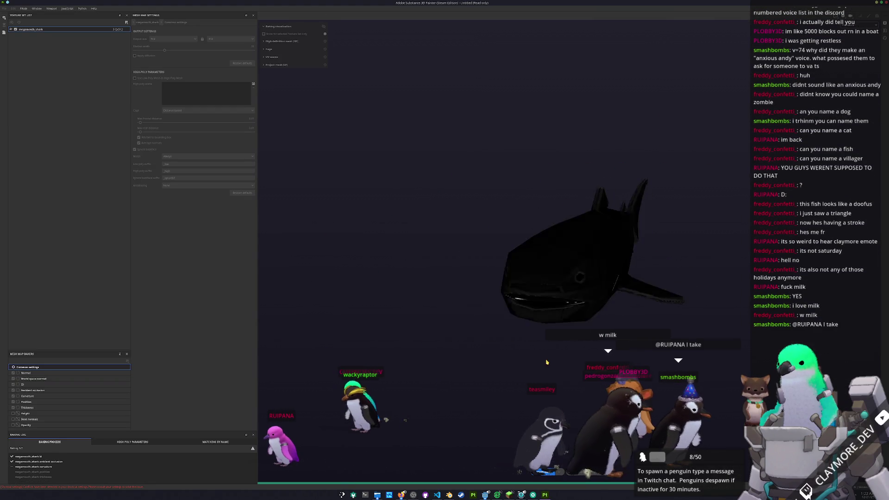
{"action": "left_click", "coordinate": [595, 471]}
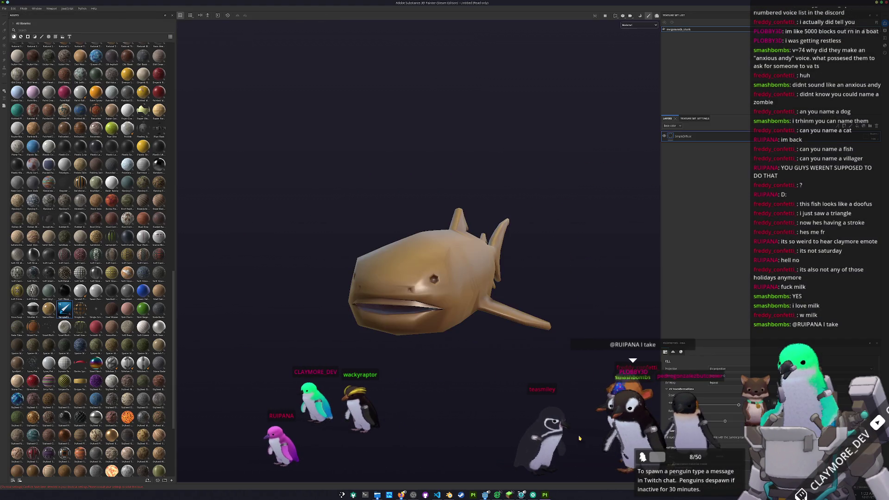
{"action": "left_click", "coordinate": [632, 26]}
{"action": "left_click", "coordinate": [634, 37]}
{"action": "mouse_move", "coordinate": [537, 246]}
{"action": "left_mouse_down", "text": "alt"}
{"action": "mouse_move", "coordinate": [501, 239]}
{"action": "mouse_move", "coordinate": [363, 262]}
{"action": "mouse_move", "coordinate": [565, 235]}
{"action": "mouse_move", "coordinate": [533, 241]}
{"action": "mouse_move", "coordinate": [550, 253]}
{"action": "mouse_move", "coordinate": [529, 311]}
{"action": "mouse_move", "coordinate": [463, 259]}
{"action": "mouse_move", "coordinate": [373, 230]}
{"action": "mouse_move", "coordinate": [483, 234]}
{"action": "mouse_move", "coordinate": [440, 237]}
{"action": "left_mouse_up", "text": "alt"}
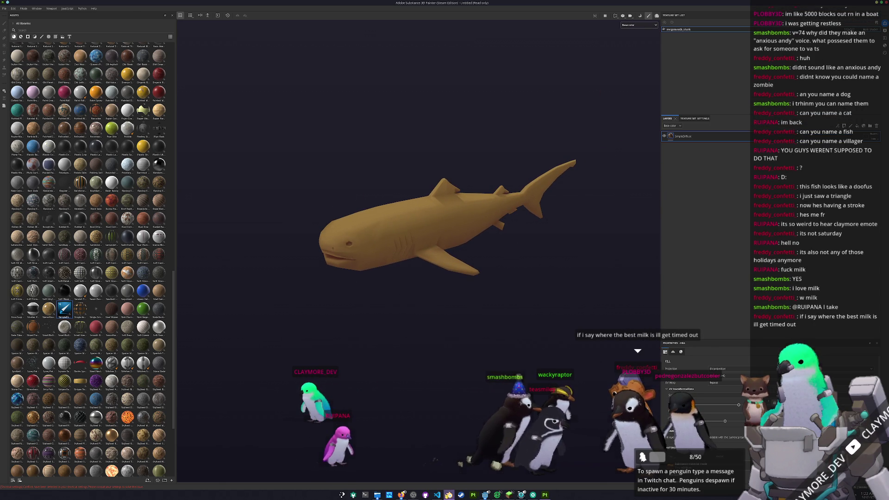
- Compare against the shark mesh in Blender, then turn the Painter shark to a side-on view
{"action": "key", "text": "alt+Tab"}
{"action": "scroll", "coordinate": [350, 193], "scroll_direction": "up", "scroll_amount": 8}
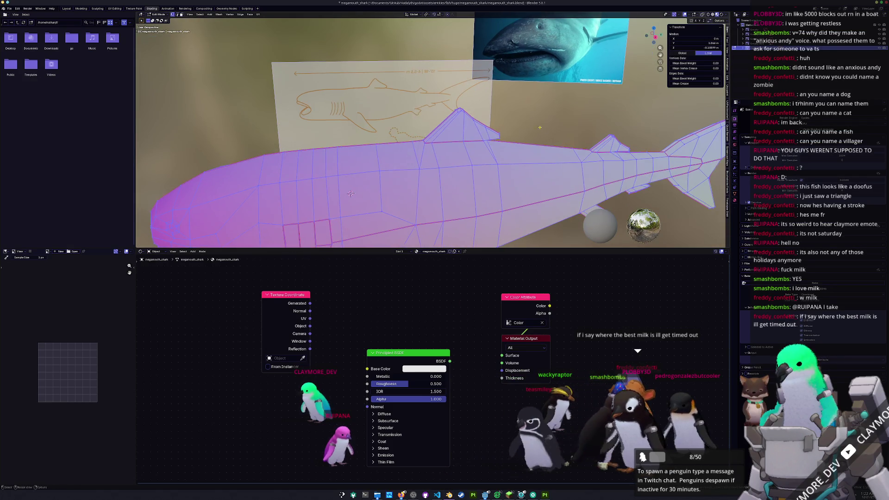
{"action": "scroll", "coordinate": [350, 194], "scroll_direction": "down", "scroll_amount": 2}
{"action": "mouse_move", "coordinate": [351, 193]}
{"action": "middle_mouse_down"}
{"action": "mouse_move", "coordinate": [425, 163]}
{"action": "mouse_move", "coordinate": [442, 240]}
{"action": "middle_mouse_up"}
{"action": "scroll", "coordinate": [425, 163], "scroll_direction": "down", "scroll_amount": 5}
{"action": "key", "text": "alt+Tab"}
{"action": "left_click_drag", "start_coordinate": [444, 257], "coordinate": [417, 257], "text": "alt"}
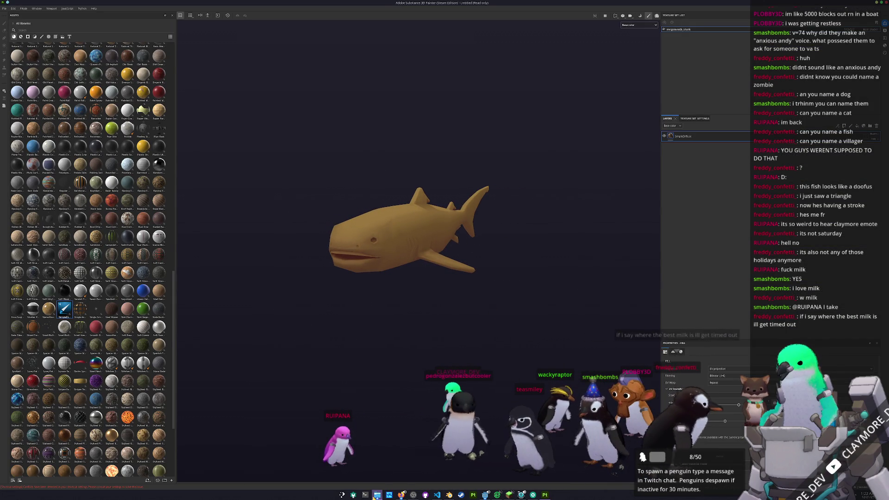
- Open medium.jpg from the references folder in Gwenview, place it upper left, and zoom in
{"action": "left_click", "coordinate": [375, 495]}
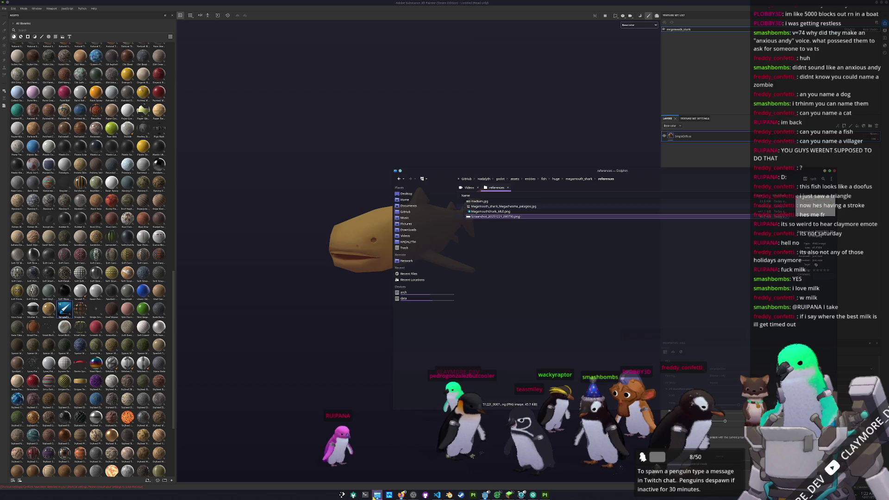
{"action": "double_click", "coordinate": [496, 202]}
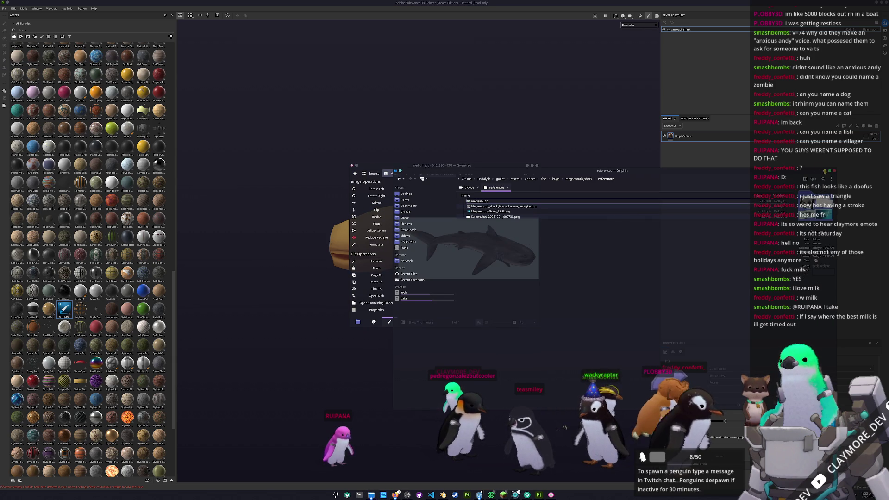
{"action": "mouse_move", "coordinate": [506, 166]}
{"action": "left_mouse_down"}
{"action": "mouse_move", "coordinate": [368, 147]}
{"action": "mouse_move", "coordinate": [336, 58]}
{"action": "left_mouse_up"}
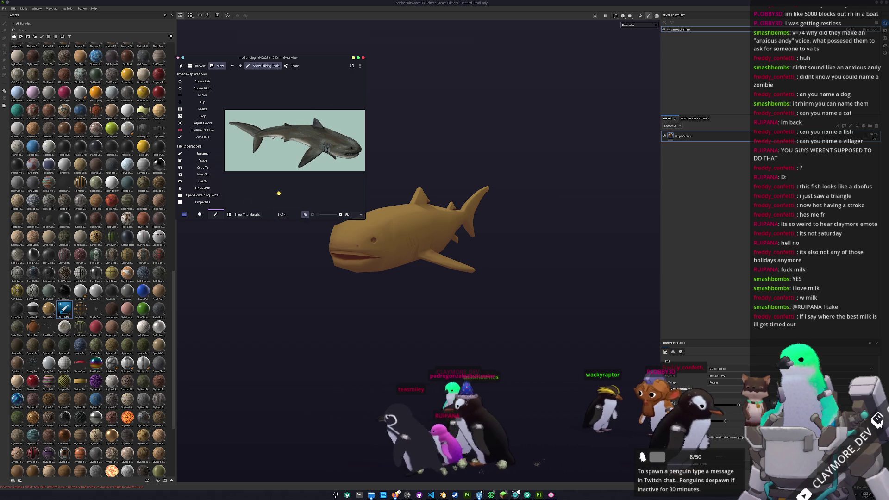
{"action": "left_click", "coordinate": [258, 68]}
{"action": "left_click_drag", "start_coordinate": [257, 69], "coordinate": [265, 46]}
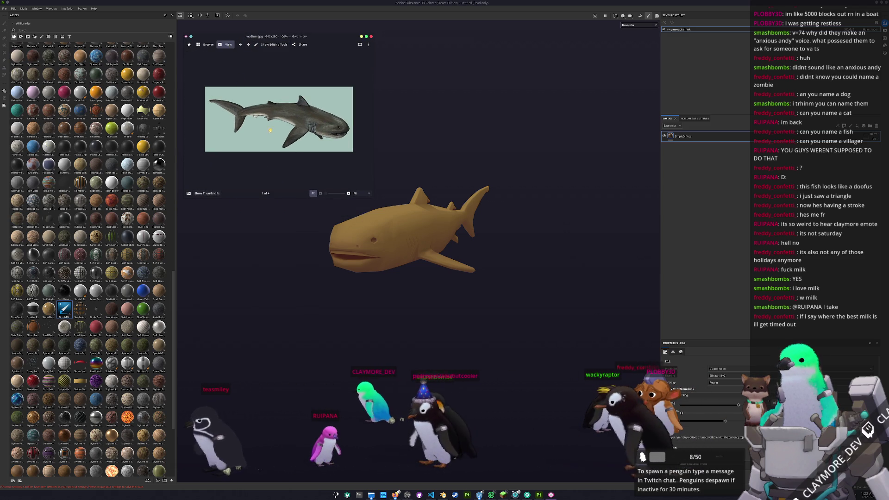
{"action": "scroll", "coordinate": [267, 125], "scroll_direction": "up", "scroll_amount": 2, "text": "ctrl"}
{"action": "scroll", "coordinate": [278, 130], "scroll_direction": "down", "scroll_amount": 2, "text": "ctrl"}
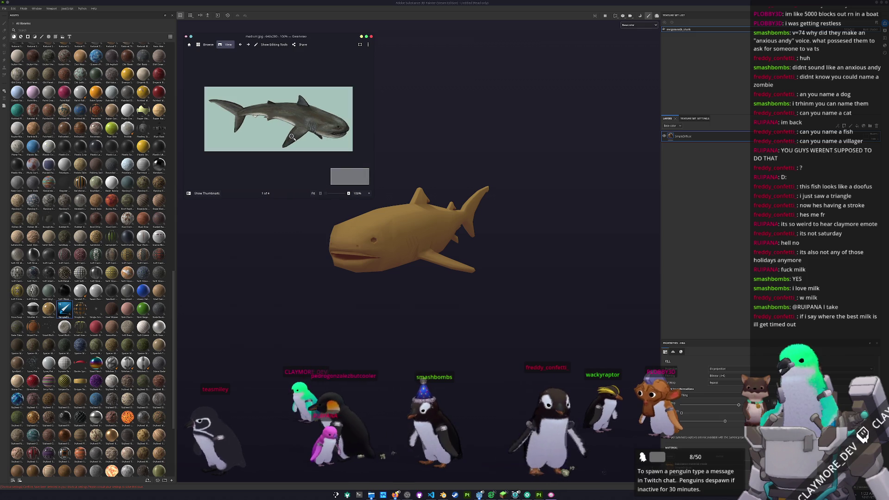
{"action": "scroll", "coordinate": [295, 134], "scroll_direction": "up", "scroll_amount": 1, "text": "ctrl"}
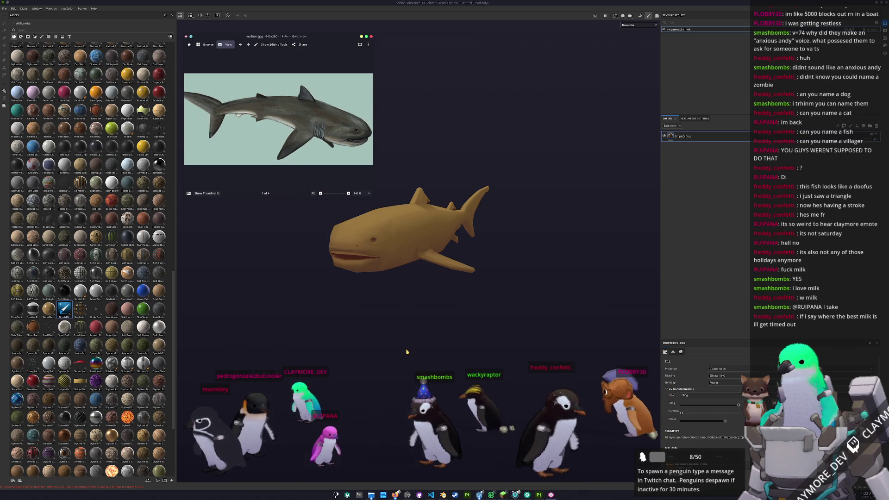
- Launch KColorChooser via the launcher search 'kco' and place it at the top of the screen
{"action": "key", "text": "super"}
{"action": "type", "text": "kco"}
{"action": "key", "text": "Return"}
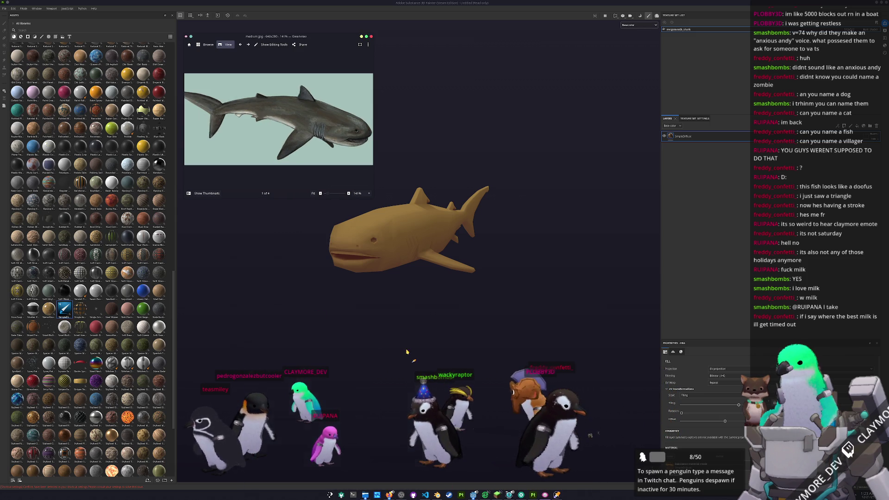
{"action": "mouse_move", "coordinate": [405, 198]}
{"action": "left_mouse_down"}
{"action": "mouse_move", "coordinate": [414, 130]}
{"action": "mouse_move", "coordinate": [406, 43]}
{"action": "left_mouse_up"}
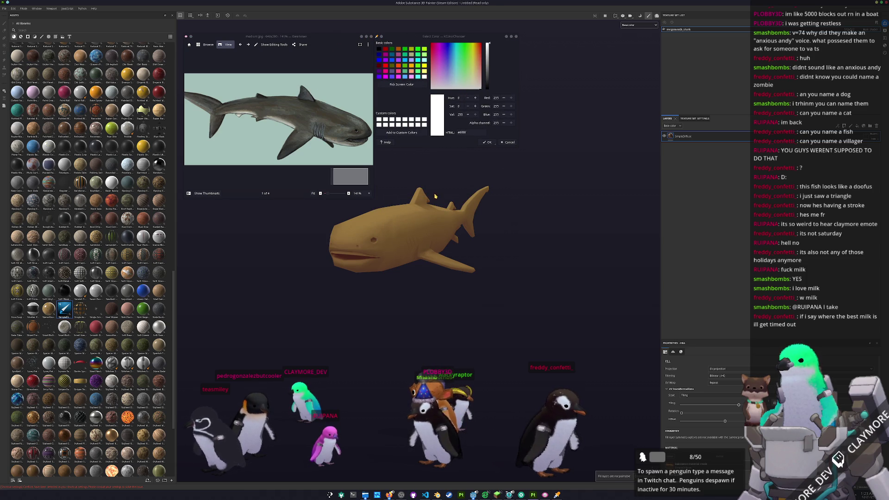
- Pick screen colours from the reference photo, zooming into the belly until sampling #e2e4d9
{"action": "left_click", "coordinate": [306, 124]}
{"action": "left_click", "coordinate": [407, 85]}
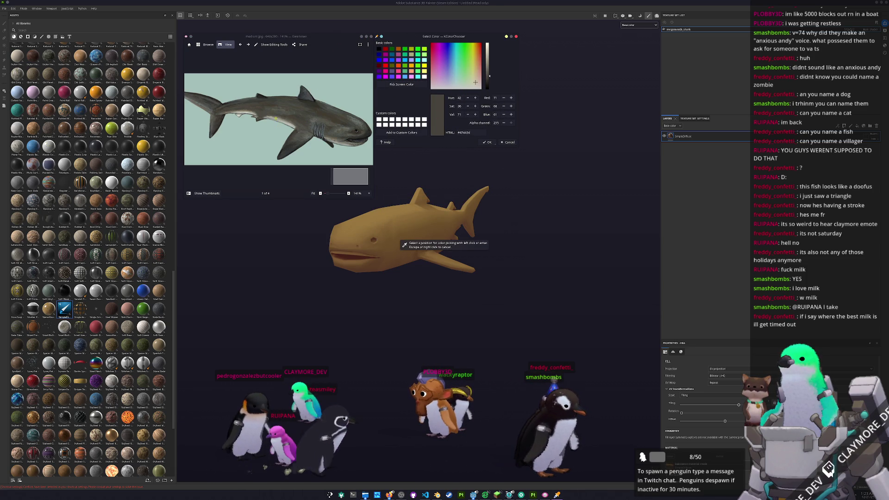
{"action": "left_click", "coordinate": [280, 121]}
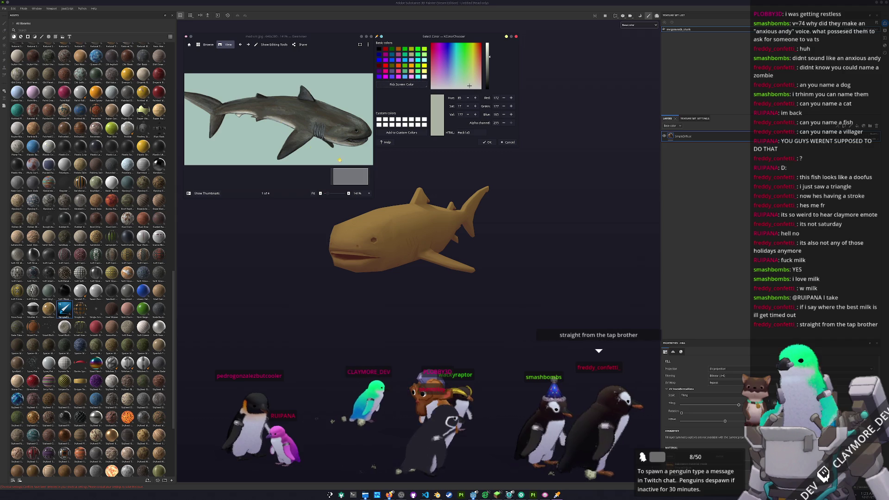
{"action": "left_click", "coordinate": [412, 86]}
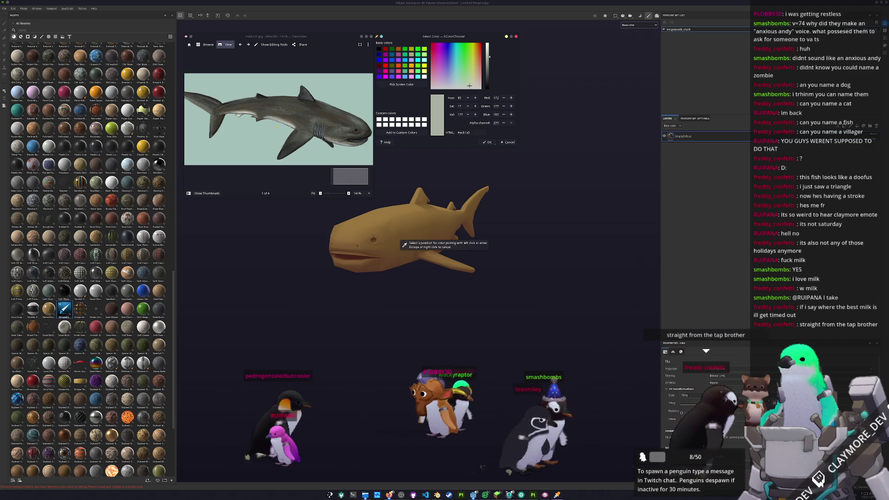
{"action": "left_click", "coordinate": [319, 139]}
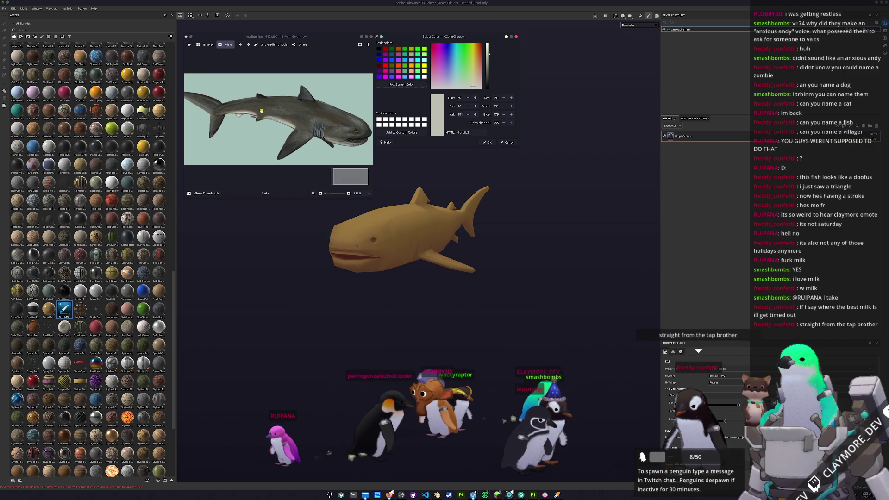
{"action": "scroll", "coordinate": [238, 119], "scroll_direction": "up", "scroll_amount": 5, "text": "ctrl"}
{"action": "left_click", "coordinate": [392, 87]}
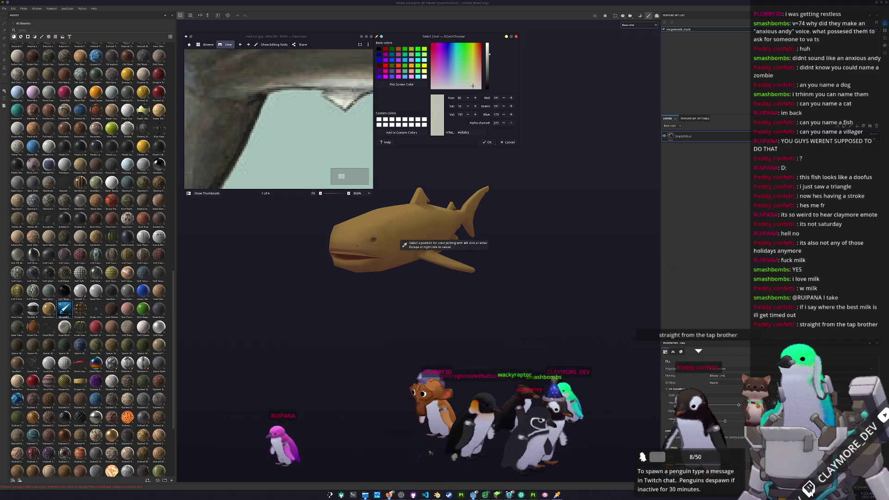
{"action": "left_click", "coordinate": [445, 245]}
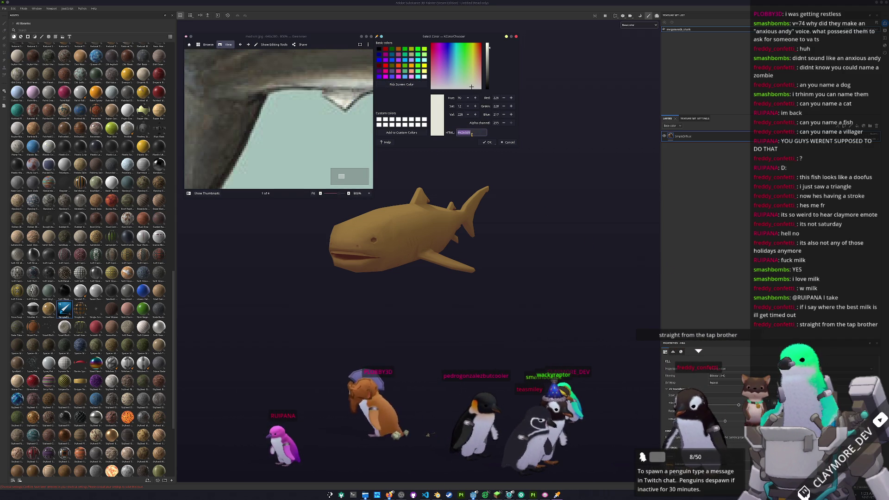
{"action": "scroll", "coordinate": [298, 147], "scroll_direction": "down", "scroll_amount": 4, "text": "ctrl"}
{"action": "scroll", "coordinate": [298, 147], "scroll_direction": "down", "scroll_amount": 3, "text": "ctrl"}
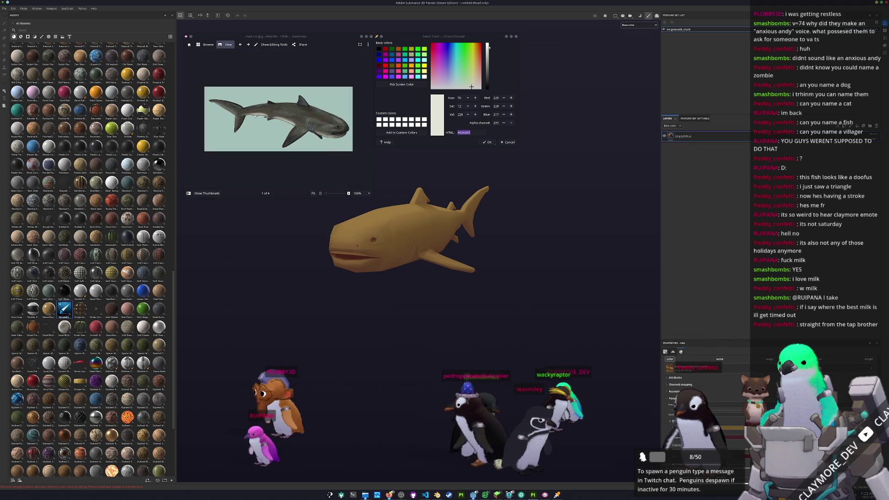
- Apply the pale colour to the shark, duplicate the SimpleDiffuse layer, and sample the dark back colour
{"action": "left_click", "coordinate": [710, 441]}
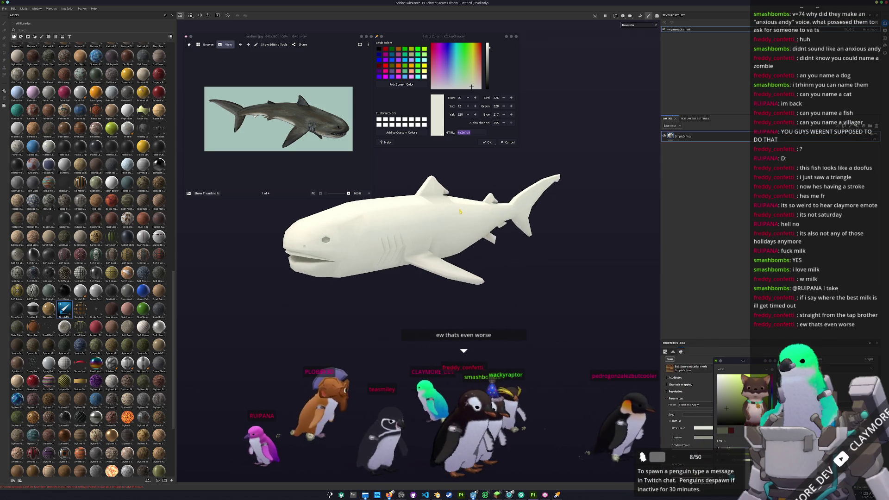
{"action": "key", "text": "ctrl+d"}
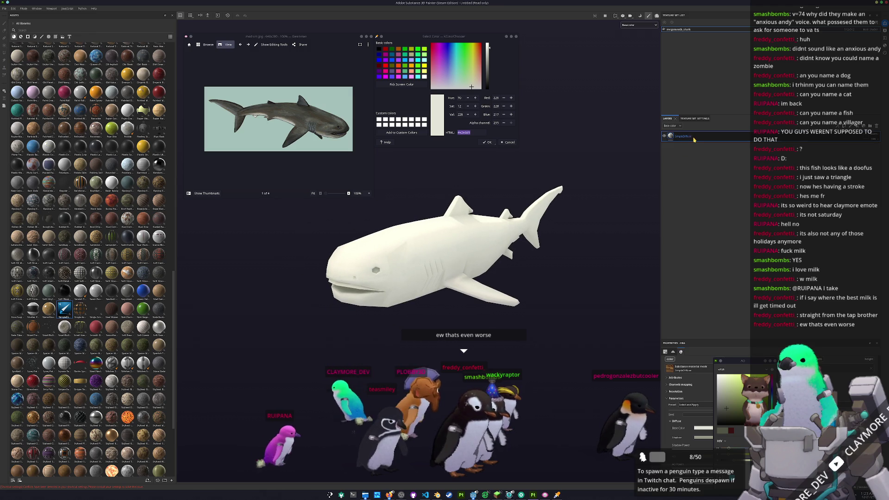
{"action": "left_click", "coordinate": [401, 85]}
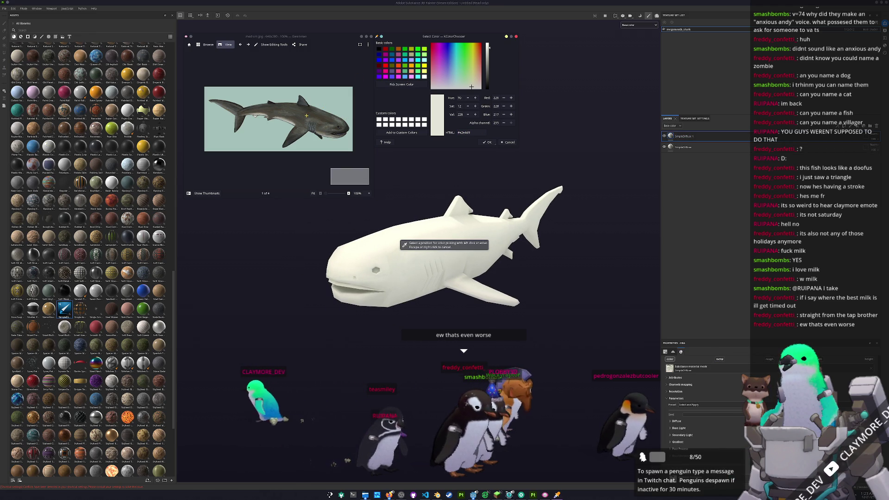
{"action": "left_click", "coordinate": [278, 109]}
{"action": "triple_click", "coordinate": [479, 132]}
- Set the SimpleDiffuse 1 layer's base colour, shifting it from brown toward grey-green
{"action": "left_click", "coordinate": [681, 137]}
{"action": "scroll", "coordinate": [711, 383], "scroll_direction": "down", "scroll_amount": 3}
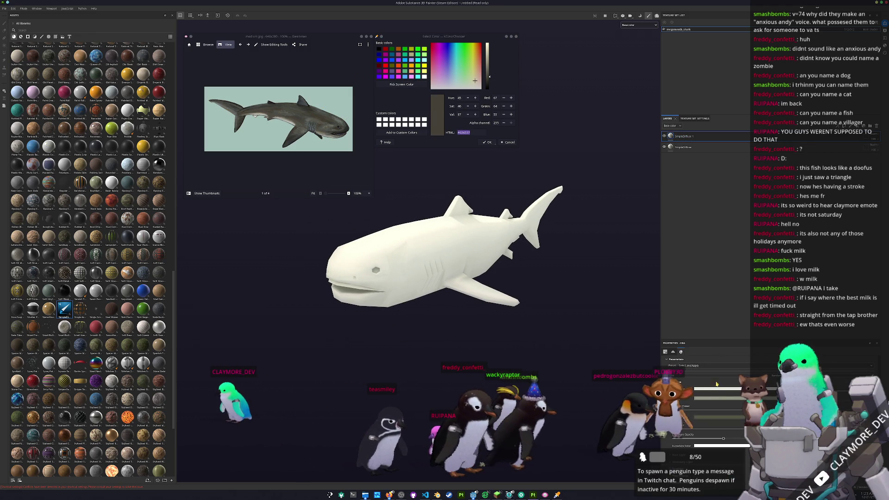
{"action": "left_click", "coordinate": [713, 388]}
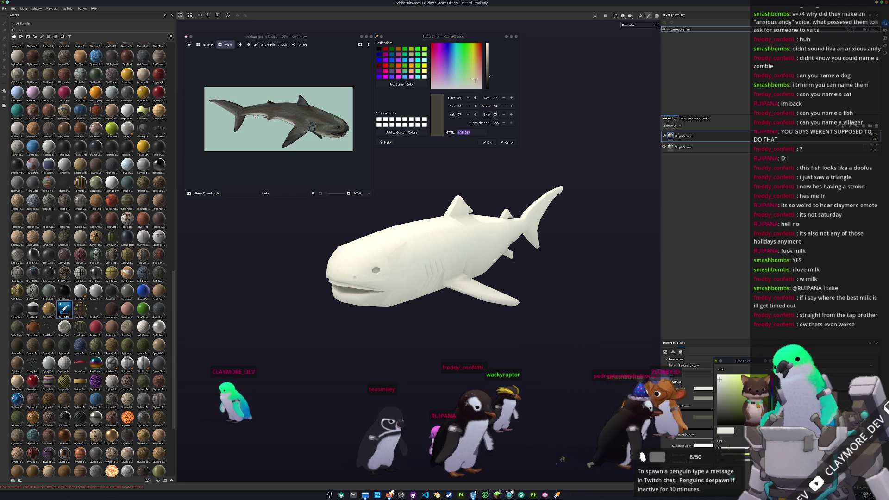
{"action": "left_click", "coordinate": [740, 431]}
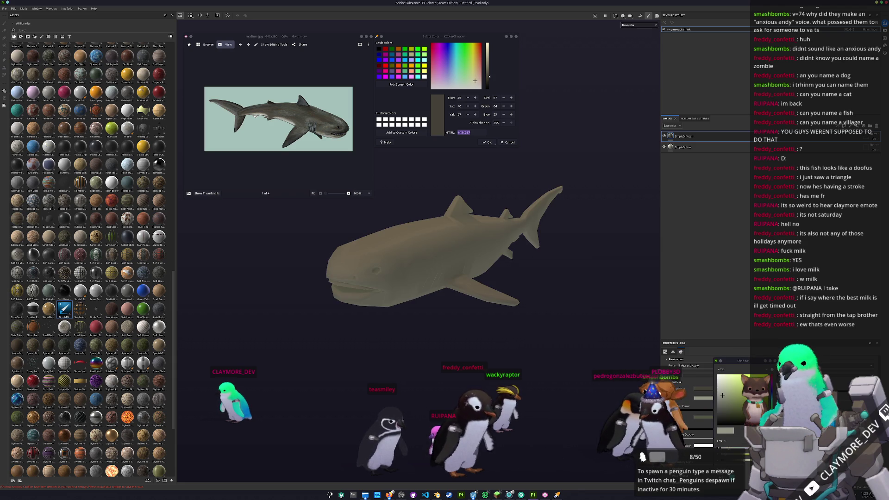
{"action": "left_click", "coordinate": [726, 412]}
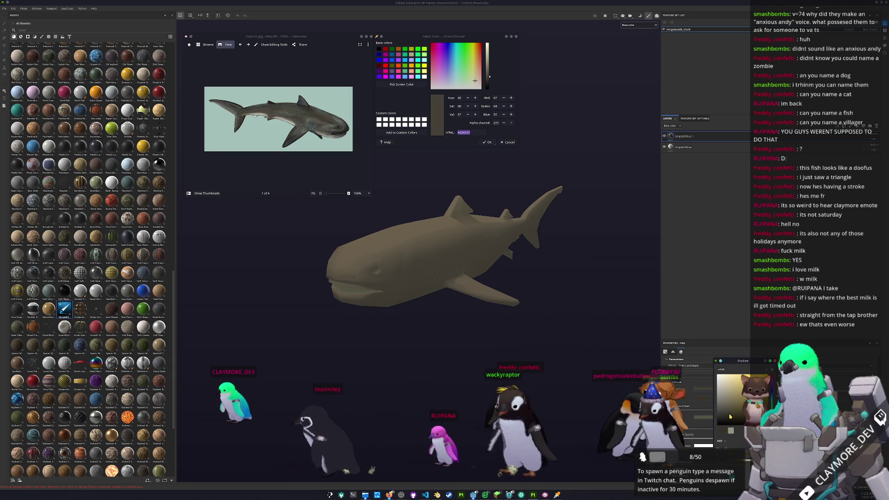
{"action": "left_click", "coordinate": [743, 433]}
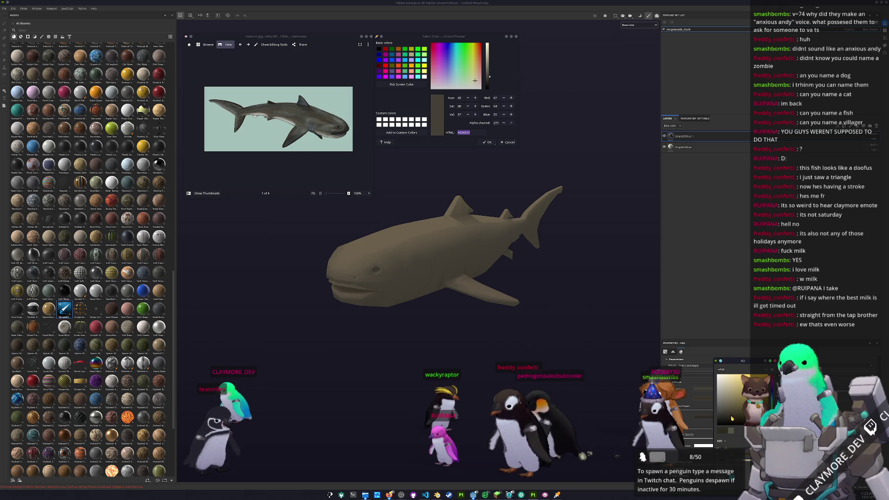
- Convert the SimpleDiffuse 1 colour layer into a paint layer
{"action": "right_click", "coordinate": [690, 136]}
{"action": "left_click", "coordinate": [704, 197]}
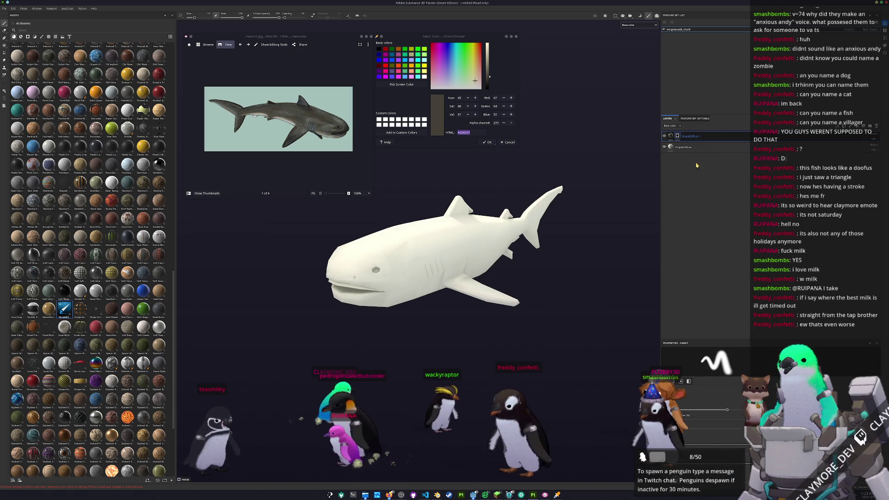
{"action": "right_click", "coordinate": [678, 137]}
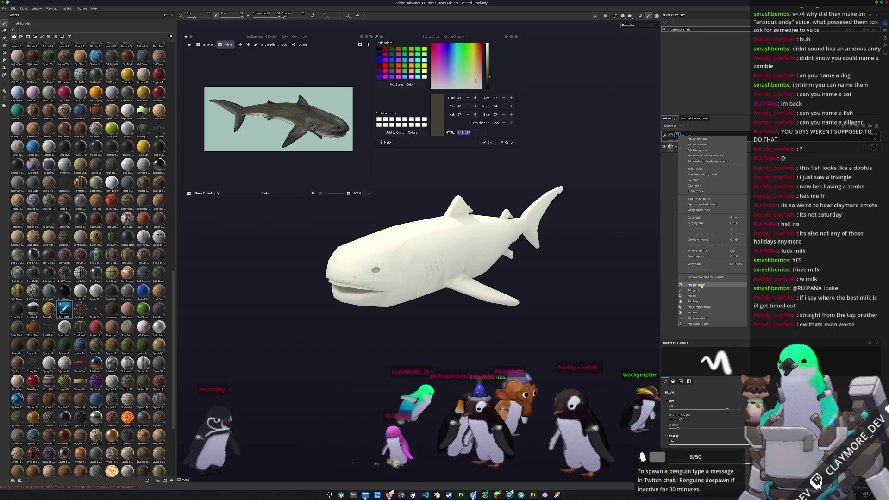
- Add a Light generator mask, raise its Highlight Glossiness, then delete the generator
{"action": "left_click", "coordinate": [697, 285]}
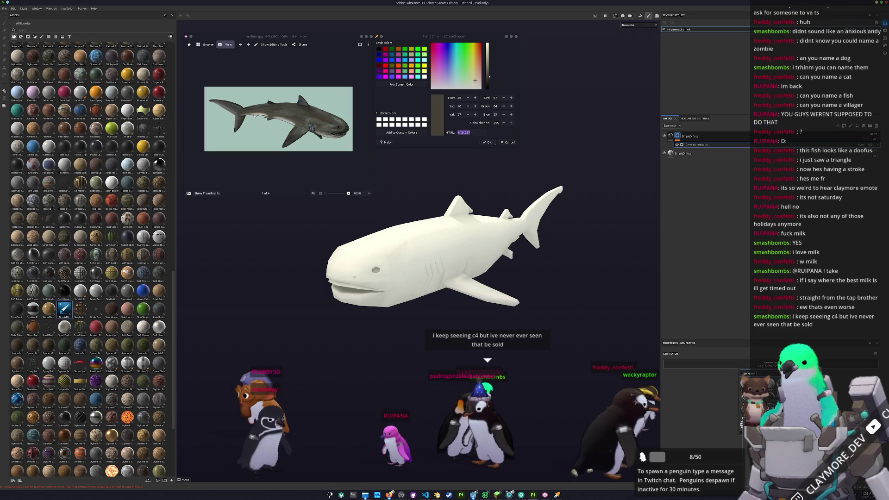
{"action": "left_click", "coordinate": [739, 438]}
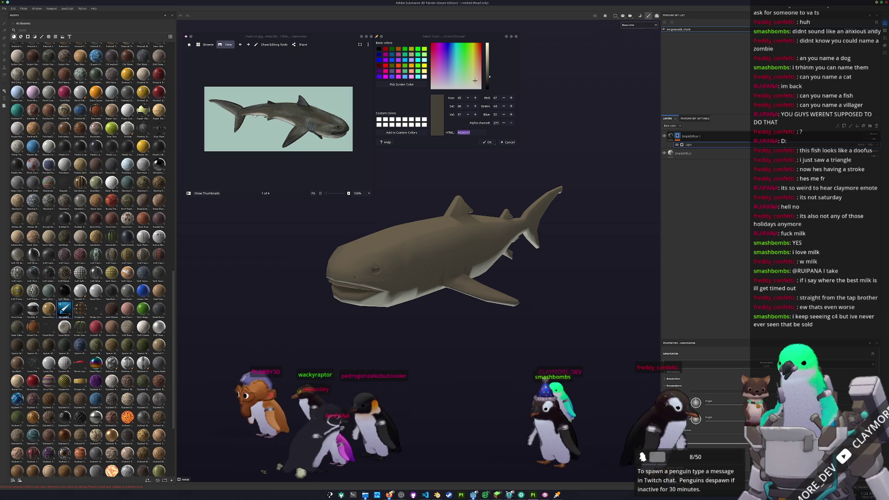
{"action": "mouse_move", "coordinate": [481, 331]}
{"action": "left_mouse_down", "text": "alt"}
{"action": "mouse_move", "coordinate": [509, 330]}
{"action": "mouse_move", "coordinate": [482, 330]}
{"action": "mouse_move", "coordinate": [495, 330]}
{"action": "left_mouse_up", "text": "alt"}
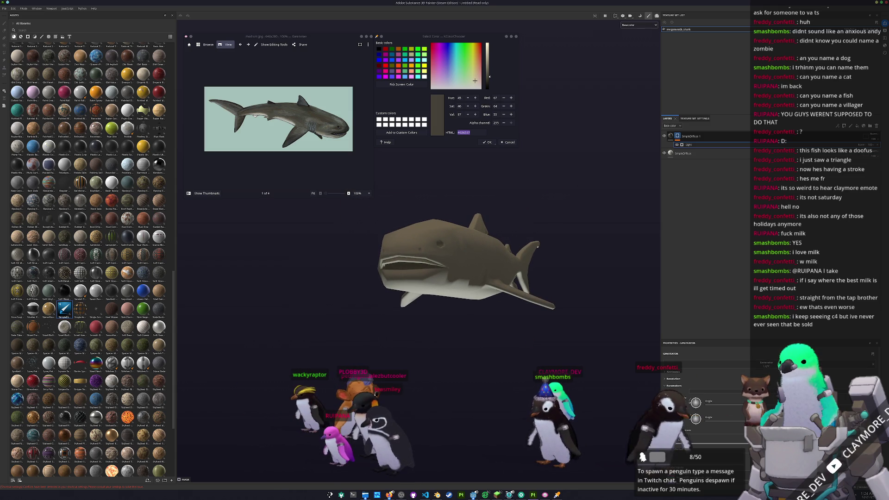
{"action": "left_click_drag", "start_coordinate": [691, 433], "coordinate": [731, 433]}
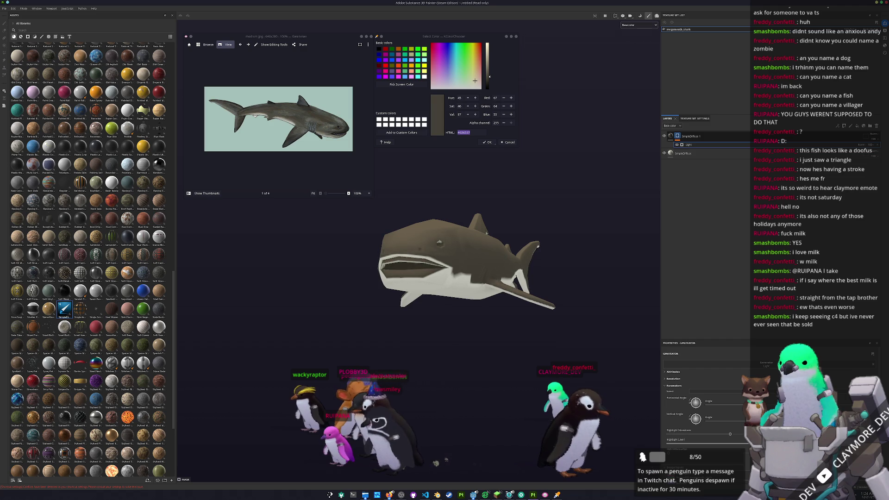
{"action": "left_click_drag", "start_coordinate": [481, 292], "coordinate": [452, 292], "text": "alt"}
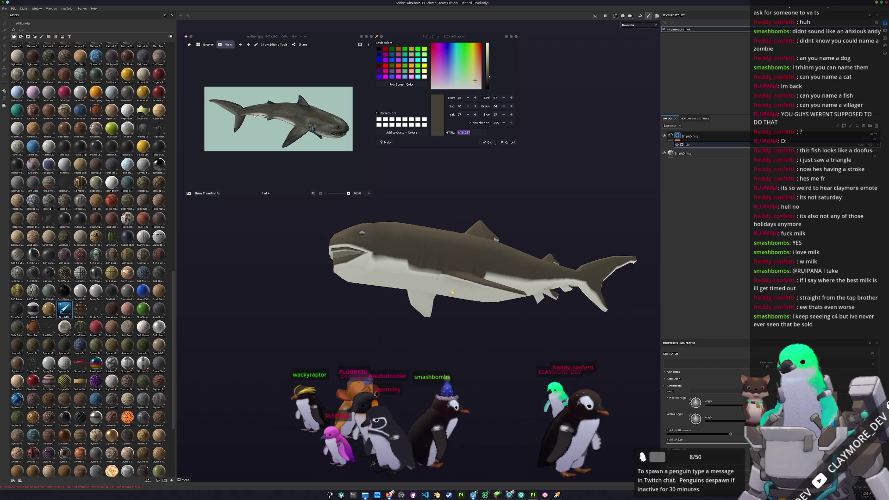
{"action": "left_click_drag", "start_coordinate": [515, 217], "coordinate": [514, 199], "text": "alt"}
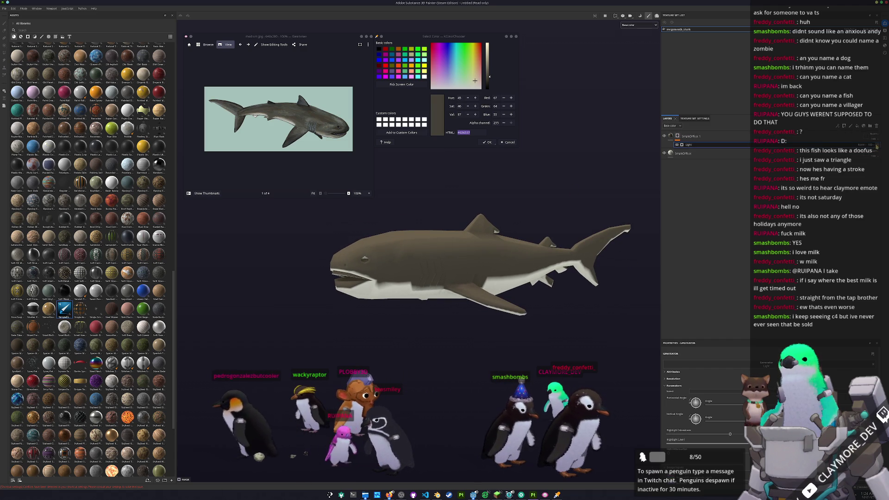
{"action": "key", "text": "Delete"}
- Re-add the Light generator mask with lower Highlight Glossiness, then add a Paint effect to the mask
{"action": "right_click", "coordinate": [677, 137]}
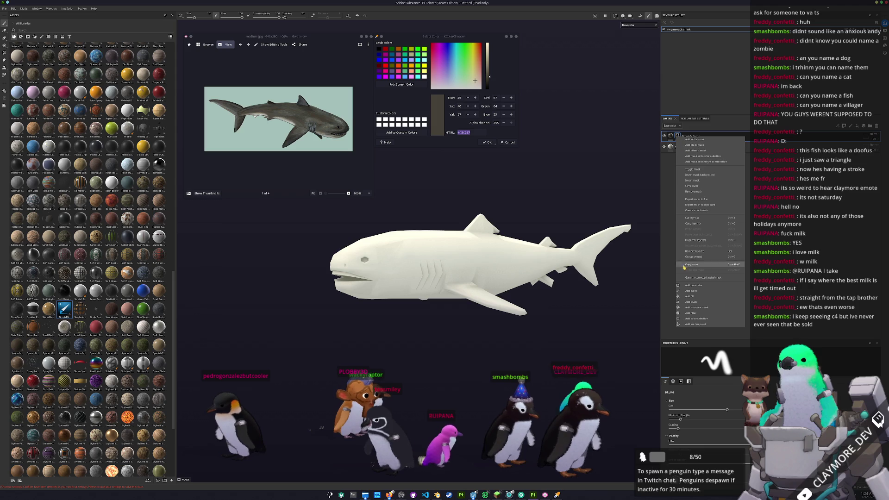
{"action": "left_click", "coordinate": [693, 285]}
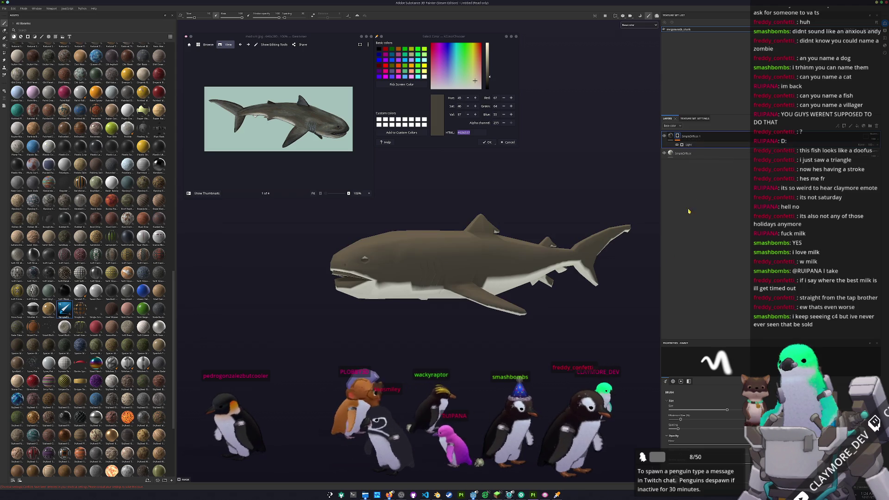
{"action": "left_click", "coordinate": [690, 145]}
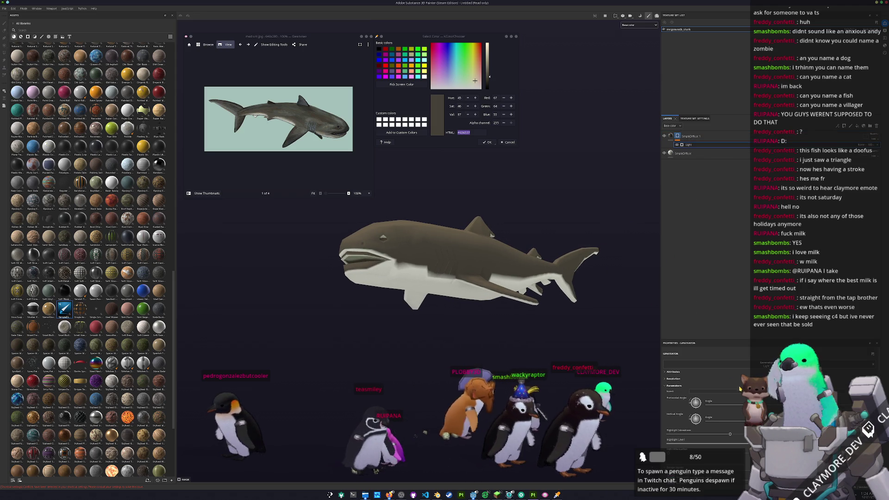
{"action": "left_click_drag", "start_coordinate": [730, 434], "coordinate": [645, 433]}
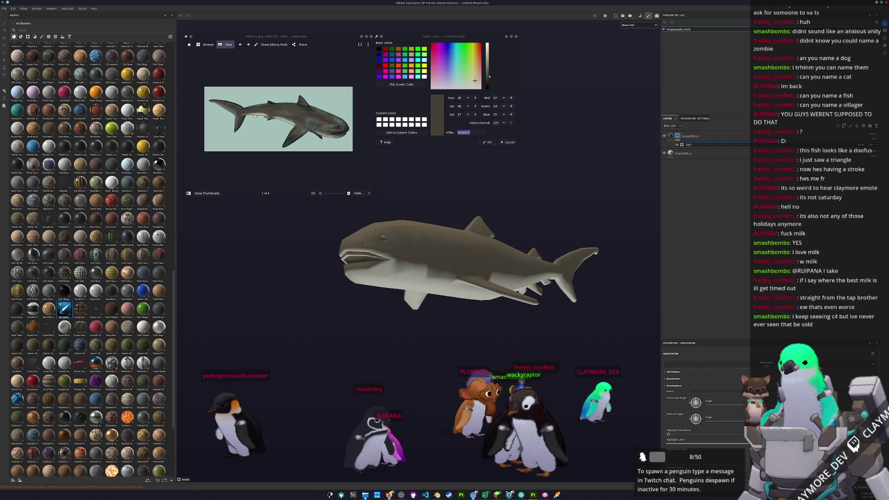
{"action": "right_click", "coordinate": [678, 139]}
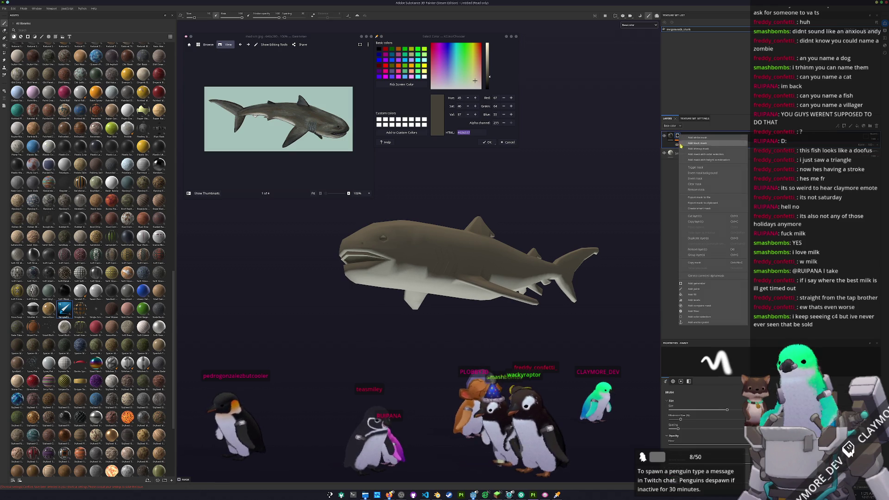
{"action": "left_click", "coordinate": [693, 289]}
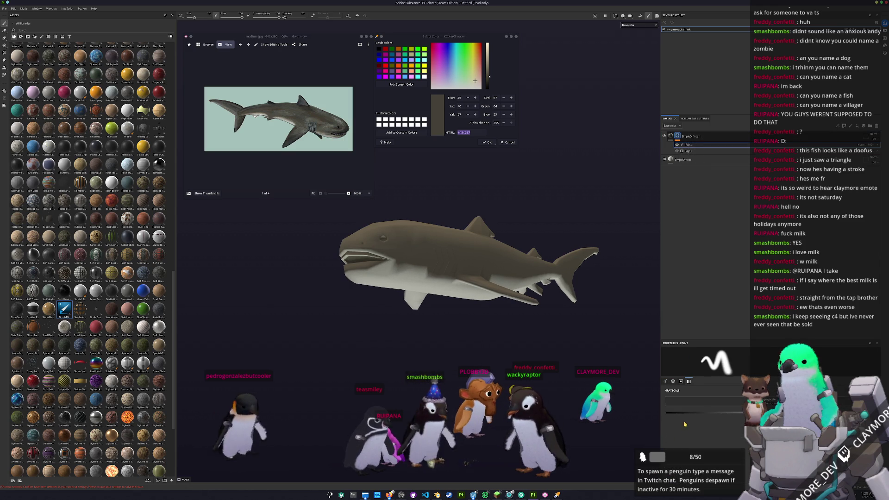
- Touch up the mask around the mouth and paint a darker tone along the lower body
{"action": "scroll", "coordinate": [362, 292], "scroll_direction": "up", "scroll_amount": 5}
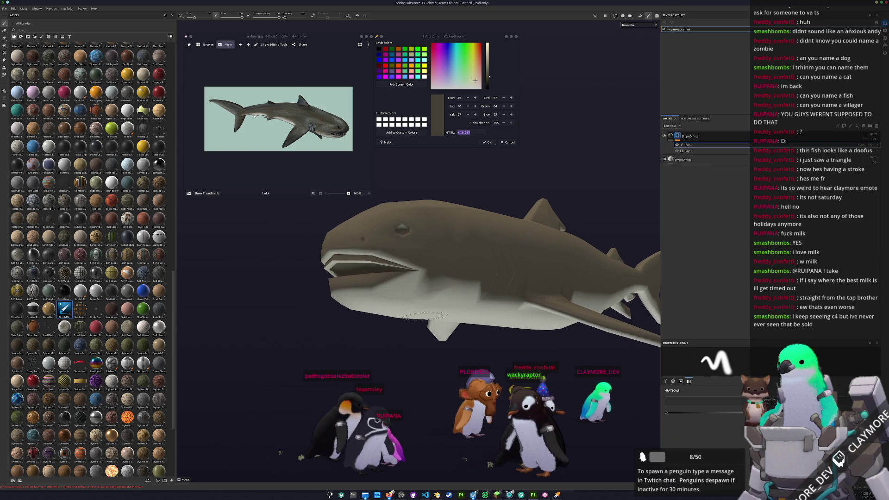
{"action": "left_click_drag", "start_coordinate": [363, 296], "coordinate": [389, 167], "text": "alt"}
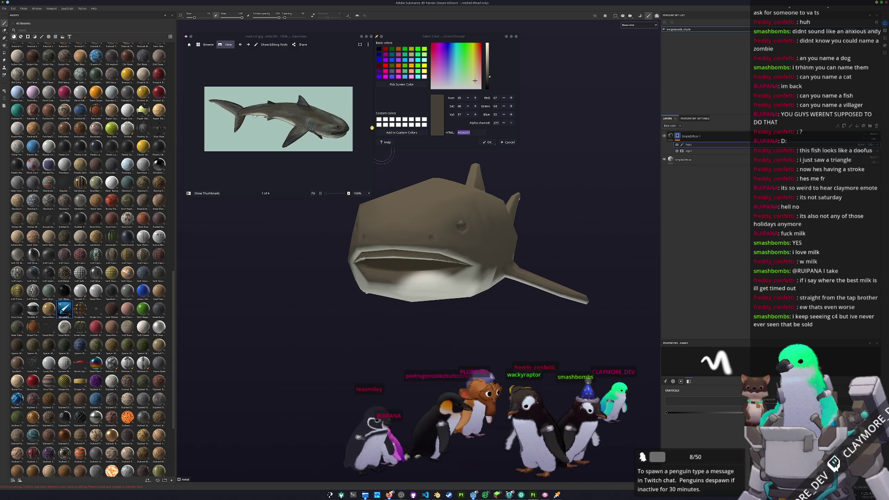
{"action": "scroll", "coordinate": [376, 307], "scroll_direction": "up", "scroll_amount": 2}
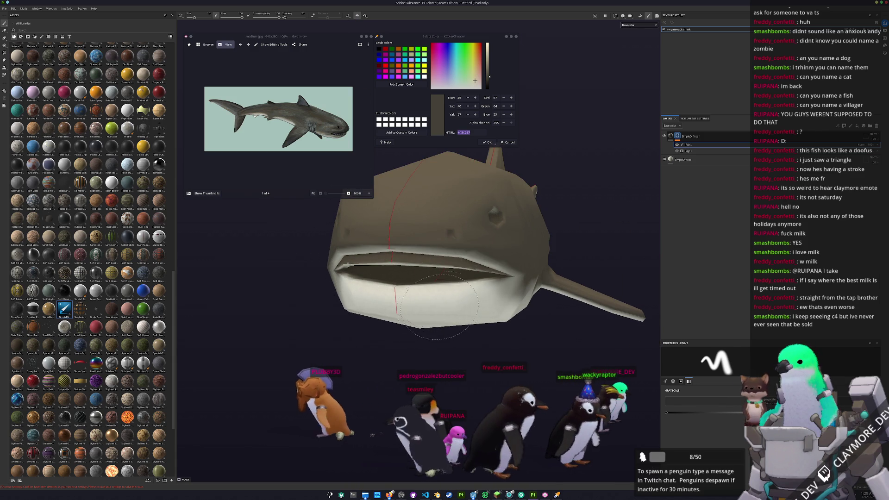
{"action": "left_click_drag", "start_coordinate": [365, 303], "coordinate": [390, 309], "text": "alt"}
{"action": "scroll", "coordinate": [409, 312], "scroll_direction": "up", "scroll_amount": 4}
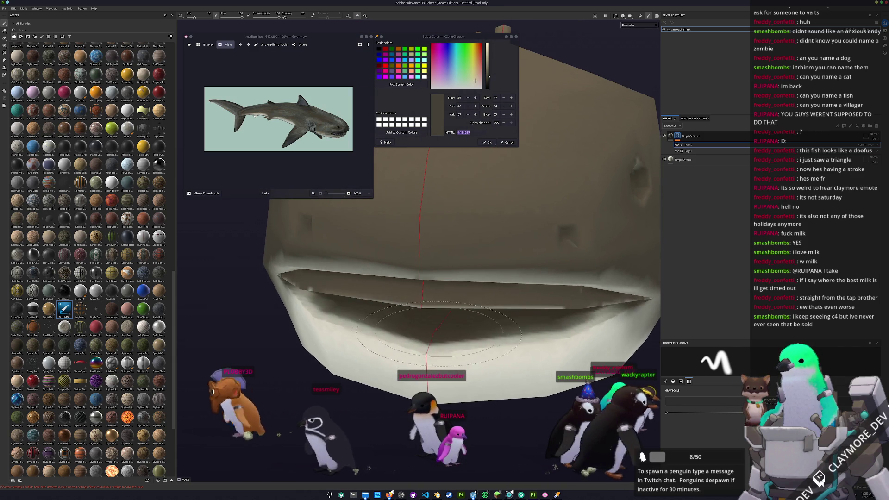
{"action": "left_click_drag", "start_coordinate": [543, 319], "coordinate": [486, 315], "text": "alt"}
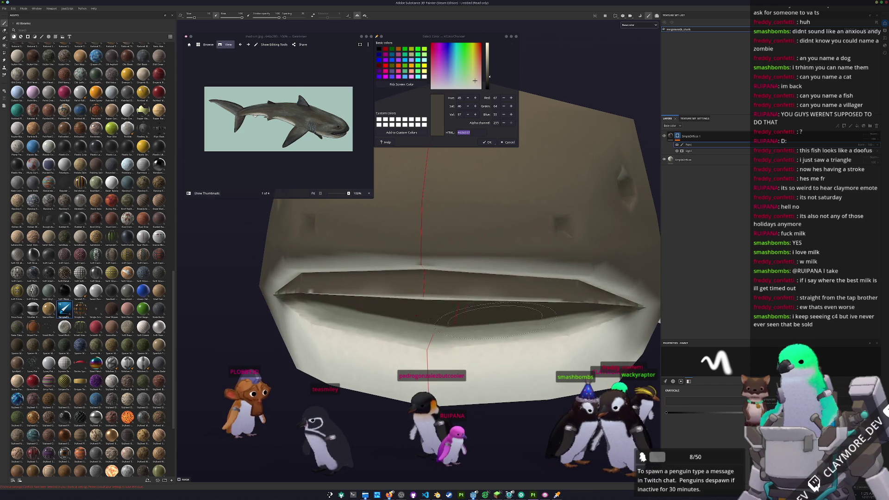
{"action": "mouse_move", "coordinate": [425, 343]}
{"action": "left_mouse_down", "text": "alt"}
{"action": "mouse_move", "coordinate": [485, 315]}
{"action": "mouse_move", "coordinate": [385, 311]}
{"action": "mouse_move", "coordinate": [485, 307]}
{"action": "mouse_move", "coordinate": [516, 294]}
{"action": "left_mouse_up", "text": "alt"}
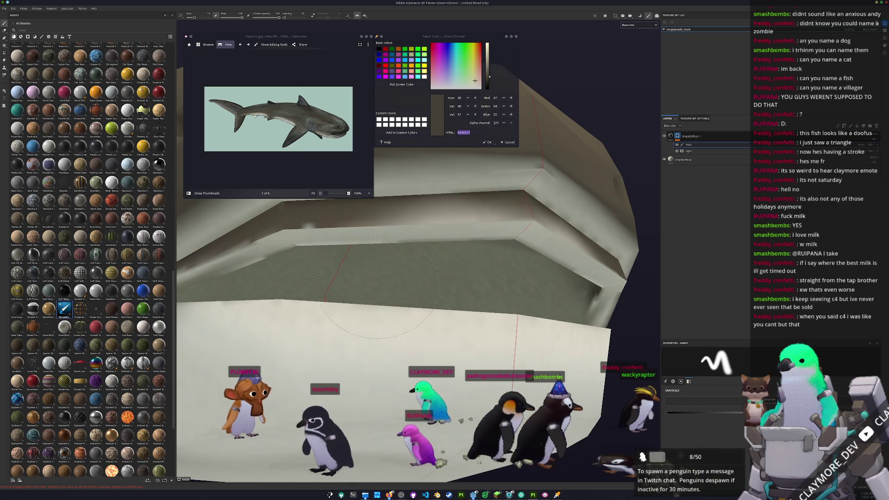
{"action": "mouse_move", "coordinate": [434, 290]}
{"action": "left_mouse_down", "text": "alt"}
{"action": "mouse_move", "coordinate": [447, 363]}
{"action": "mouse_move", "coordinate": [448, 333]}
{"action": "mouse_move", "coordinate": [477, 349]}
{"action": "left_mouse_up", "text": "alt"}
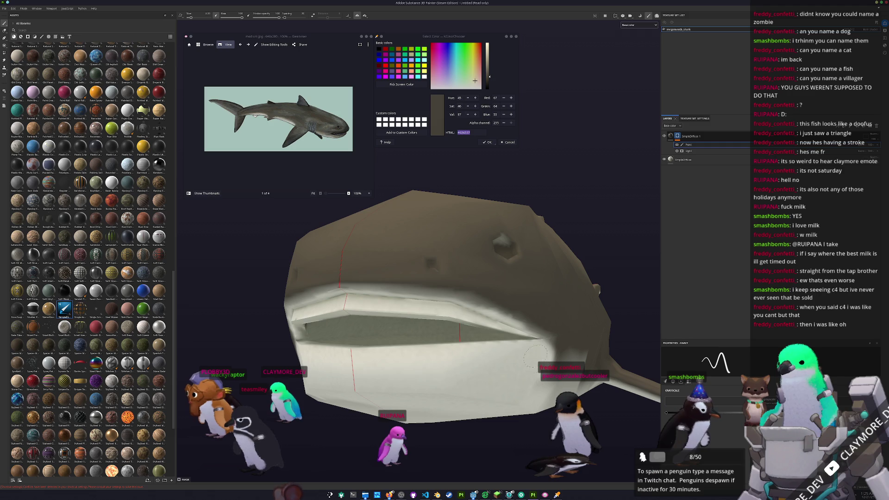
{"action": "mouse_move", "coordinate": [499, 393]}
{"action": "left_mouse_down", "text": "alt"}
{"action": "mouse_move", "coordinate": [399, 321]}
{"action": "mouse_move", "coordinate": [470, 331]}
{"action": "left_mouse_up", "text": "alt"}
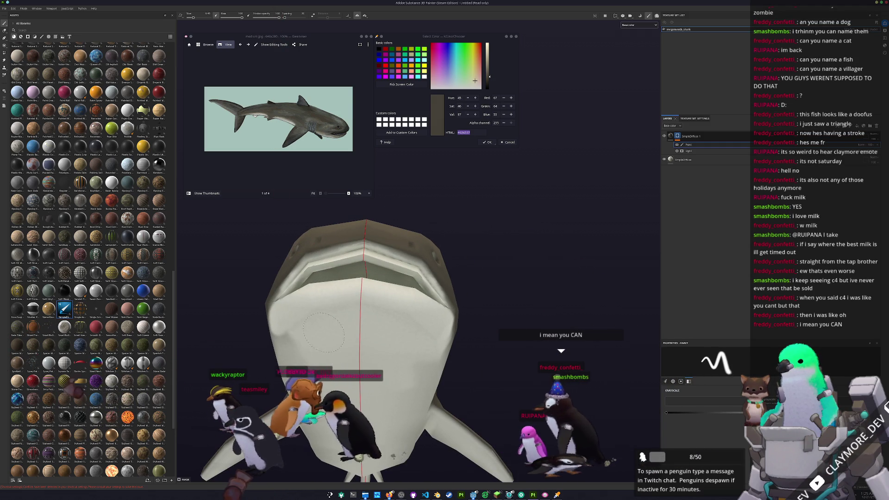
{"action": "left_click_drag", "start_coordinate": [367, 359], "coordinate": [285, 304], "text": "alt"}
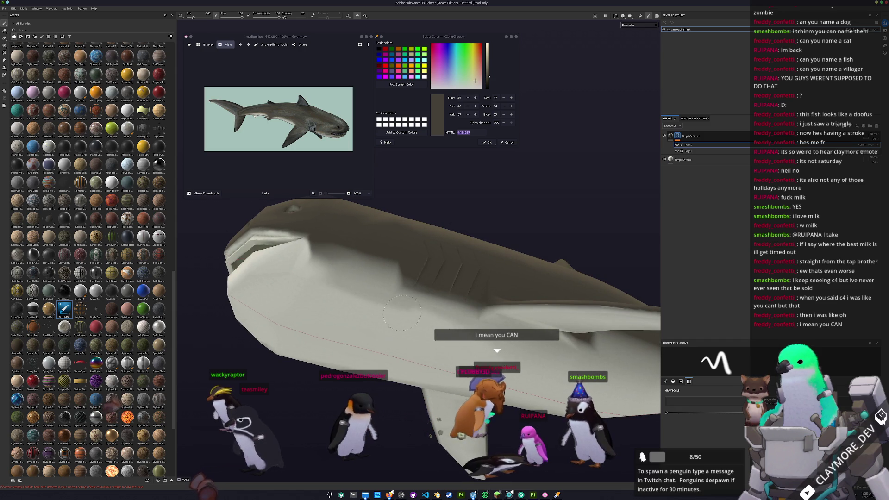
{"action": "left_click_drag", "start_coordinate": [371, 260], "coordinate": [369, 299], "text": "alt"}
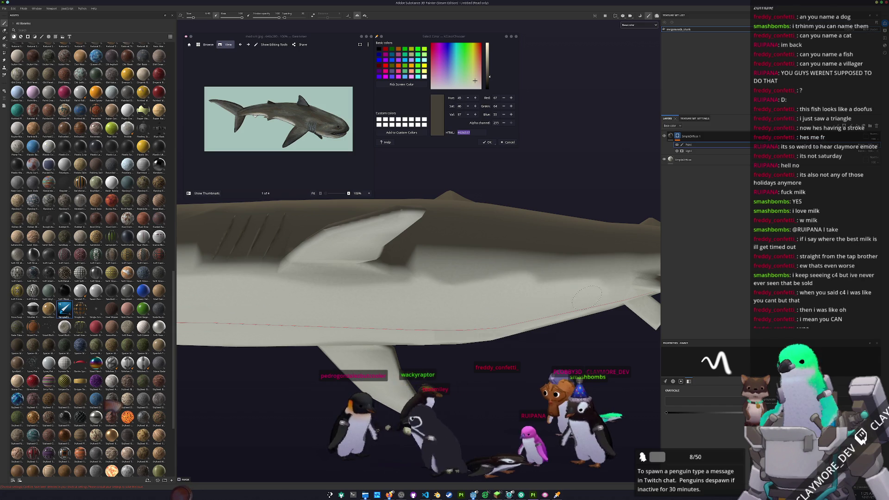
{"action": "left_click_drag", "start_coordinate": [592, 296], "coordinate": [417, 335], "text": "alt"}
{"action": "mouse_move", "coordinate": [514, 308]}
{"action": "left_mouse_down", "text": "alt"}
{"action": "mouse_move", "coordinate": [512, 357]}
{"action": "mouse_move", "coordinate": [592, 370]}
{"action": "mouse_move", "coordinate": [681, 402]}
{"action": "left_mouse_up", "text": "alt"}
{"action": "mouse_move", "coordinate": [656, 443]}
{"action": "left_mouse_down", "text": "alt"}
{"action": "mouse_move", "coordinate": [475, 338]}
{"action": "mouse_move", "coordinate": [463, 356]}
{"action": "mouse_move", "coordinate": [445, 326]}
{"action": "mouse_move", "coordinate": [477, 340]}
{"action": "mouse_move", "coordinate": [426, 308]}
{"action": "mouse_move", "coordinate": [259, 313]}
{"action": "mouse_move", "coordinate": [193, 283]}
{"action": "mouse_move", "coordinate": [259, 301]}
{"action": "left_mouse_up", "text": "alt"}
{"action": "mouse_move", "coordinate": [491, 294]}
{"action": "left_mouse_down"}
{"action": "mouse_move", "coordinate": [243, 306]}
{"action": "mouse_move", "coordinate": [260, 322]}
{"action": "mouse_move", "coordinate": [533, 292]}
{"action": "mouse_move", "coordinate": [226, 307]}
{"action": "left_mouse_up"}
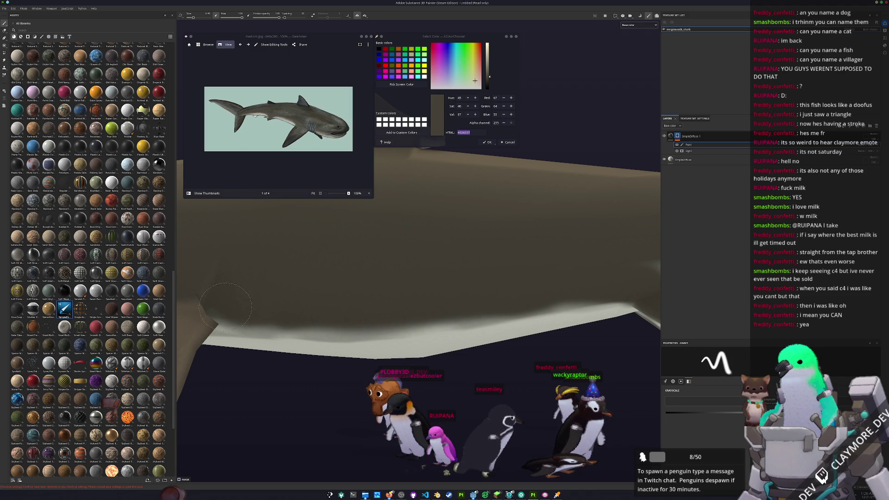
- Paint the fin tip and edge darker on the mask
{"action": "left_click_drag", "start_coordinate": [470, 304], "coordinate": [492, 265], "text": "alt"}
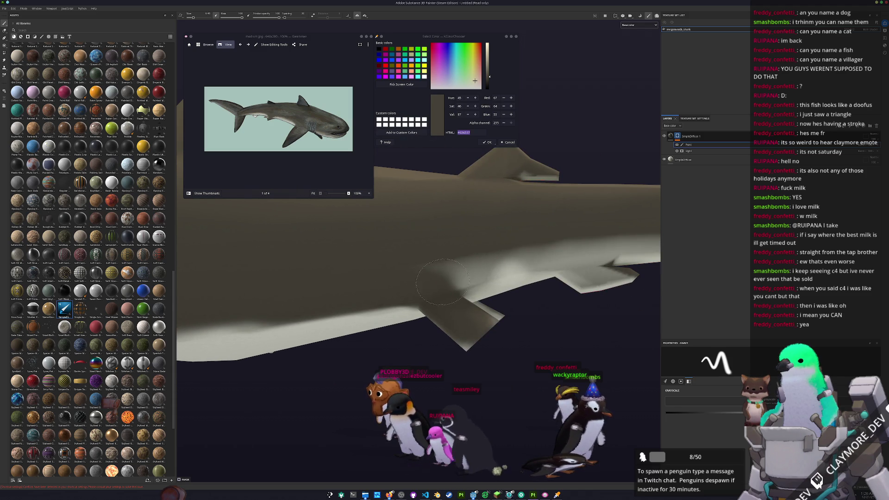
{"action": "mouse_move", "coordinate": [583, 252]}
{"action": "left_mouse_down", "text": "alt"}
{"action": "mouse_move", "coordinate": [457, 269]}
{"action": "mouse_move", "coordinate": [493, 290]}
{"action": "mouse_move", "coordinate": [444, 280]}
{"action": "mouse_move", "coordinate": [560, 282]}
{"action": "mouse_move", "coordinate": [427, 305]}
{"action": "mouse_move", "coordinate": [458, 301]}
{"action": "left_mouse_up", "text": "alt"}
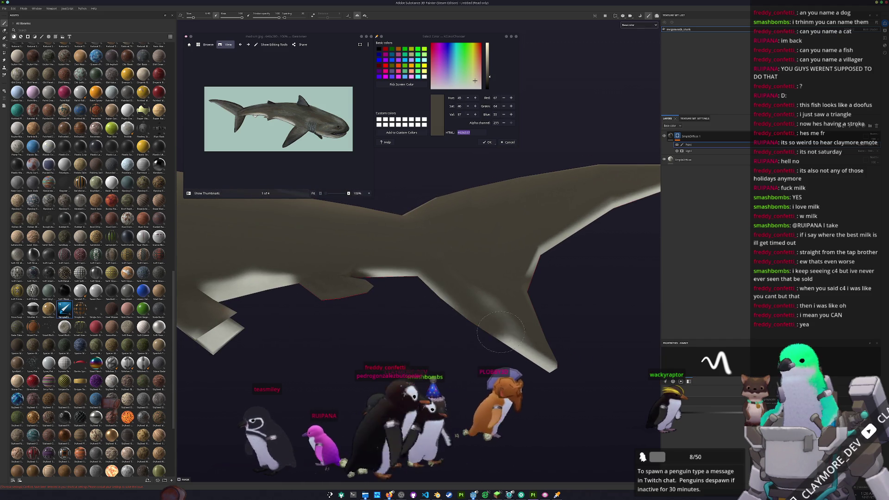
{"action": "mouse_move", "coordinate": [523, 365]}
{"action": "left_mouse_down"}
{"action": "mouse_move", "coordinate": [491, 301]}
{"action": "mouse_move", "coordinate": [546, 255]}
{"action": "mouse_move", "coordinate": [511, 283]}
{"action": "left_mouse_up"}
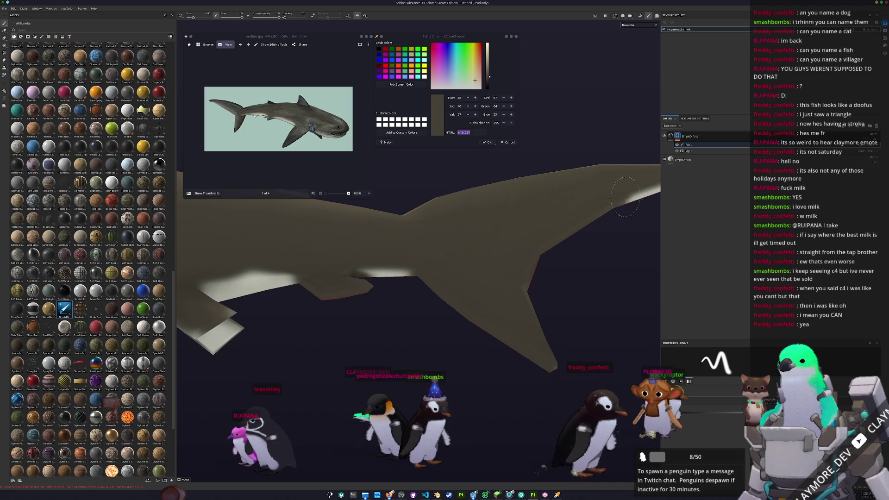
{"action": "mouse_move", "coordinate": [602, 210]}
{"action": "left_mouse_down", "text": "alt"}
{"action": "mouse_move", "coordinate": [490, 269]}
{"action": "mouse_move", "coordinate": [397, 271]}
{"action": "mouse_move", "coordinate": [440, 345]}
{"action": "mouse_move", "coordinate": [417, 377]}
{"action": "mouse_move", "coordinate": [438, 349]}
{"action": "mouse_move", "coordinate": [424, 382]}
{"action": "mouse_move", "coordinate": [419, 321]}
{"action": "mouse_move", "coordinate": [454, 341]}
{"action": "left_mouse_up", "text": "alt"}
{"action": "right_click_drag", "start_coordinate": [456, 334], "coordinate": [455, 327], "text": "ctrl"}
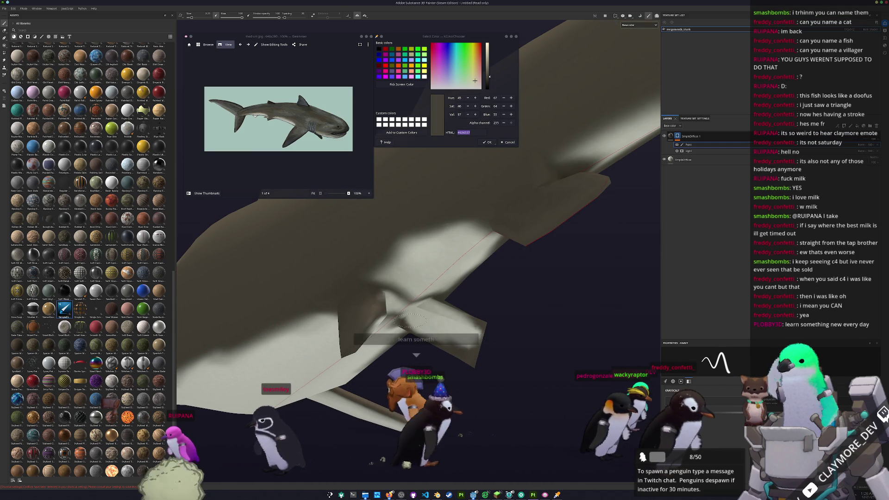
{"action": "left_click_drag", "start_coordinate": [456, 326], "coordinate": [393, 301], "text": "alt"}
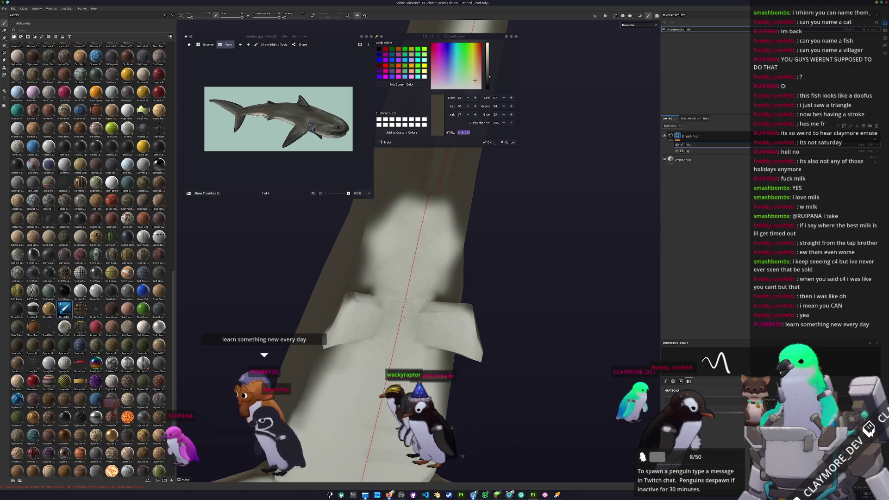
{"action": "mouse_move", "coordinate": [411, 269]}
{"action": "left_mouse_down", "text": "alt"}
{"action": "mouse_move", "coordinate": [431, 296]}
{"action": "mouse_move", "coordinate": [462, 312]}
{"action": "mouse_move", "coordinate": [456, 255]}
{"action": "mouse_move", "coordinate": [444, 277]}
{"action": "mouse_move", "coordinate": [461, 301]}
{"action": "mouse_move", "coordinate": [403, 311]}
{"action": "left_mouse_up", "text": "alt"}
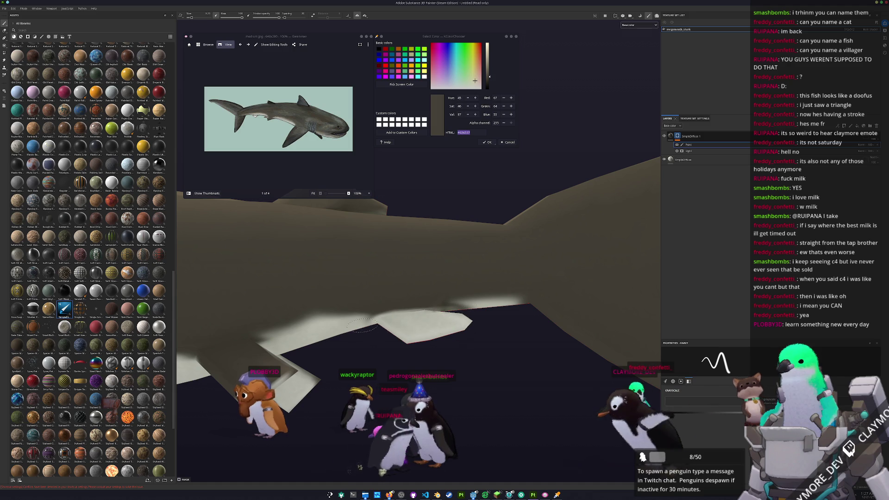
{"action": "mouse_move", "coordinate": [372, 322]}
{"action": "left_mouse_down", "text": "alt"}
{"action": "mouse_move", "coordinate": [371, 343]}
{"action": "mouse_move", "coordinate": [398, 351]}
{"action": "mouse_move", "coordinate": [371, 351]}
{"action": "left_mouse_up", "text": "alt"}
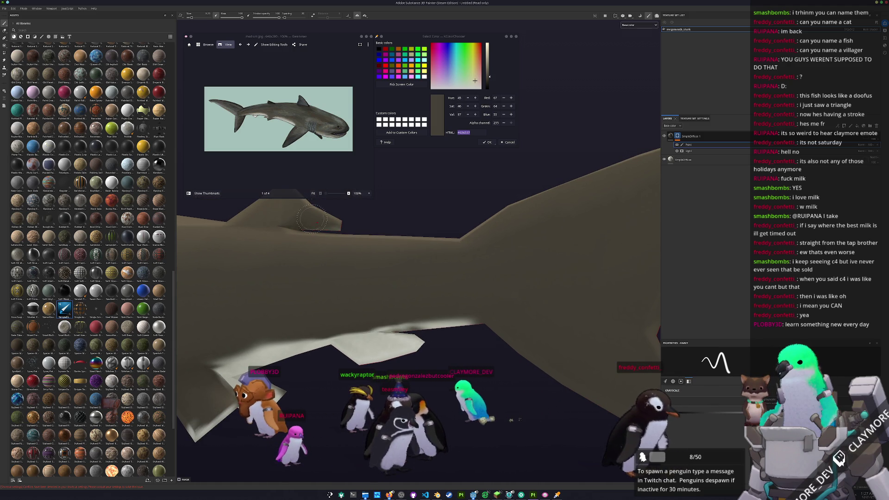
{"action": "left_click_drag", "start_coordinate": [329, 237], "coordinate": [366, 308], "text": "alt"}
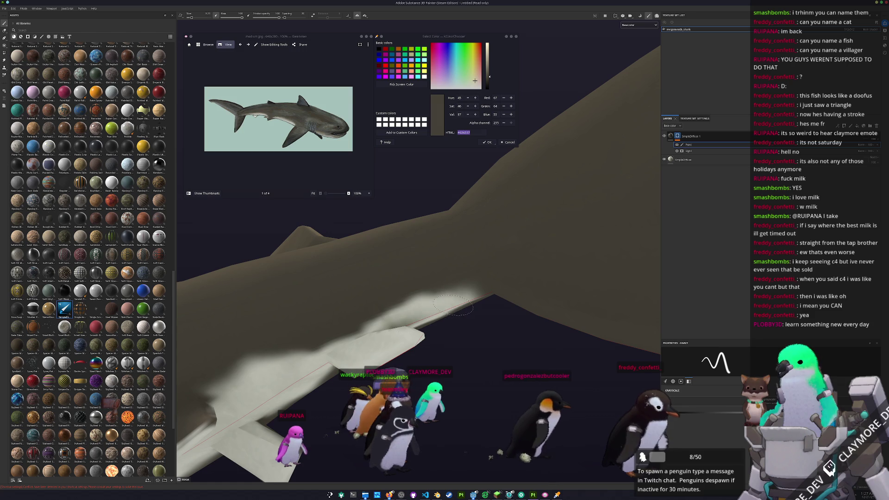
{"action": "mouse_move", "coordinate": [453, 304]}
{"action": "left_mouse_down", "text": "alt"}
{"action": "mouse_move", "coordinate": [376, 294]}
{"action": "mouse_move", "coordinate": [464, 343]}
{"action": "mouse_move", "coordinate": [435, 341]}
{"action": "mouse_move", "coordinate": [384, 303]}
{"action": "mouse_move", "coordinate": [477, 352]}
{"action": "left_mouse_up", "text": "alt"}
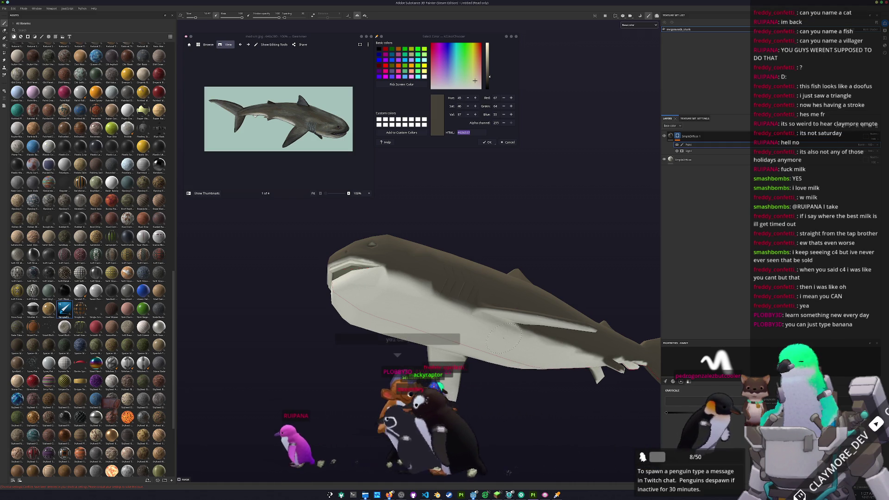
{"action": "left_click_drag", "start_coordinate": [536, 353], "coordinate": [473, 337], "text": "alt"}
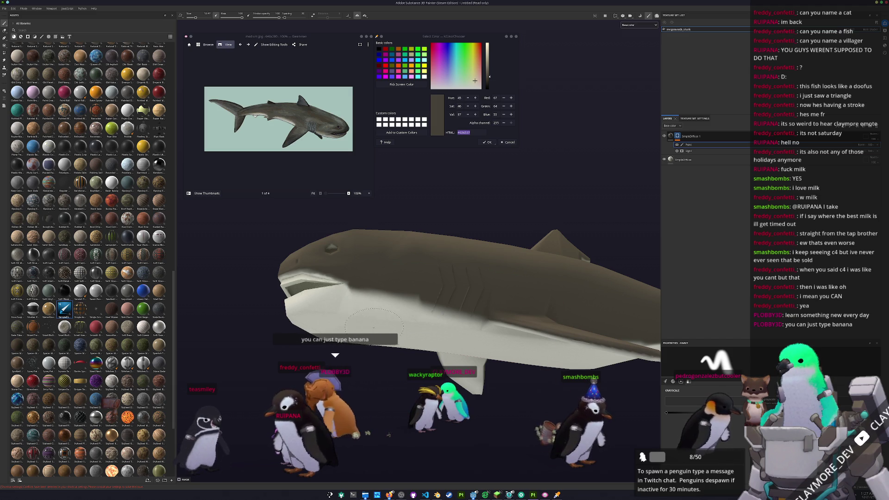
{"action": "key", "text": "f"}
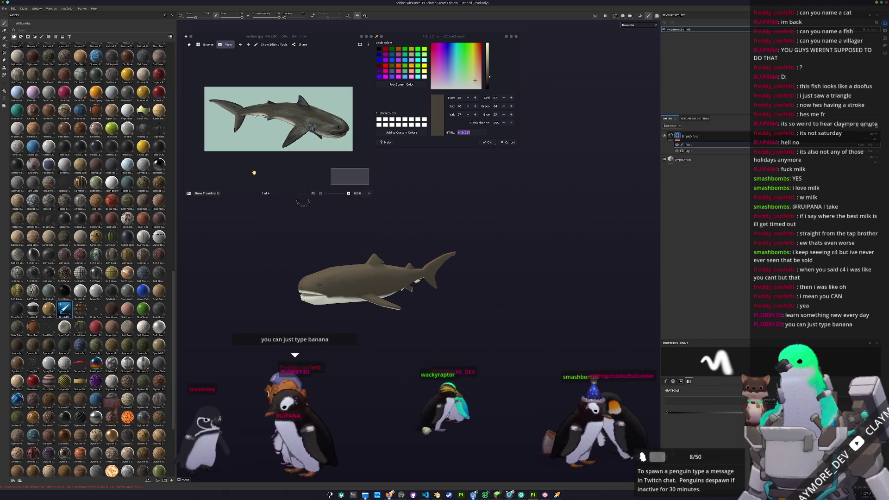
- Zoom into the references, turn the shark front-on, and move through the images to the shark illustration
{"action": "left_click", "coordinate": [348, 193]}
{"action": "scroll", "coordinate": [302, 144], "scroll_direction": "down", "scroll_amount": 1, "text": "ctrl"}
{"action": "mouse_move", "coordinate": [613, 182]}
{"action": "left_mouse_down", "text": "alt"}
{"action": "mouse_move", "coordinate": [522, 223]}
{"action": "mouse_move", "coordinate": [416, 229]}
{"action": "left_mouse_up", "text": "alt"}
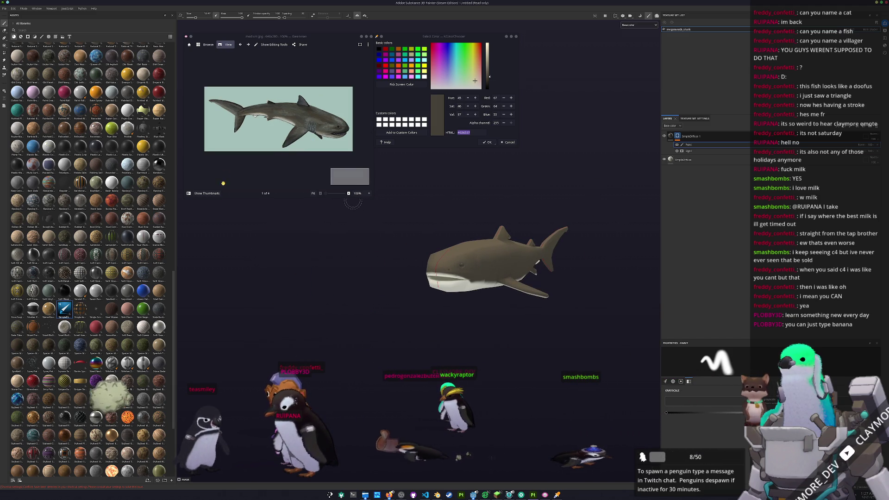
{"action": "left_click", "coordinate": [218, 195]}
{"action": "left_click", "coordinate": [223, 178]}
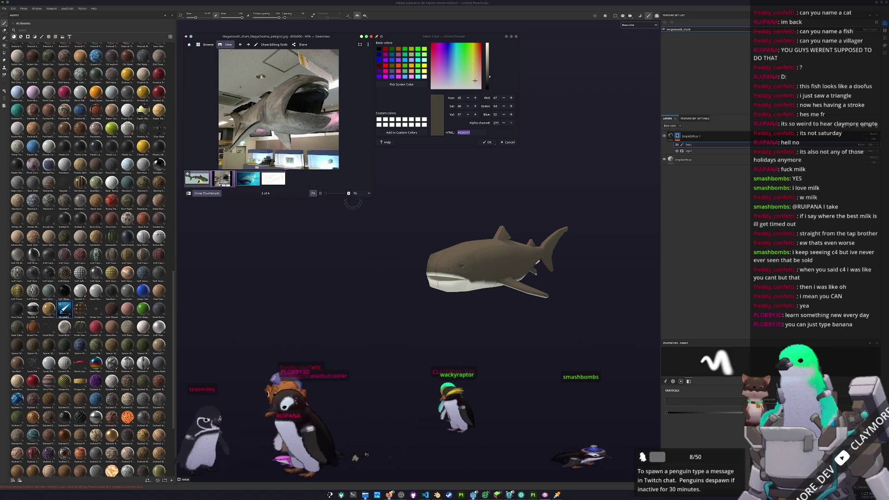
{"action": "key", "text": "Left"}
{"action": "key", "text": "Right"}
{"action": "key", "text": "Right"}
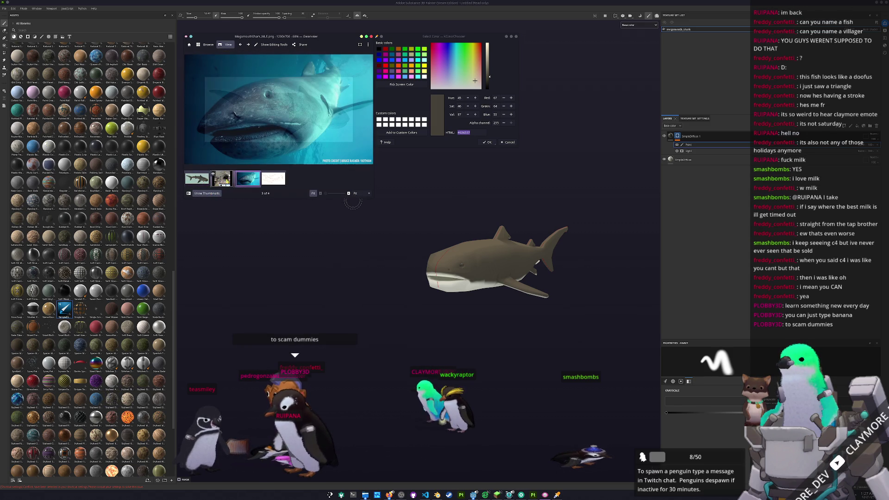
{"action": "key", "text": "Left"}
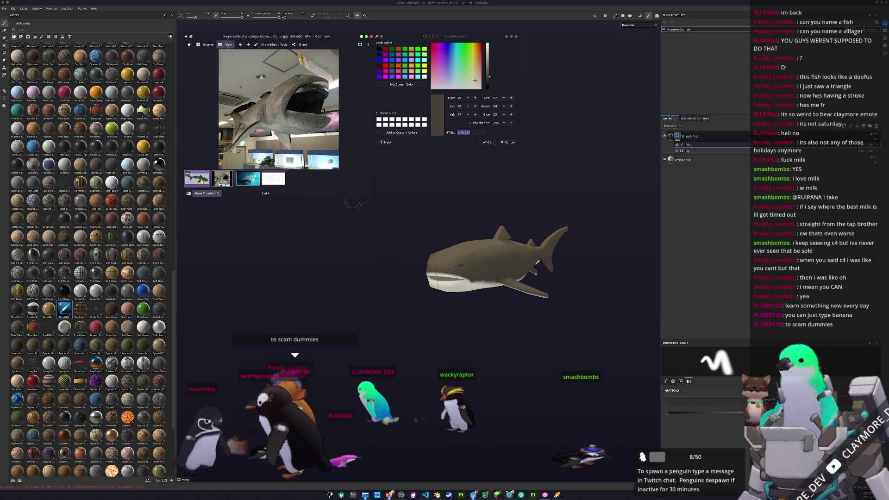
{"action": "left_click", "coordinate": [202, 181]}
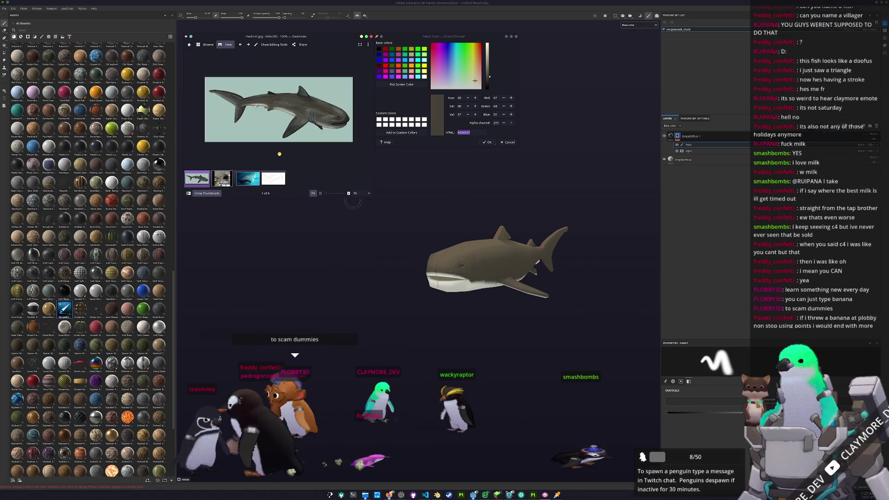
- Sample light grey #908e85 from the illustration's gills and add a SimpleDiffuse 2 fill layer
{"action": "scroll", "coordinate": [315, 125], "scroll_direction": "up", "scroll_amount": 5, "text": "ctrl"}
{"action": "left_click", "coordinate": [408, 85]}
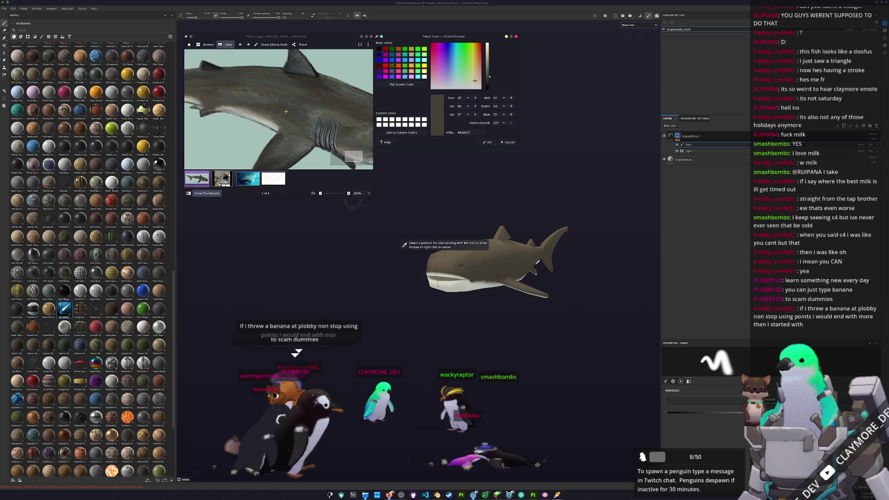
{"action": "left_click", "coordinate": [248, 112]}
{"action": "left_click_drag", "start_coordinate": [353, 202], "coordinate": [695, 162]}
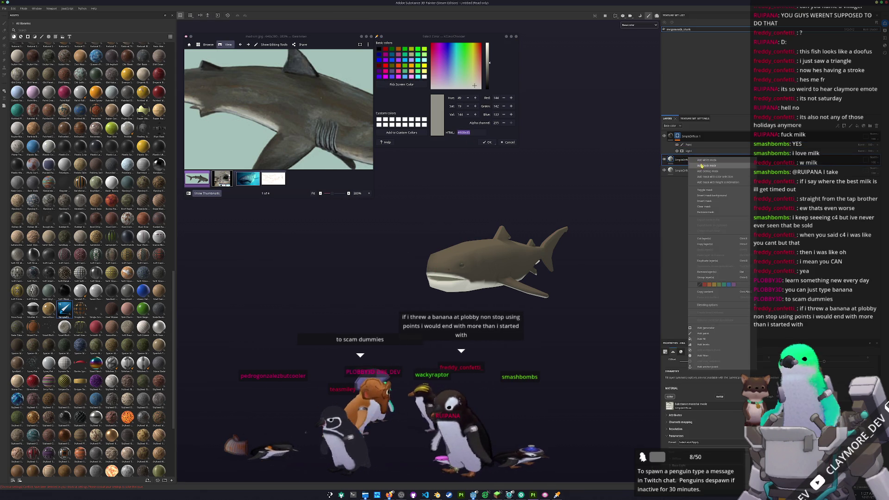
- Give SimpleDiffuse 2 a black mask with a Light generator, deleting the empty generator
{"action": "right_click", "coordinate": [693, 158]}
{"action": "left_click", "coordinate": [704, 164]}
{"action": "right_click", "coordinate": [678, 161]}
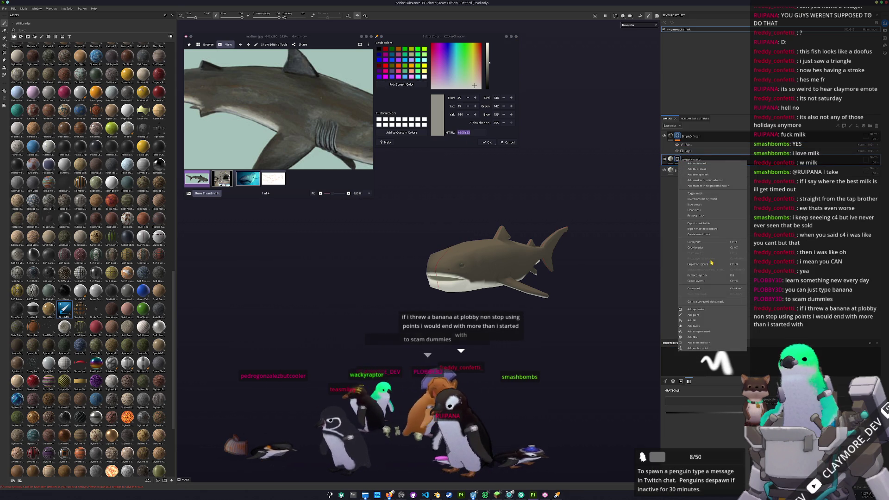
{"action": "left_click", "coordinate": [696, 310]}
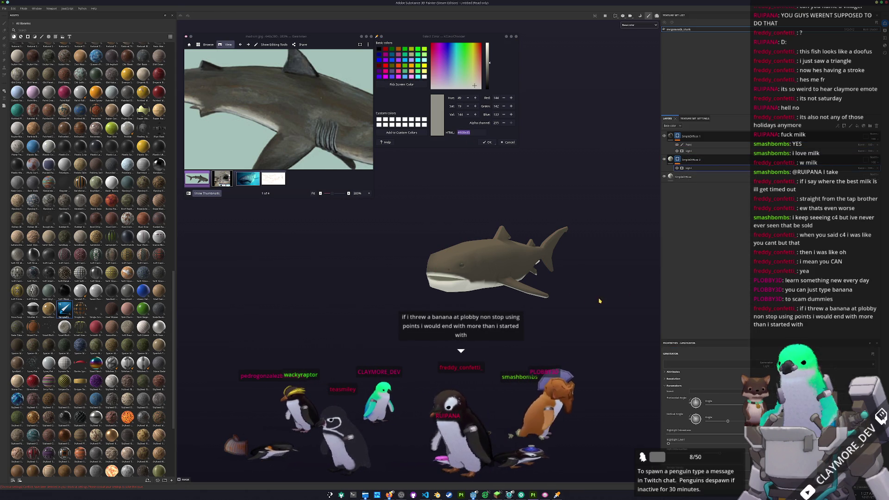
{"action": "key", "text": "Delete"}
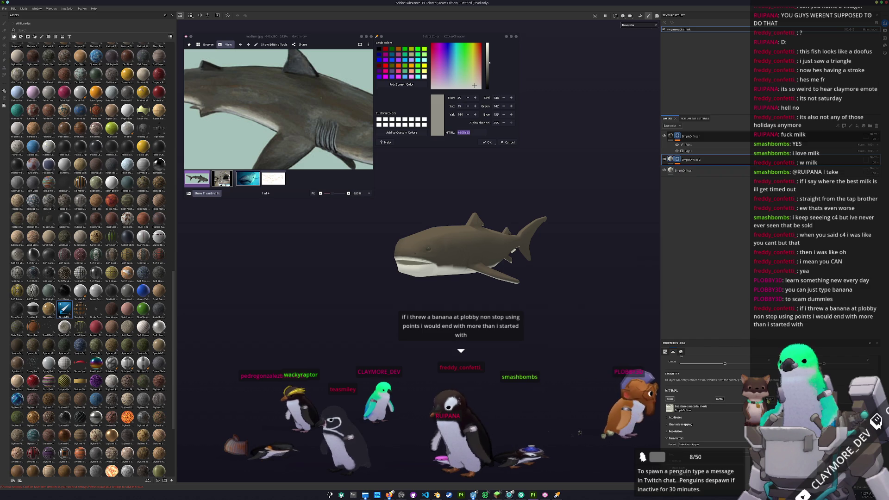
- Lower the Light generator's Highlight Glossiness to its minimum and check the shark nose-first
{"action": "scroll", "coordinate": [704, 403], "scroll_direction": "down", "scroll_amount": 1}
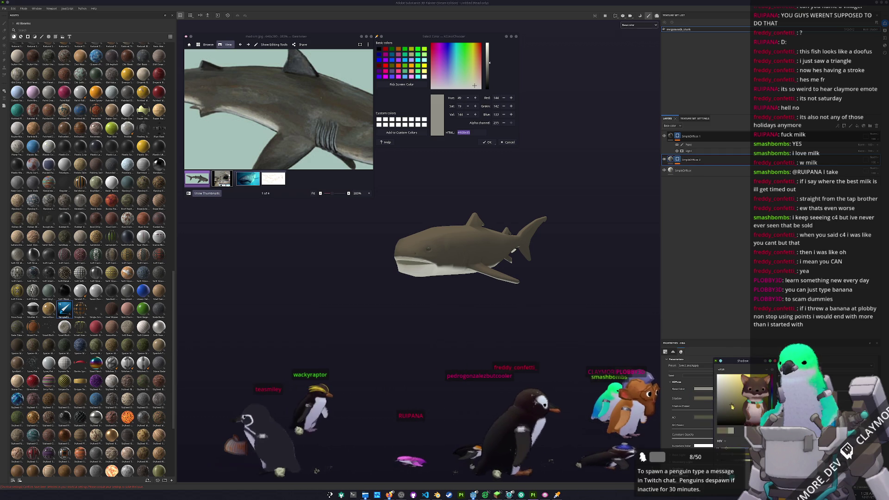
{"action": "left_click", "coordinate": [678, 160]}
{"action": "scroll", "coordinate": [565, 314], "scroll_direction": "up", "scroll_amount": 2}
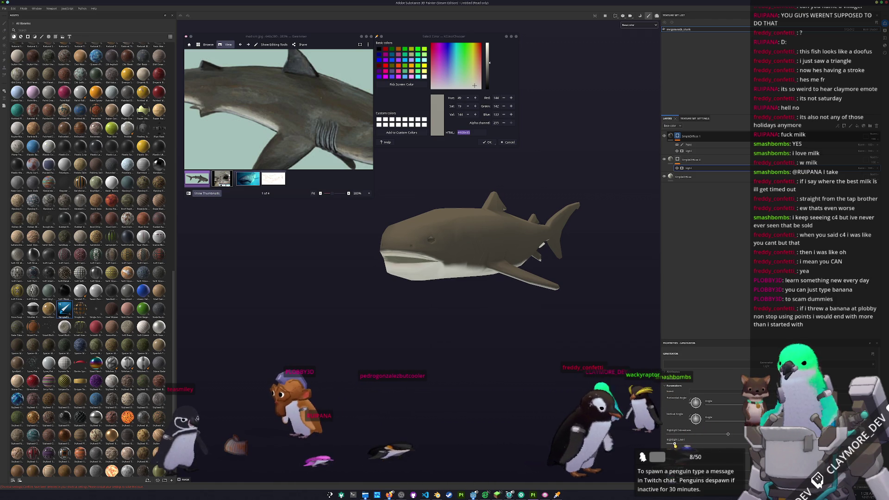
{"action": "mouse_move", "coordinate": [727, 434]}
{"action": "left_mouse_down"}
{"action": "mouse_move", "coordinate": [655, 436]}
{"action": "mouse_move", "coordinate": [685, 412]}
{"action": "mouse_move", "coordinate": [712, 408]}
{"action": "left_mouse_up"}
{"action": "left_click_drag", "start_coordinate": [677, 435], "coordinate": [694, 433]}
{"action": "mouse_move", "coordinate": [577, 359]}
{"action": "left_mouse_down", "text": "alt"}
{"action": "mouse_move", "coordinate": [585, 240]}
{"action": "mouse_move", "coordinate": [384, 208]}
{"action": "left_mouse_up", "text": "alt"}
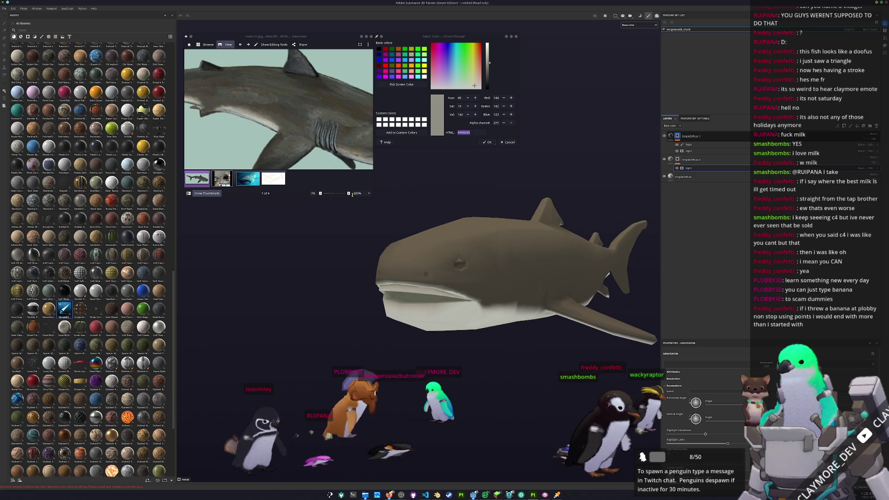
{"action": "key", "text": "Right"}
{"action": "key", "text": "Right"}
- Sample dark grey #676863 from the mouth area of the museum megamouth photo
{"action": "key", "text": "Left"}
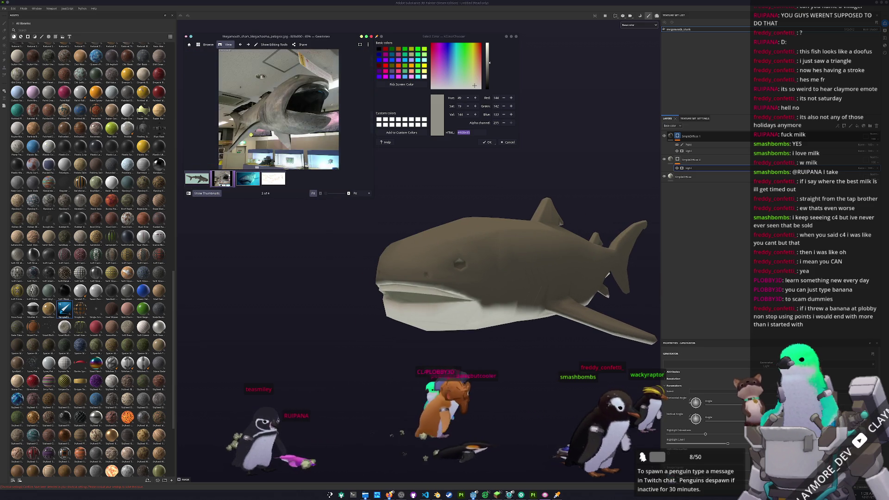
{"action": "scroll", "coordinate": [278, 107], "scroll_direction": "up", "scroll_amount": 5, "text": "ctrl"}
{"action": "left_click", "coordinate": [402, 84]}
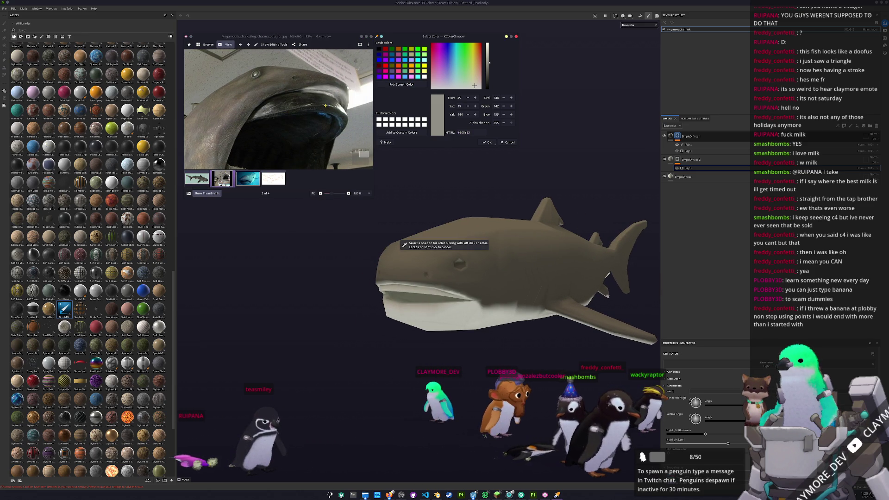
{"action": "left_click", "coordinate": [402, 246]}
{"action": "mouse_move", "coordinate": [407, 252]}
{"action": "left_mouse_down", "text": "alt"}
{"action": "mouse_move", "coordinate": [463, 259]}
{"action": "mouse_move", "coordinate": [435, 259]}
{"action": "left_mouse_up", "text": "alt"}
- Show the underwater megamouth photo and select SimpleDiffuse 1 and the bottom SimpleDiffuse layer
{"action": "left_click", "coordinate": [273, 179]}
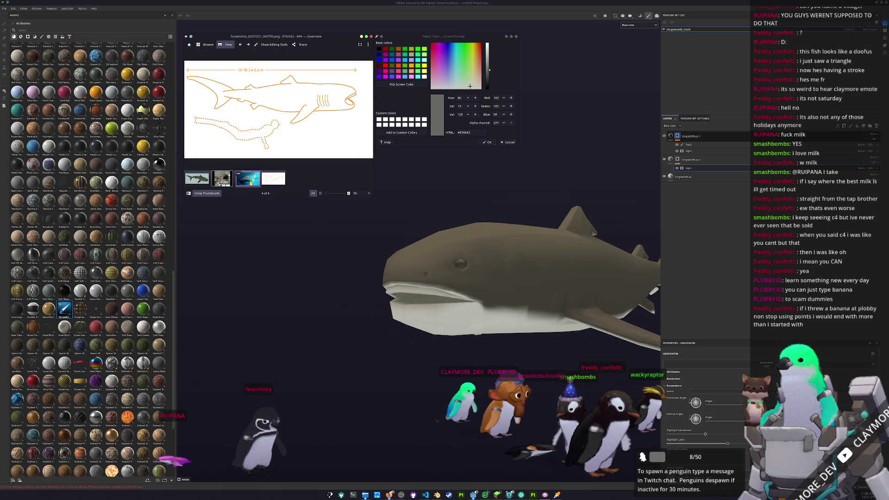
{"action": "left_click", "coordinate": [247, 179]}
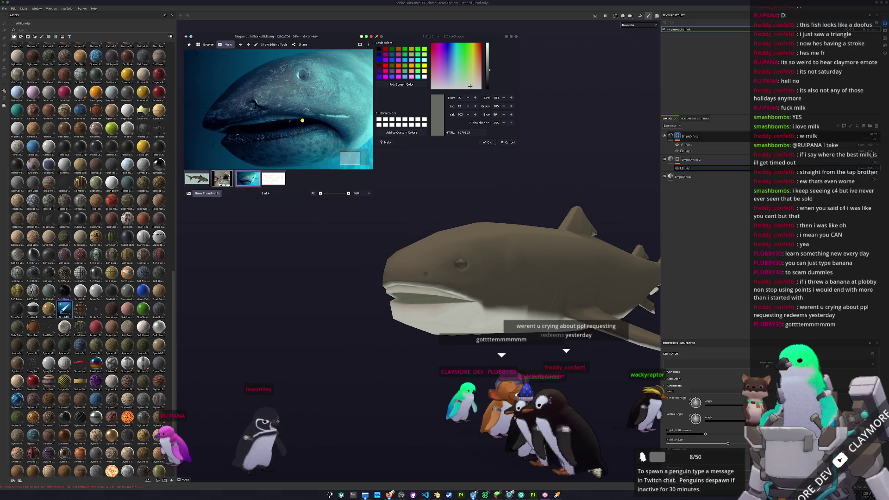
{"action": "left_click", "coordinate": [692, 136]}
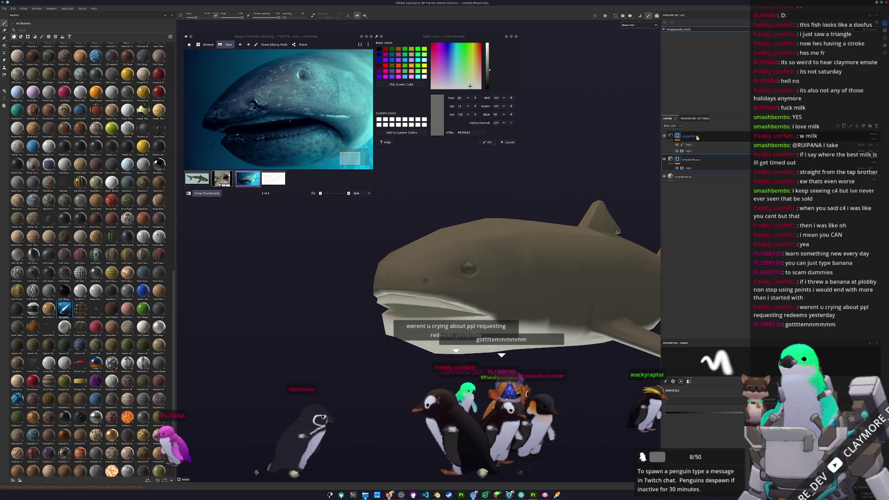
{"action": "left_click", "coordinate": [688, 145]}
{"action": "mouse_move", "coordinate": [463, 278]}
{"action": "left_mouse_down", "text": "alt"}
{"action": "mouse_move", "coordinate": [426, 285]}
{"action": "mouse_move", "coordinate": [500, 287]}
{"action": "left_mouse_up", "text": "alt"}
{"action": "left_click", "coordinate": [684, 178]}
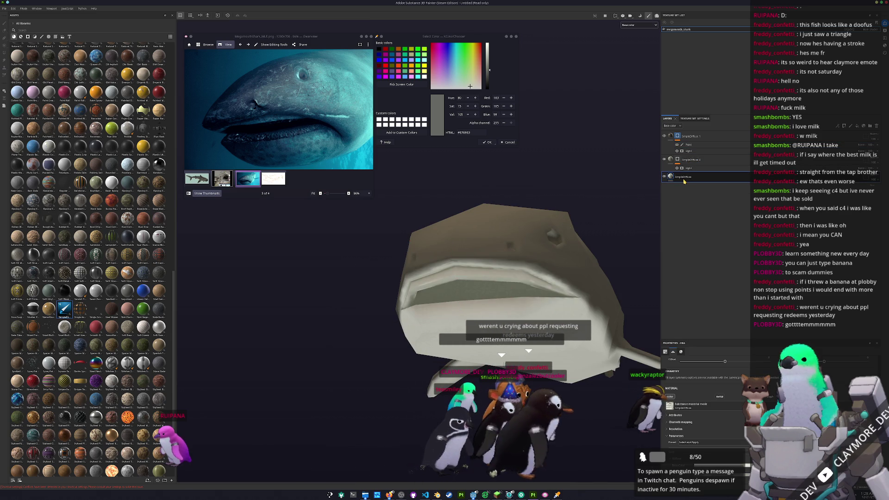
- Duplicate the bottom SimpleDiffuse as SimpleDiffuse 3 on top and darken its base colour to dull grey
{"action": "key", "text": "ctrl+d"}
{"action": "left_click_drag", "start_coordinate": [684, 178], "coordinate": [683, 137]}
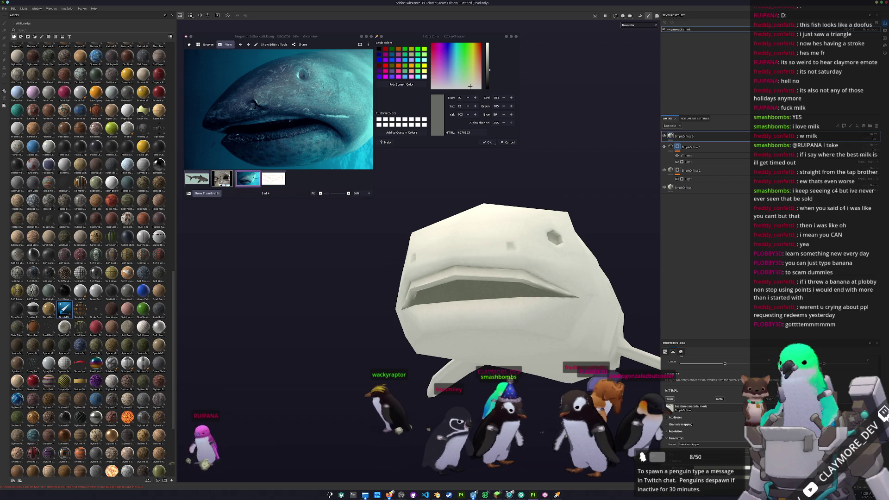
{"action": "left_click", "coordinate": [655, 443]}
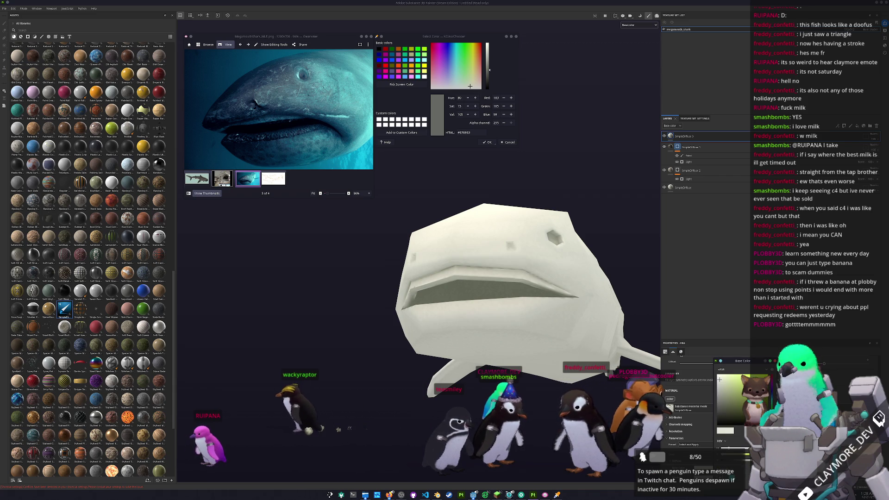
{"action": "mouse_move", "coordinate": [719, 379]}
{"action": "left_mouse_down"}
{"action": "mouse_move", "coordinate": [723, 421]}
{"action": "mouse_move", "coordinate": [720, 413]}
{"action": "left_mouse_up"}
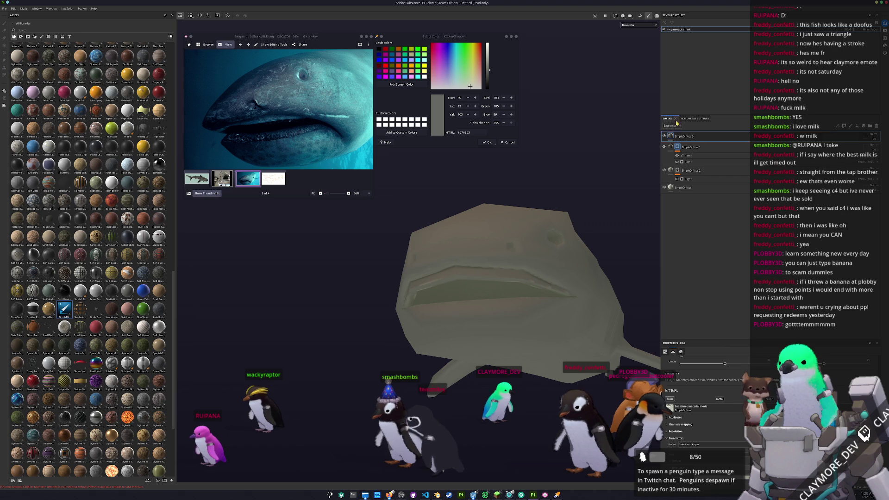
{"action": "left_click", "coordinate": [674, 136]}
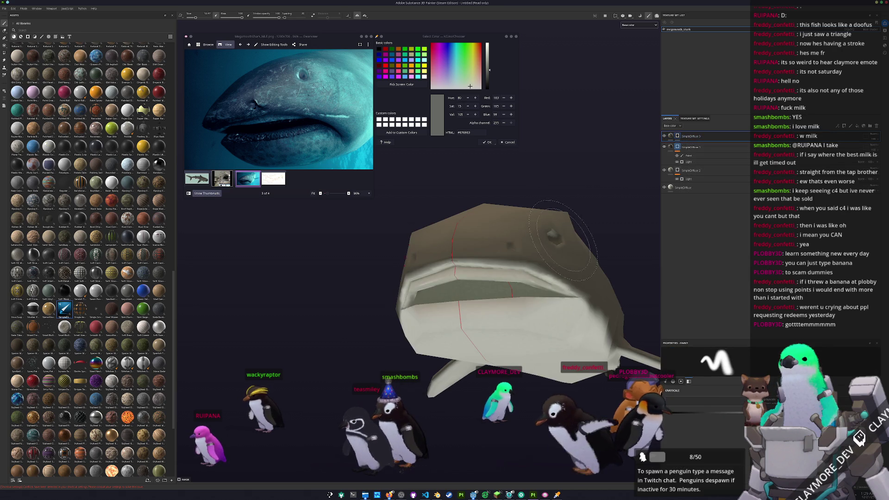
- Brush darker colour over the pale upper-lip band, then check the flank, fin and other side
{"action": "left_click_drag", "start_coordinate": [565, 224], "coordinate": [546, 304], "text": "alt"}
{"action": "left_click_drag", "start_coordinate": [451, 279], "coordinate": [472, 278], "text": "alt"}
{"action": "left_click_drag", "start_coordinate": [403, 270], "coordinate": [545, 288]}
{"action": "scroll", "coordinate": [489, 311], "scroll_direction": "up", "scroll_amount": 2}
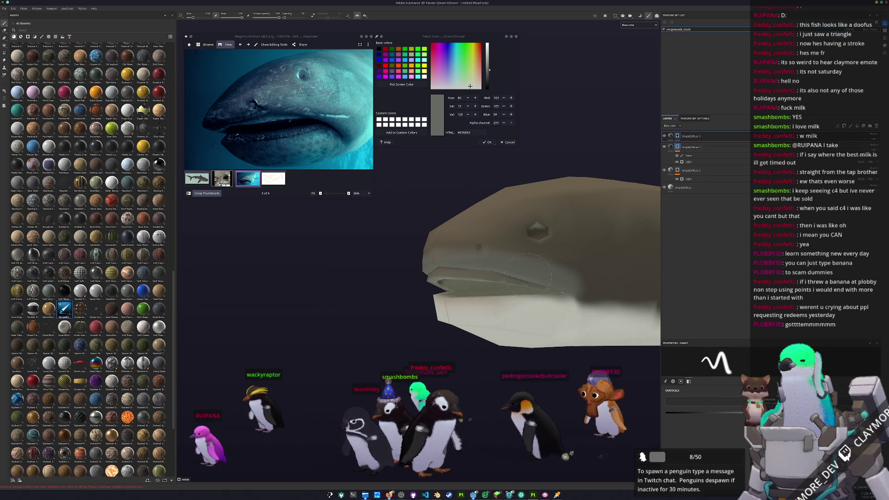
{"action": "scroll", "coordinate": [428, 266], "scroll_direction": "down", "scroll_amount": 2}
{"action": "left_click_drag", "start_coordinate": [428, 267], "coordinate": [435, 284], "text": "alt"}
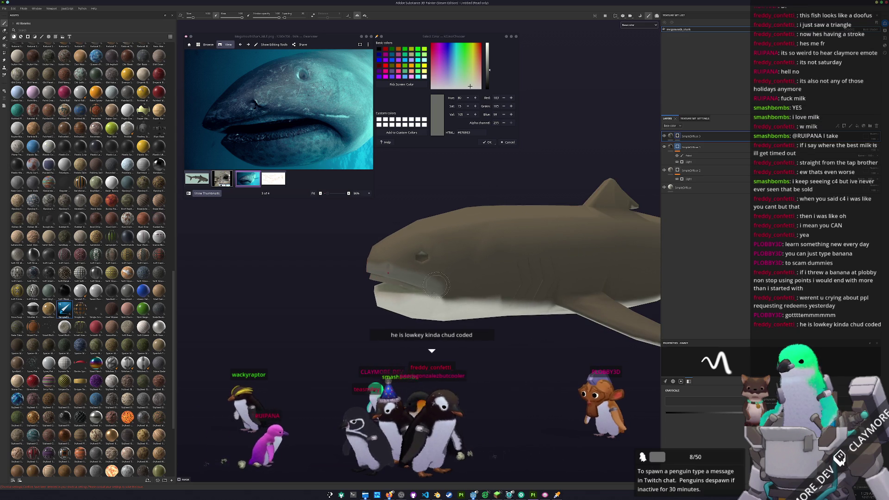
{"action": "scroll", "coordinate": [473, 290], "scroll_direction": "down", "scroll_amount": 2}
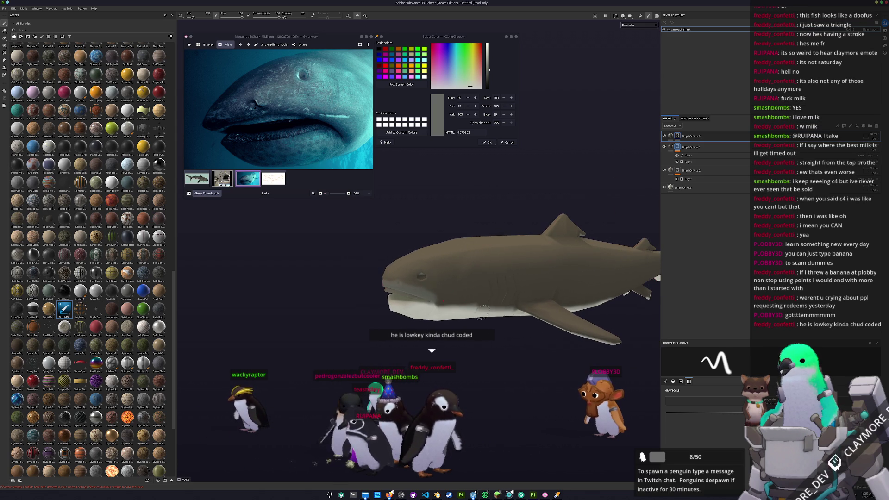
{"action": "scroll", "coordinate": [487, 312], "scroll_direction": "up", "scroll_amount": 2}
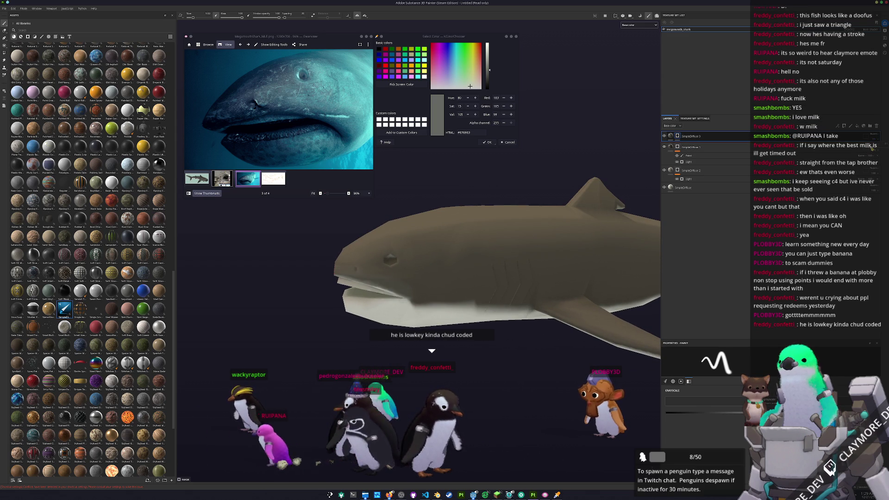
{"action": "mouse_move", "coordinate": [453, 278]}
{"action": "left_mouse_down", "text": "alt"}
{"action": "mouse_move", "coordinate": [500, 278]}
{"action": "mouse_move", "coordinate": [465, 278]}
{"action": "left_mouse_up", "text": "alt"}
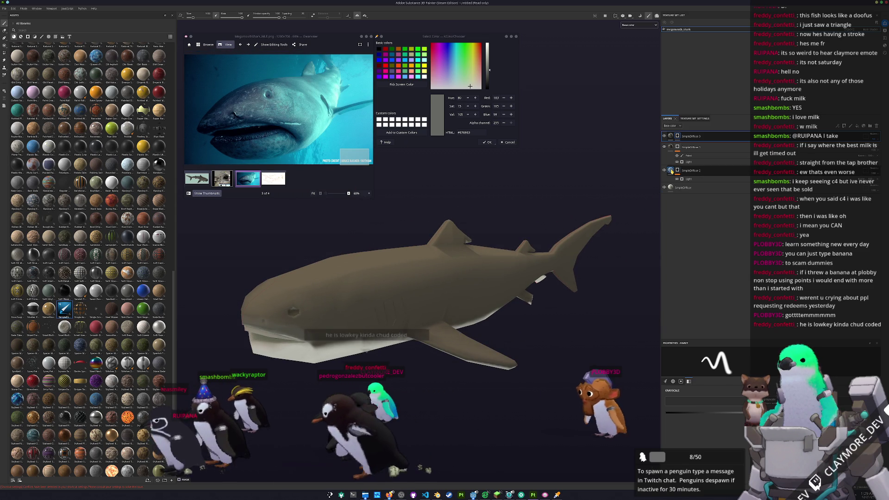
- Add a top folder with an HSL Perceptive filter, shifting the hue from brown to grey-blue
{"action": "key", "text": "ctrl+g"}
{"action": "left_click_drag", "start_coordinate": [740, 172], "coordinate": [743, 134]}
{"action": "right_click", "coordinate": [838, 136]}
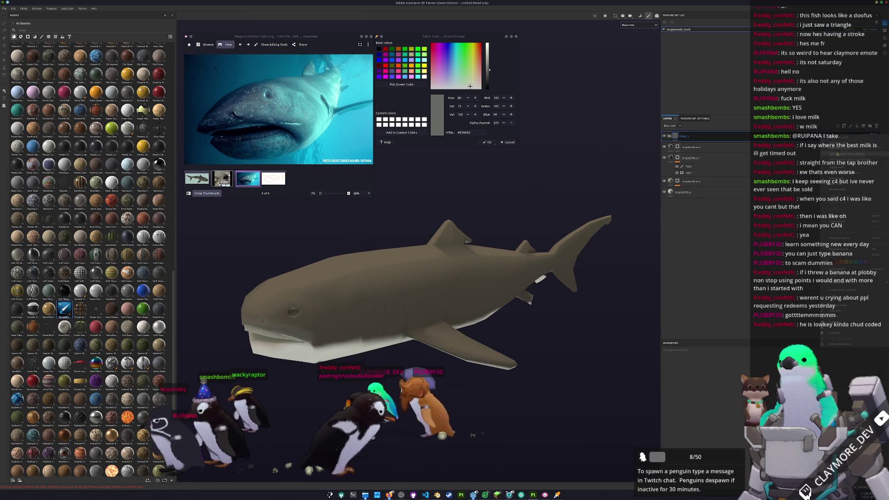
{"action": "left_click", "coordinate": [847, 208]}
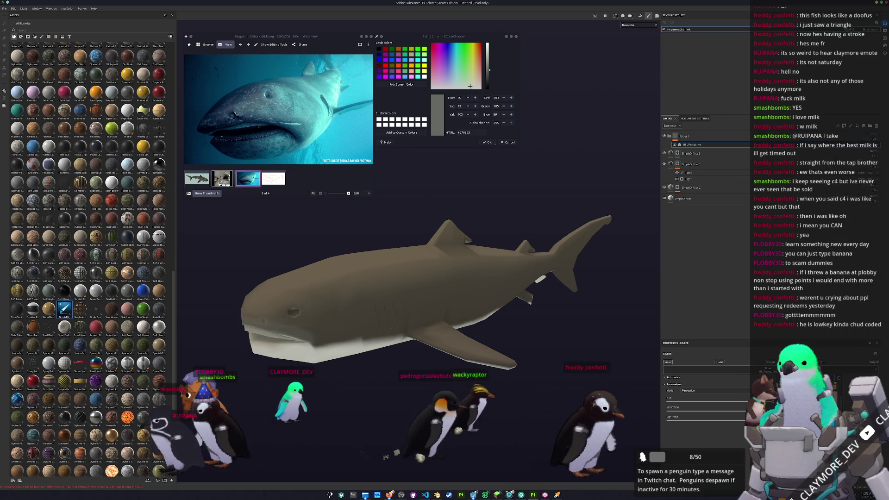
{"action": "left_click", "coordinate": [732, 400]}
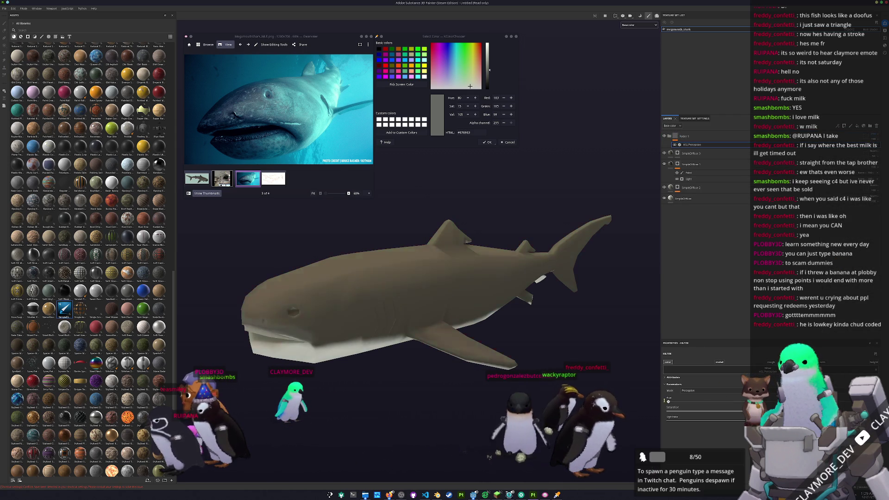
{"action": "mouse_move", "coordinate": [732, 399]}
{"action": "left_mouse_down"}
{"action": "mouse_move", "coordinate": [684, 399]}
{"action": "mouse_move", "coordinate": [729, 399]}
{"action": "mouse_move", "coordinate": [719, 399]}
{"action": "left_mouse_up"}
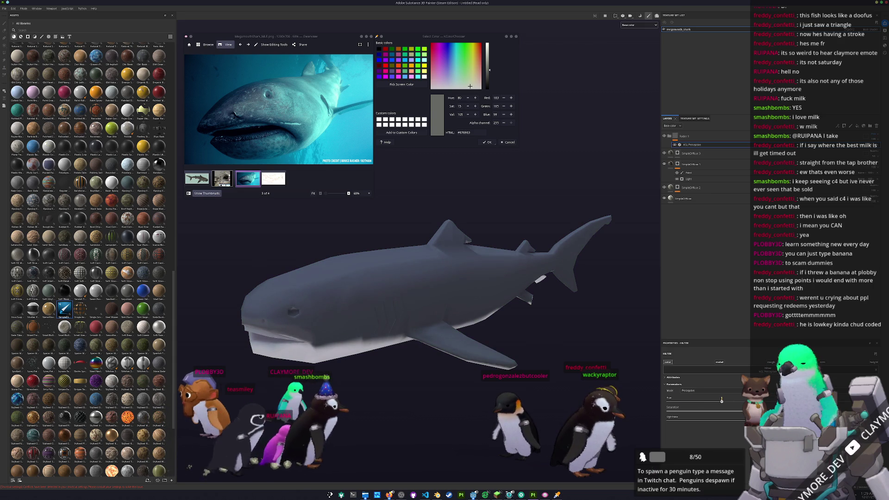
- Inspect the grey-blue shark head-on and side-on, show the outline sketch, and add a Fill layer
{"action": "left_click_drag", "start_coordinate": [416, 334], "coordinate": [456, 340], "text": "alt"}
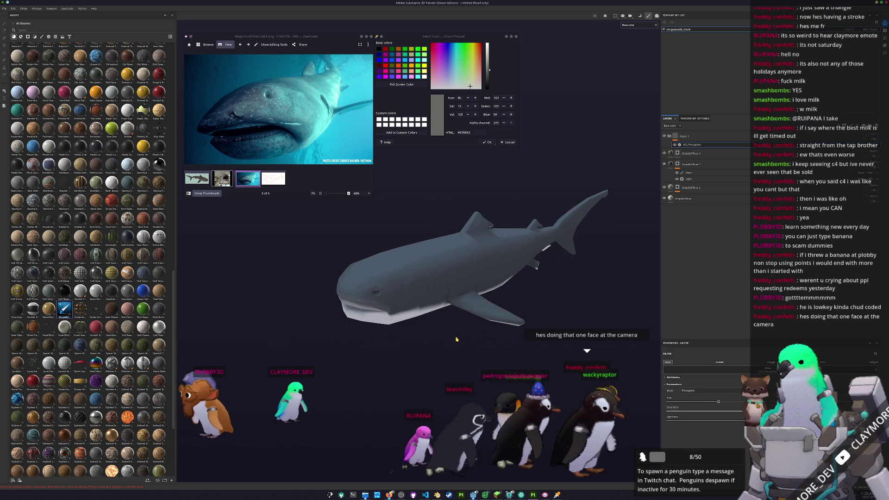
{"action": "left_click_drag", "start_coordinate": [456, 339], "coordinate": [503, 362], "text": "alt"}
{"action": "scroll", "coordinate": [503, 362], "scroll_direction": "up", "scroll_amount": 5}
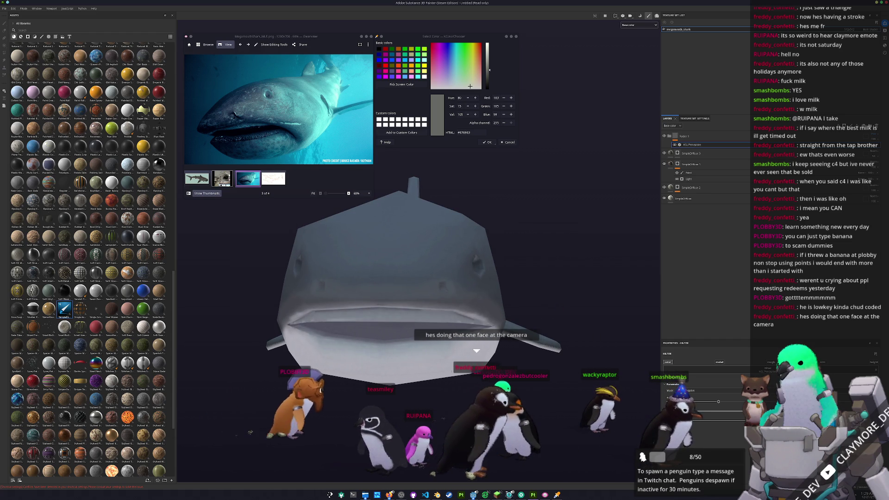
{"action": "mouse_move", "coordinate": [479, 323]}
{"action": "left_mouse_down", "text": "alt"}
{"action": "mouse_move", "coordinate": [495, 311]}
{"action": "mouse_move", "coordinate": [488, 318]}
{"action": "left_mouse_up", "text": "alt"}
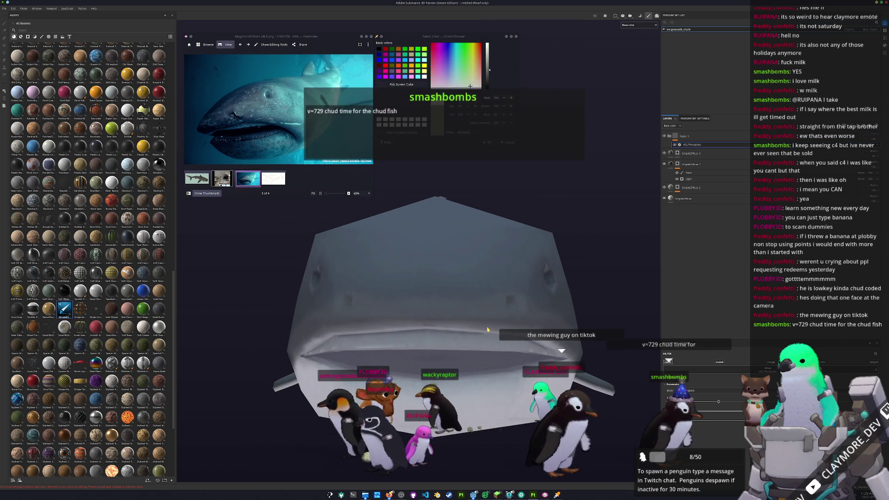
{"action": "scroll", "coordinate": [509, 317], "scroll_direction": "down", "scroll_amount": 3}
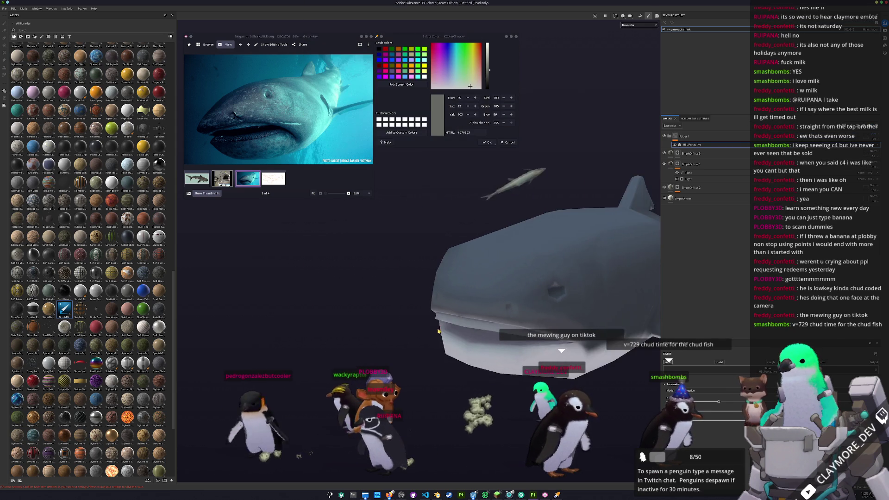
{"action": "mouse_move", "coordinate": [495, 334]}
{"action": "left_mouse_down", "text": "alt"}
{"action": "mouse_move", "coordinate": [512, 293]}
{"action": "mouse_move", "coordinate": [551, 300]}
{"action": "left_mouse_up", "text": "alt"}
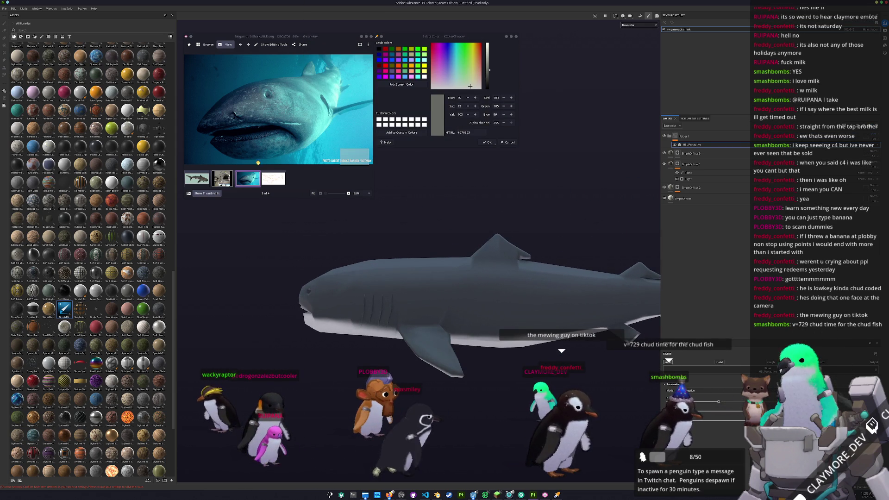
{"action": "left_click", "coordinate": [271, 179]}
{"action": "left_click_drag", "start_coordinate": [637, 173], "coordinate": [821, 140], "text": "alt"}
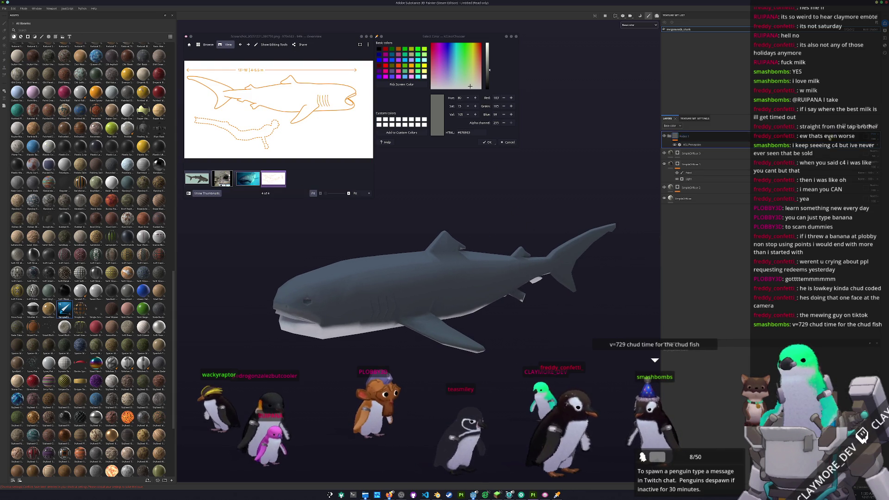
{"action": "left_click", "coordinate": [828, 125]}
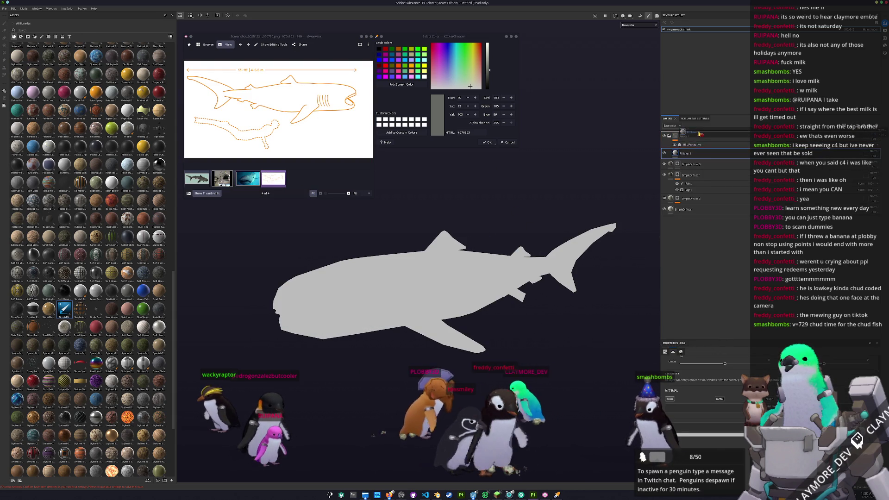
- Make Fill layer 1 black and give it a black mask containing a fill effect
{"action": "left_click", "coordinate": [222, 179]}
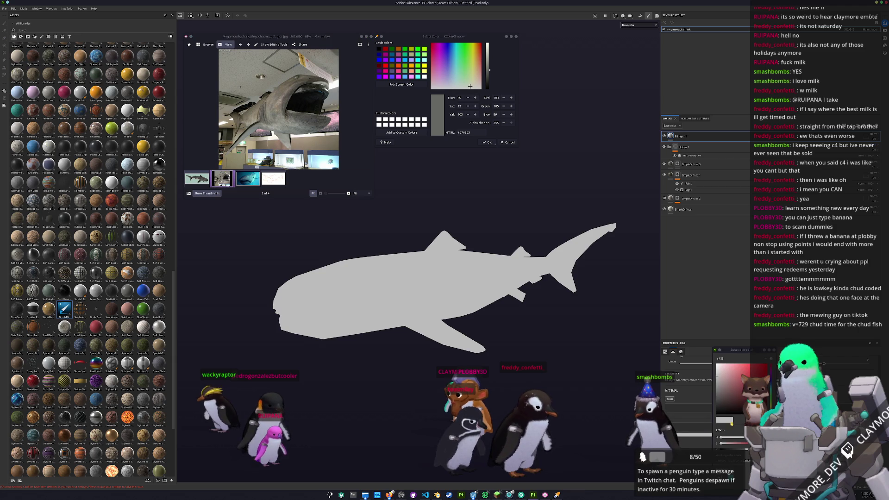
{"action": "left_click_drag", "start_coordinate": [739, 397], "coordinate": [724, 393]}
{"action": "right_click", "coordinate": [713, 138]}
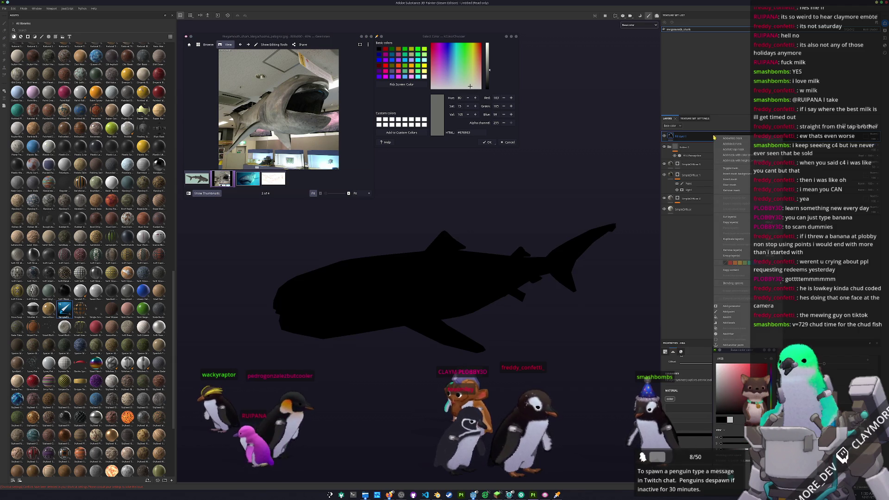
{"action": "left_click", "coordinate": [725, 144]}
{"action": "right_click", "coordinate": [677, 136]}
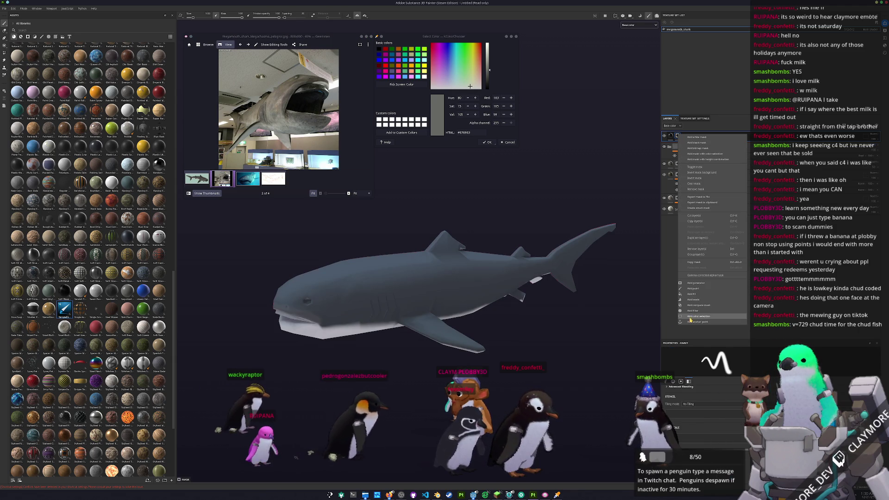
{"action": "left_click", "coordinate": [697, 295]}
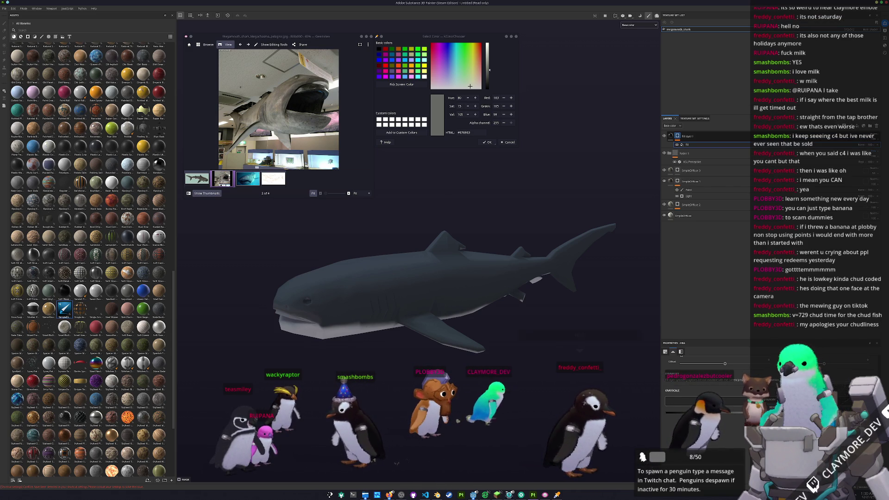
- Leave Fill layer 1's blend mode unchanged and add a new paint layer above it
{"action": "left_click", "coordinate": [875, 137]}
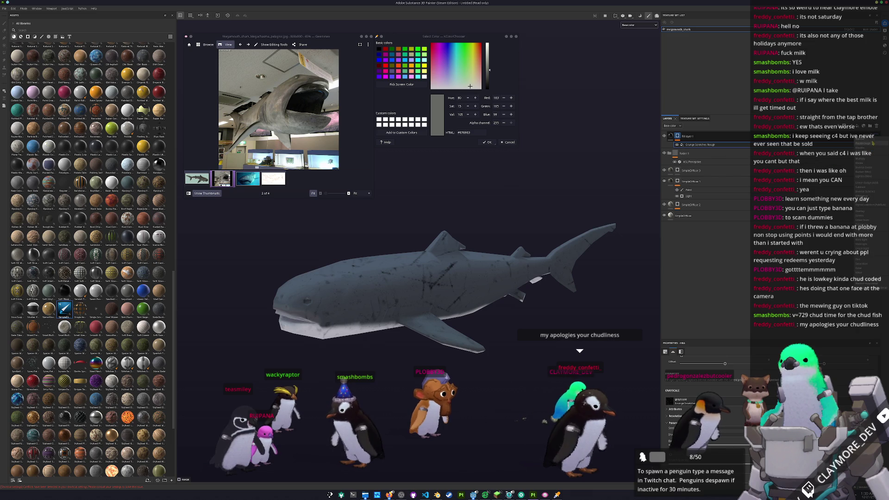
{"action": "left_click", "coordinate": [873, 140]}
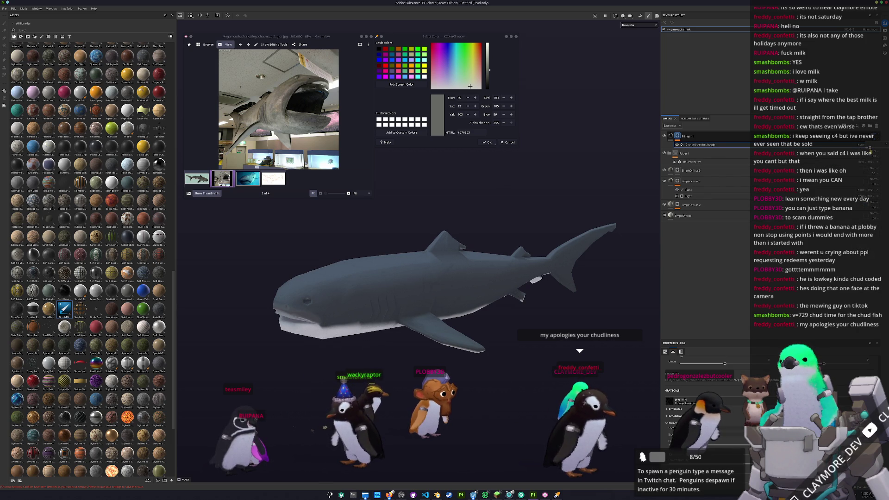
{"action": "left_click", "coordinate": [671, 137]}
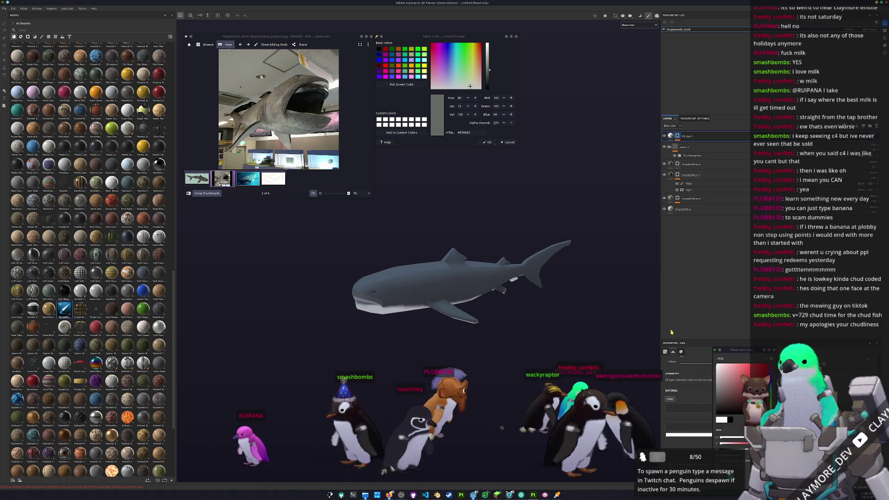
{"action": "scroll", "coordinate": [541, 273], "scroll_direction": "up", "scroll_amount": 5}
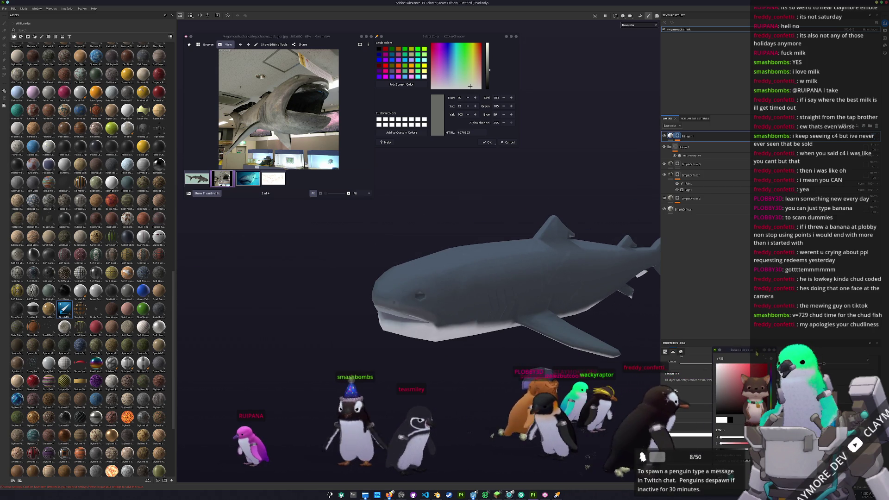
{"action": "left_click", "coordinate": [840, 126]}
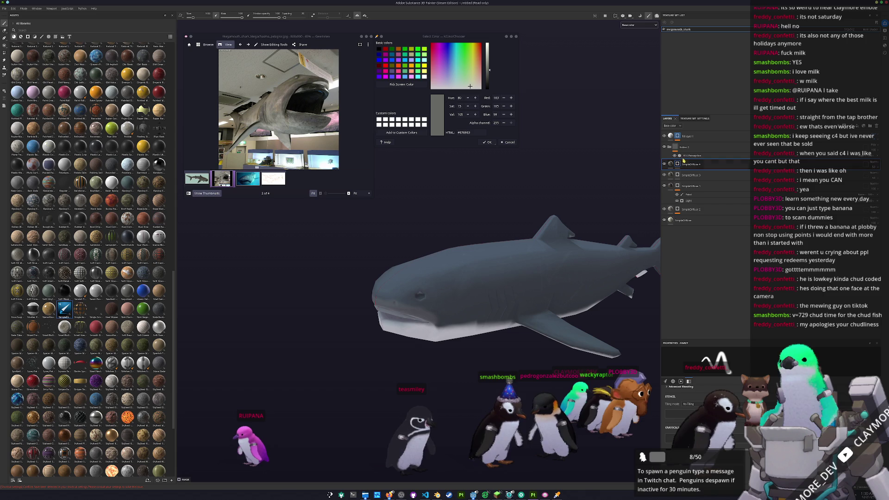
{"action": "right_click", "coordinate": [680, 164]}
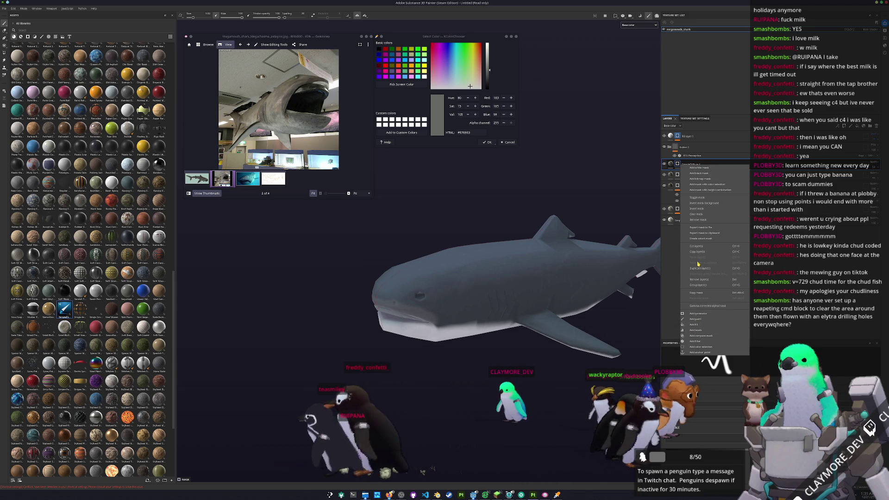
- Add a fill effect to the SimpleDiffuse 4 layer
{"action": "left_click", "coordinate": [696, 214]}
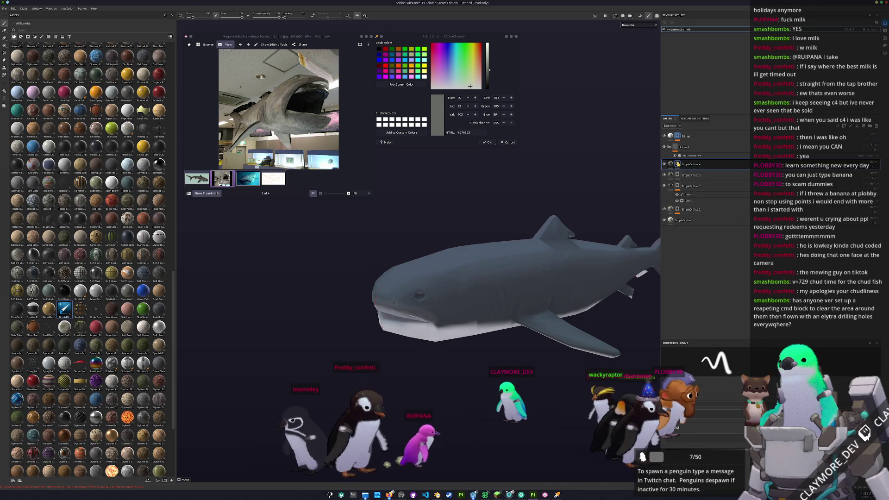
{"action": "right_click", "coordinate": [678, 163]}
{"action": "left_click", "coordinate": [694, 220]}
{"action": "mouse_move", "coordinate": [578, 339]}
{"action": "left_mouse_down", "text": "alt"}
{"action": "mouse_move", "coordinate": [583, 296]}
{"action": "mouse_move", "coordinate": [669, 181]}
{"action": "left_mouse_up", "text": "alt"}
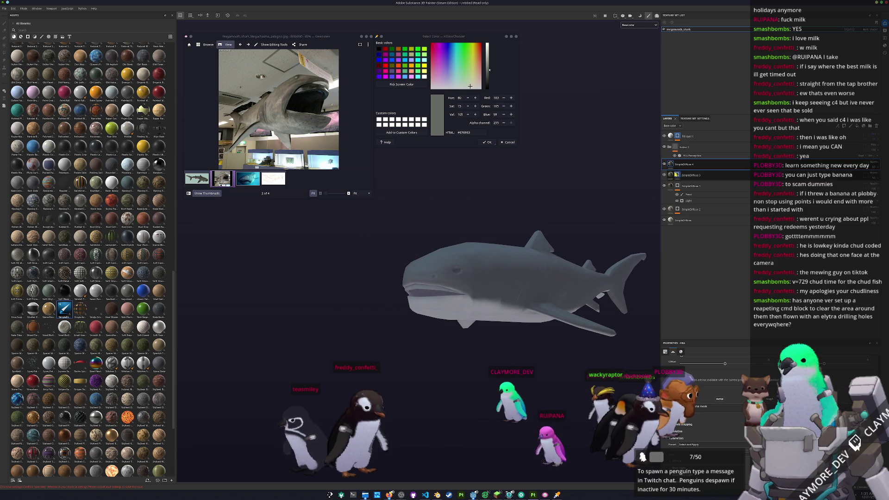
{"action": "right_click", "coordinate": [677, 164]}
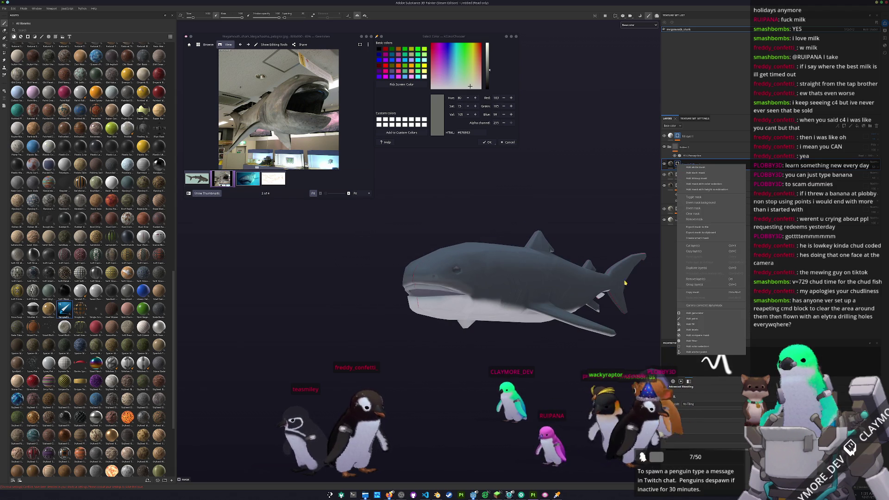
{"action": "left_click", "coordinate": [693, 324]}
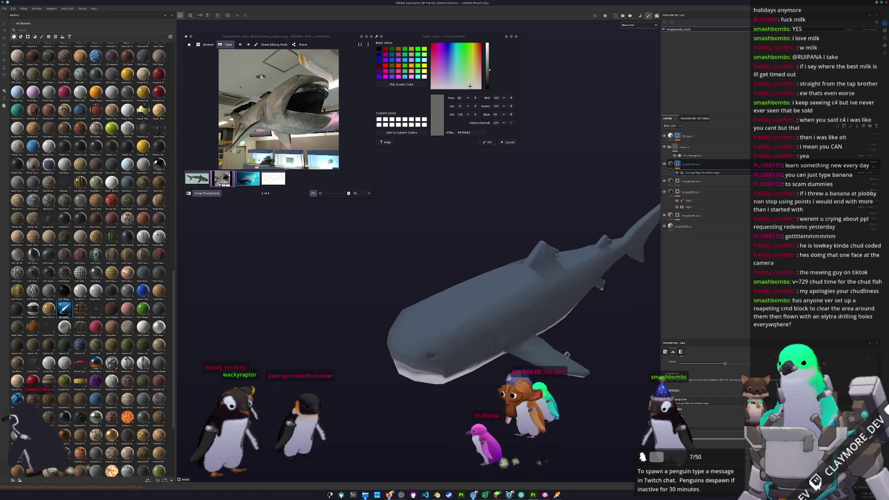
- Set the fill's projection to Tri-planar, show the underwater reference, and select the HSL Perceptive filter
{"action": "left_click", "coordinate": [717, 370]}
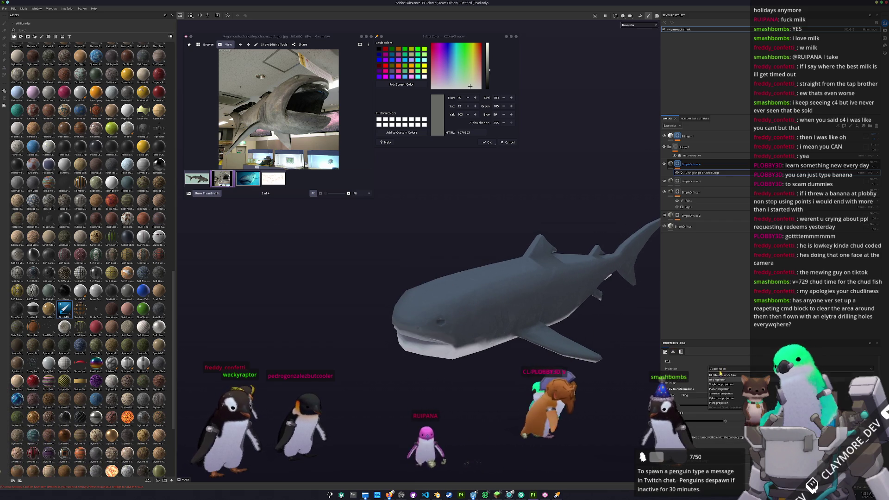
{"action": "left_click", "coordinate": [719, 385]}
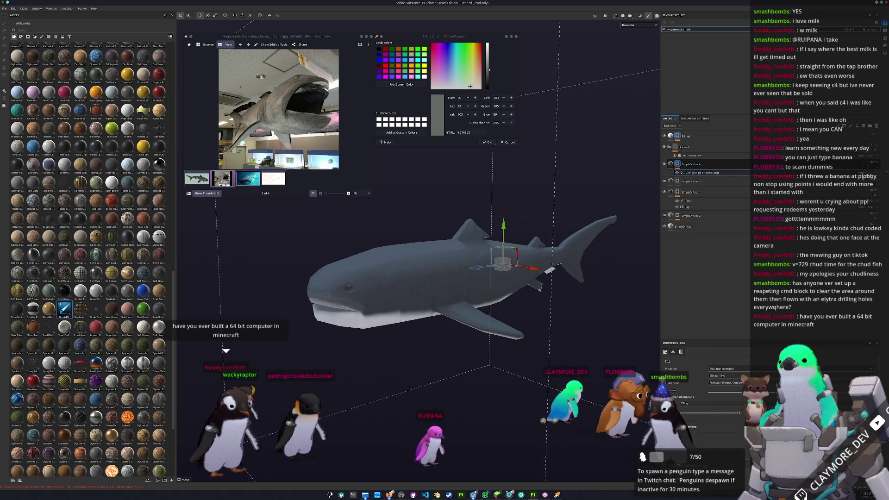
{"action": "left_click_drag", "start_coordinate": [436, 297], "coordinate": [394, 295], "text": "alt"}
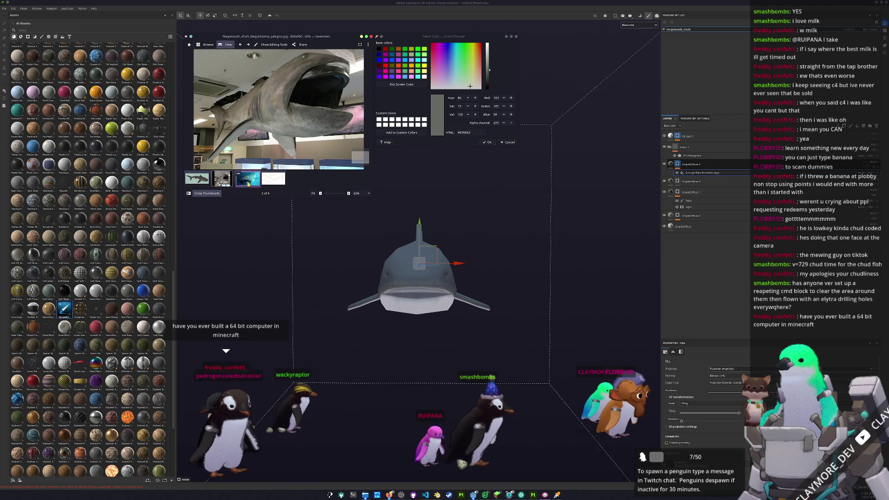
{"action": "left_click", "coordinate": [248, 179]}
{"action": "left_click", "coordinate": [693, 156]}
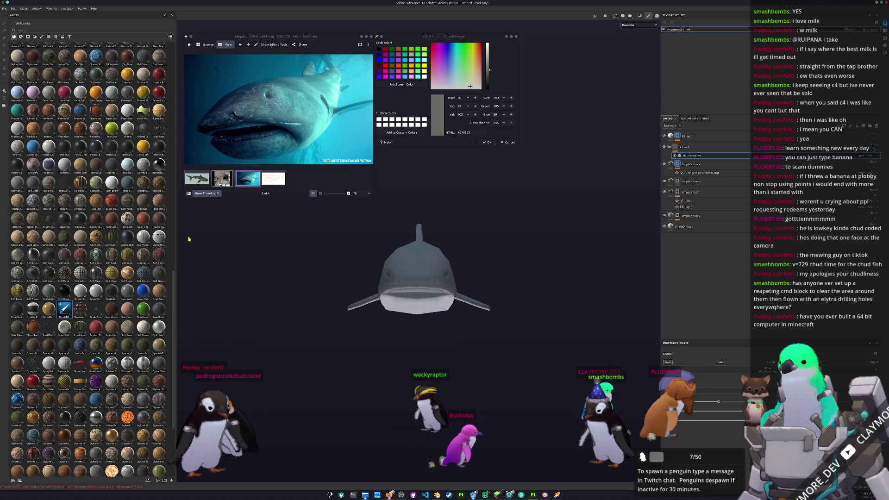
- Darken the SimpleDiffuse layer's base colour step by step until the belly turns grey
{"action": "left_click", "coordinate": [681, 227]}
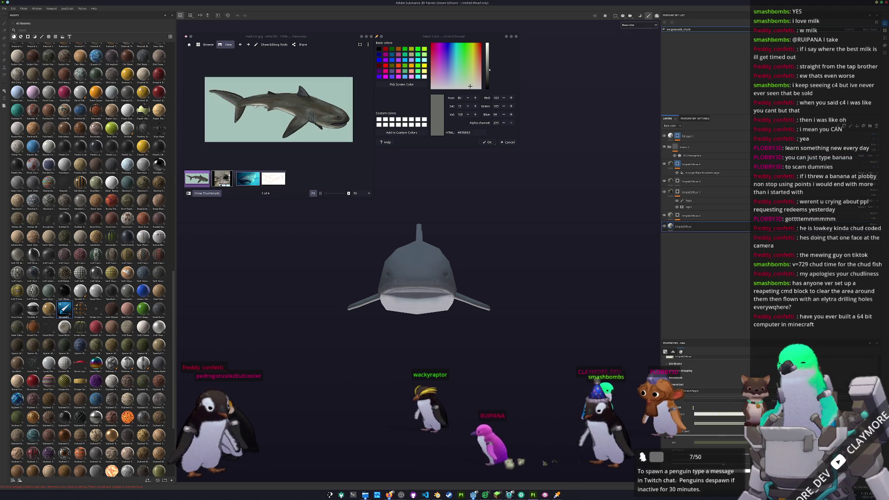
{"action": "left_click", "coordinate": [707, 417]}
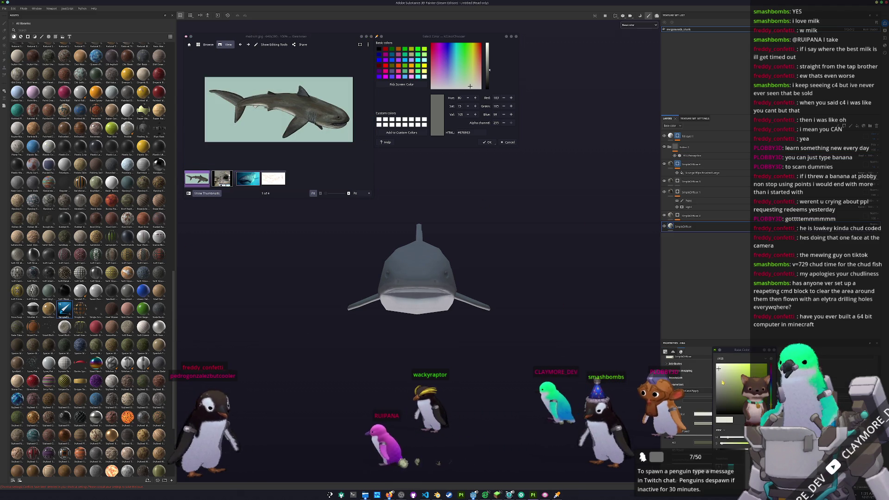
{"action": "left_click", "coordinate": [725, 397]}
{"action": "left_click_drag", "start_coordinate": [657, 392], "coordinate": [609, 390], "text": "alt"}
{"action": "left_click", "coordinate": [723, 402]}
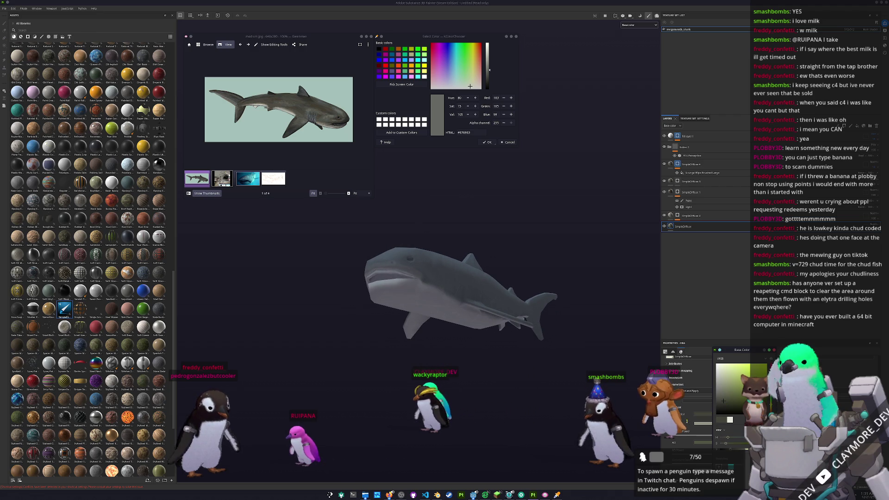
{"action": "left_click", "coordinate": [724, 402]}
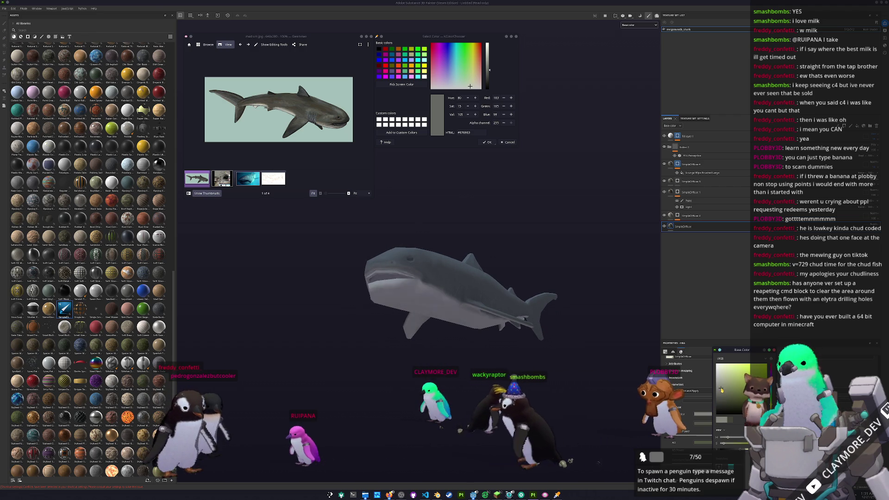
{"action": "mouse_move", "coordinate": [533, 361]}
{"action": "left_mouse_down", "text": "alt"}
{"action": "mouse_move", "coordinate": [552, 346]}
{"action": "mouse_move", "coordinate": [528, 301]}
{"action": "left_mouse_up", "text": "alt"}
- Review SimpleDiffuse 1, SimpleDiffuse and SimpleDiffuse 2, checking SimpleDiffuse 2's colour from below
{"action": "left_click", "coordinate": [686, 191]}
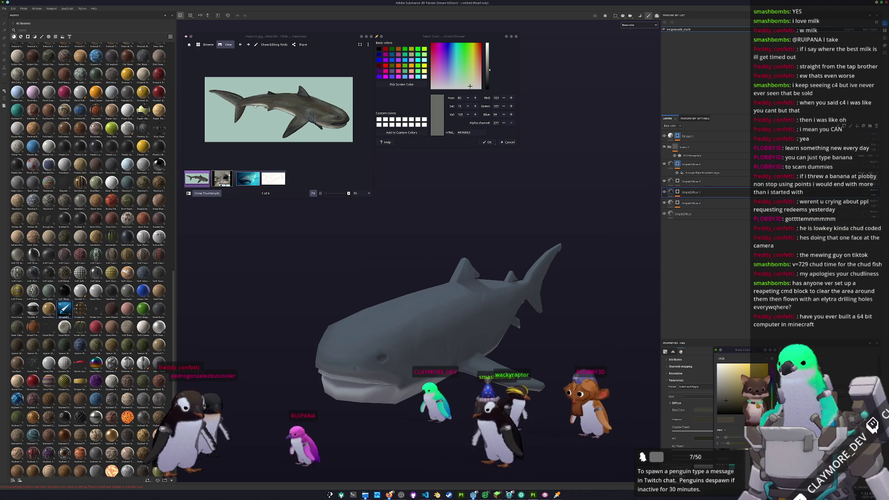
{"action": "left_click", "coordinate": [684, 214]}
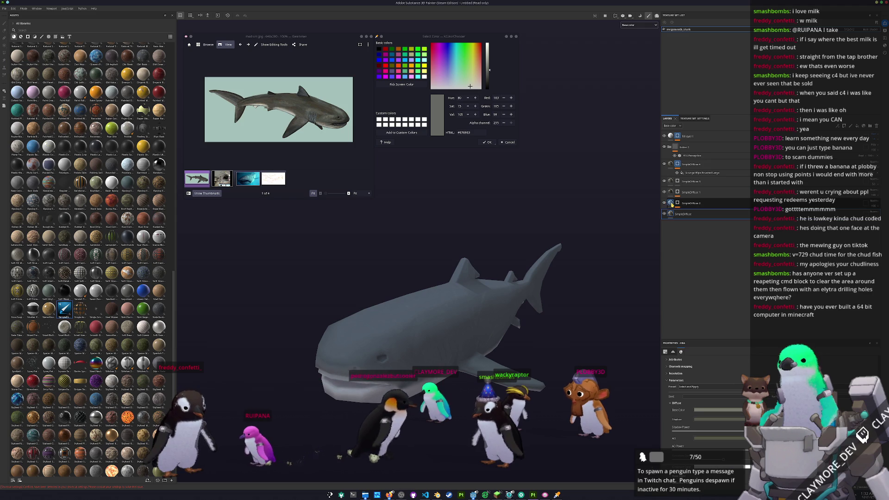
{"action": "left_click", "coordinate": [688, 203]}
{"action": "scroll", "coordinate": [706, 370], "scroll_direction": "up", "scroll_amount": 3}
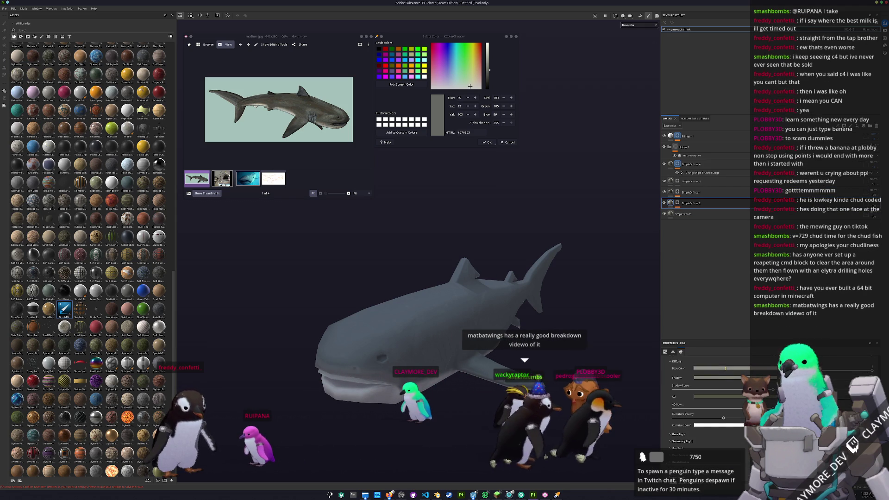
{"action": "left_click", "coordinate": [727, 369]}
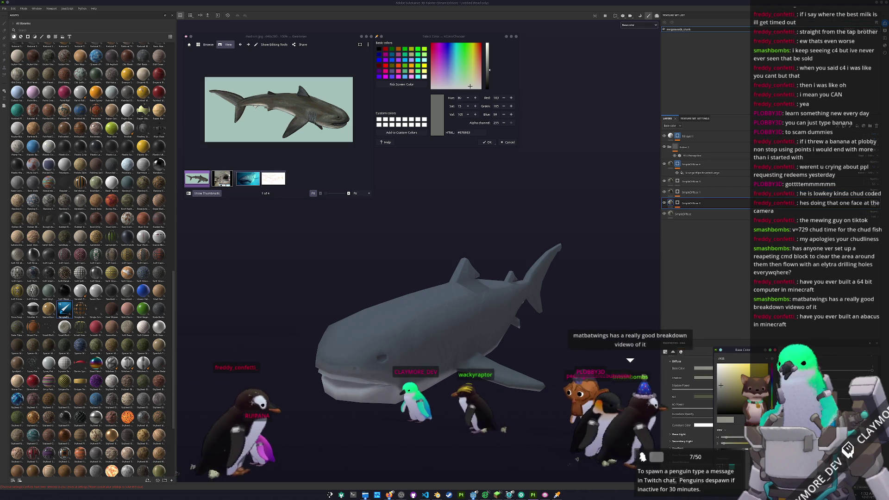
{"action": "mouse_move", "coordinate": [542, 459]}
{"action": "left_mouse_down", "text": "alt"}
{"action": "mouse_move", "coordinate": [533, 357]}
{"action": "mouse_move", "coordinate": [716, 381]}
{"action": "left_mouse_up", "text": "alt"}
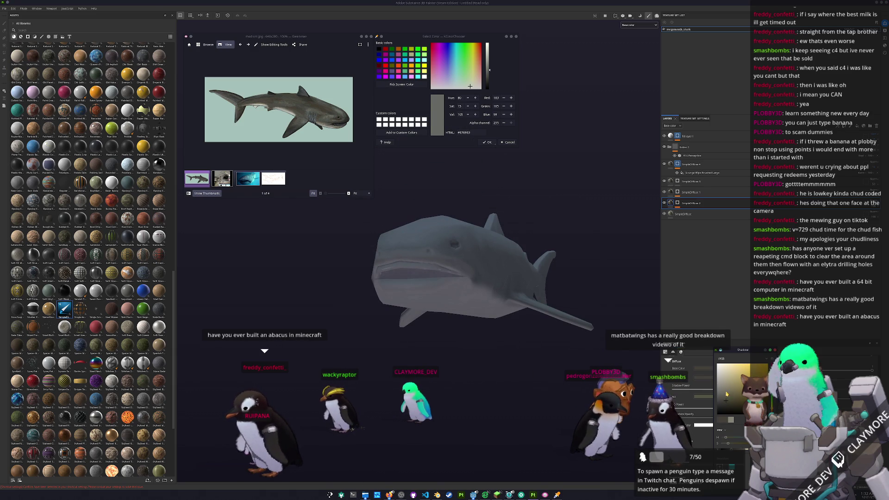
{"action": "left_click_drag", "start_coordinate": [728, 406], "coordinate": [614, 333], "text": "alt"}
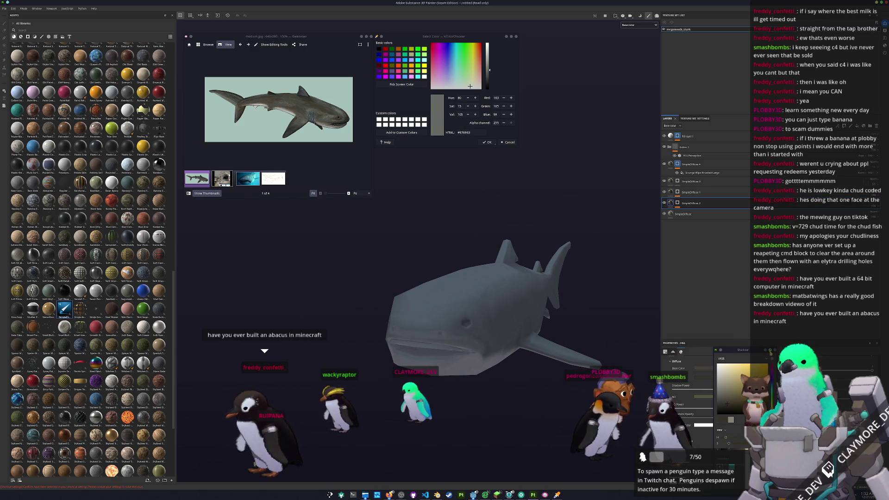
{"action": "left_click", "coordinate": [776, 351]}
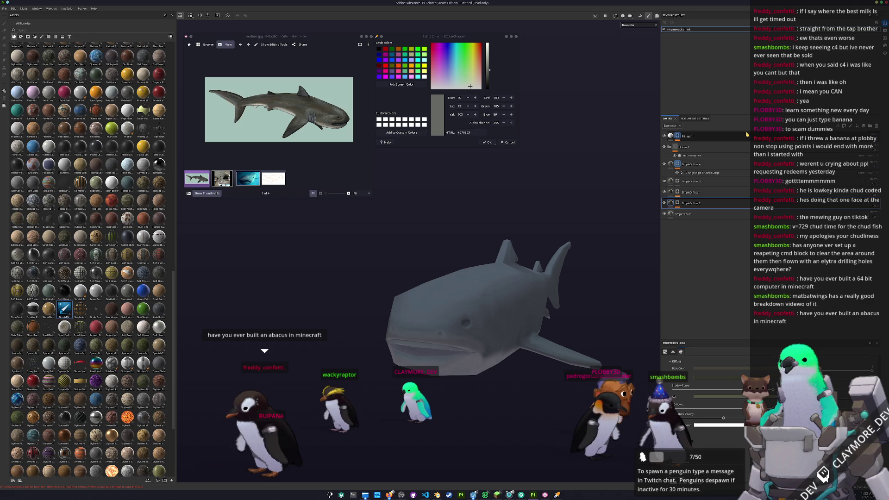
- Delete the Grunge Wipe effect from the layer stack
{"action": "left_click", "coordinate": [694, 136]}
{"action": "mouse_move", "coordinate": [484, 222]}
{"action": "left_mouse_down", "text": "alt"}
{"action": "mouse_move", "coordinate": [462, 225]}
{"action": "mouse_move", "coordinate": [520, 264]}
{"action": "mouse_move", "coordinate": [562, 308]}
{"action": "mouse_move", "coordinate": [467, 347]}
{"action": "mouse_move", "coordinate": [490, 324]}
{"action": "left_mouse_up", "text": "alt"}
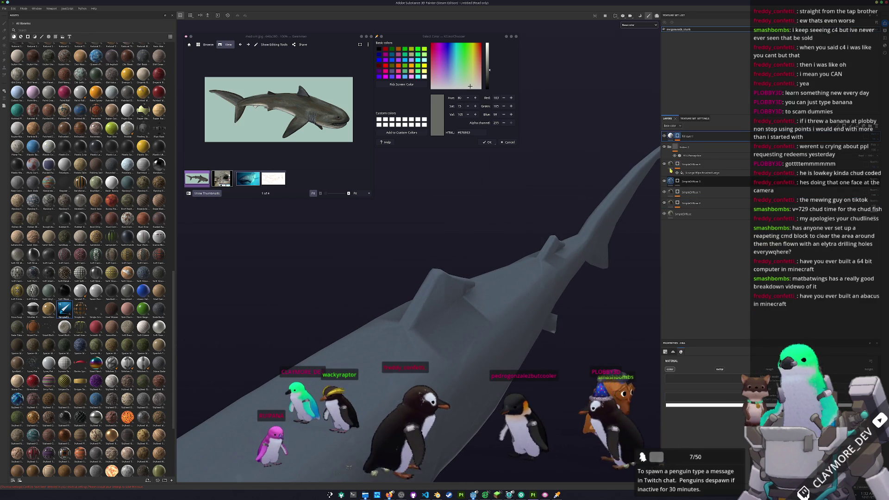
{"action": "left_click", "coordinate": [669, 173]}
{"action": "key", "text": "Delete"}
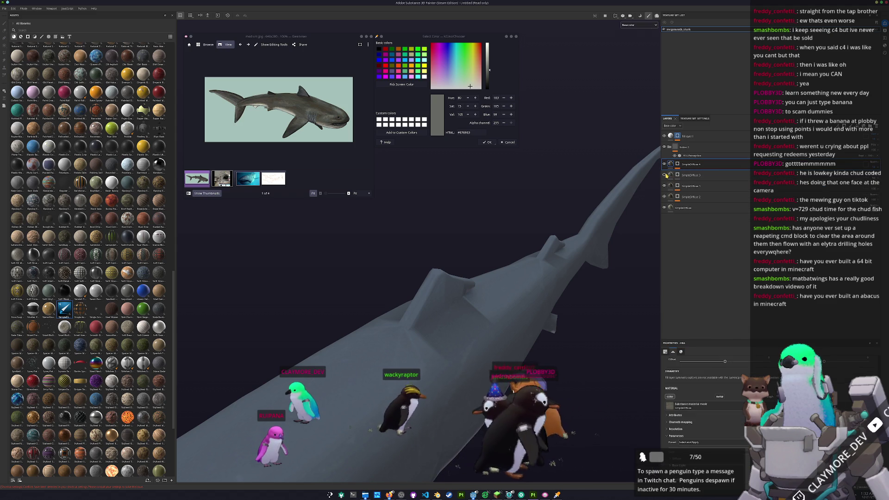
- Compare shading by toggling a layer and Folder 1, then select SimpleDiffuse 3 and SimpleDiffuse 1
{"action": "left_click", "coordinate": [664, 175]}
{"action": "left_click", "coordinate": [664, 175]}
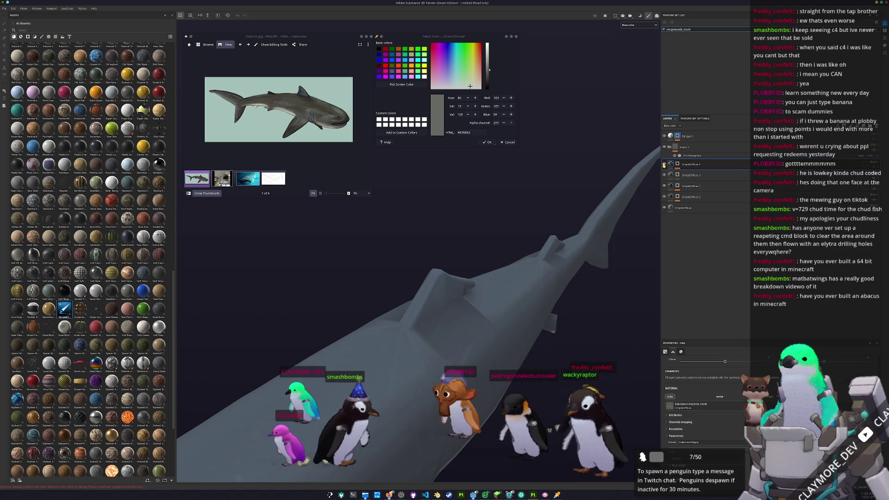
{"action": "left_click", "coordinate": [663, 147]}
{"action": "left_click", "coordinate": [664, 148]}
{"action": "left_click", "coordinate": [664, 147]}
{"action": "left_click", "coordinate": [664, 148]}
{"action": "mouse_move", "coordinate": [533, 259]}
{"action": "left_mouse_down", "text": "alt"}
{"action": "mouse_move", "coordinate": [499, 290]}
{"action": "mouse_move", "coordinate": [645, 165]}
{"action": "left_mouse_up", "text": "alt"}
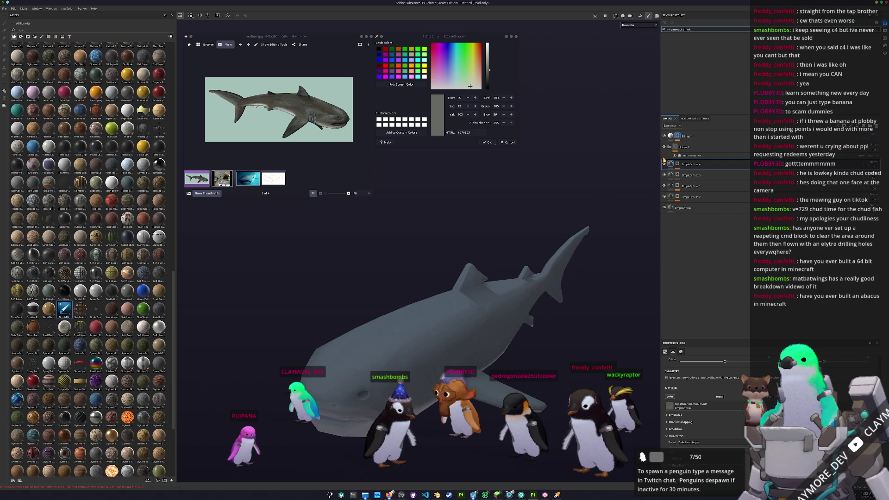
{"action": "scroll", "coordinate": [698, 407], "scroll_direction": "down", "scroll_amount": 3}
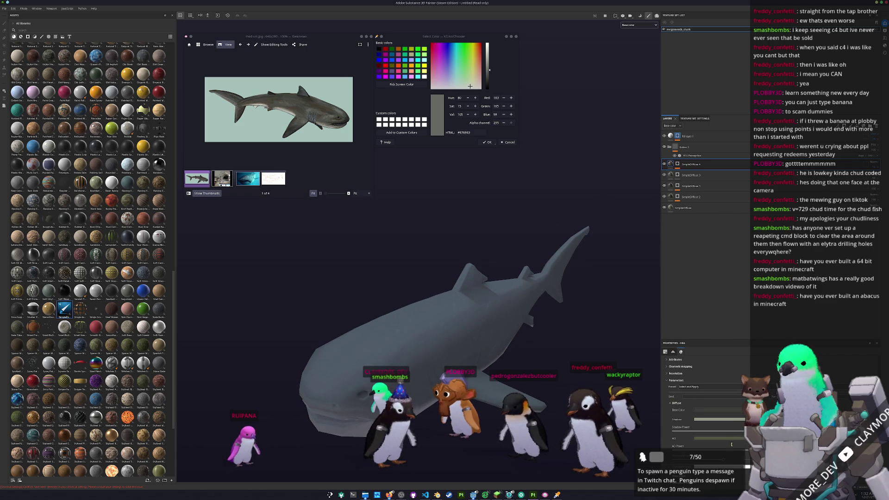
{"action": "left_click", "coordinate": [670, 175]}
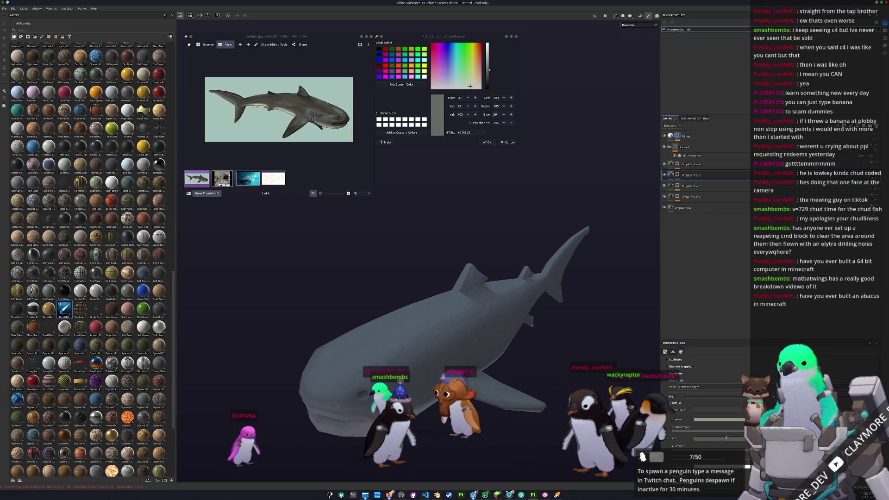
{"action": "left_click", "coordinate": [670, 185]}
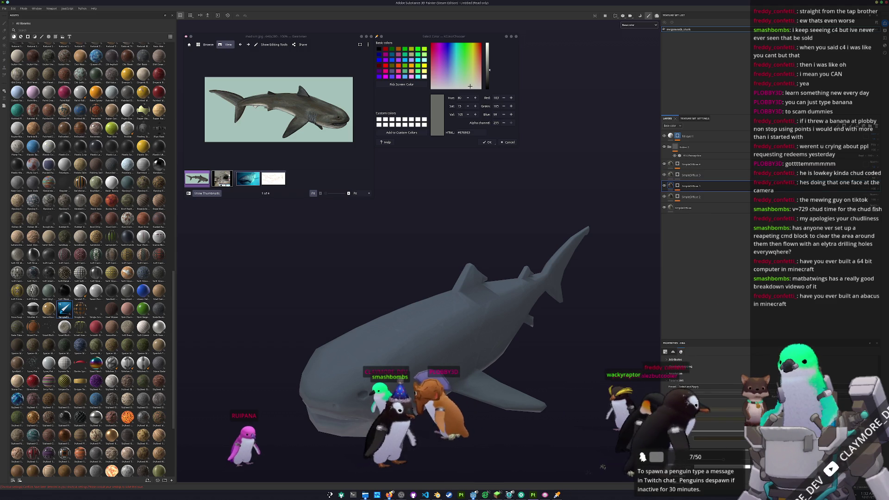
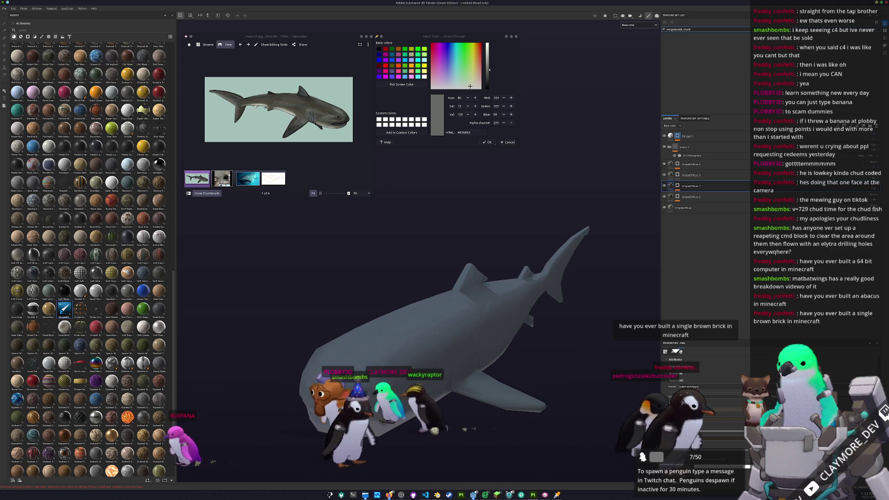
- Review the SimpleDiffuse 1–4 layers' fill settings and orbit to view the shark from behind
{"action": "left_click", "coordinate": [690, 175]}
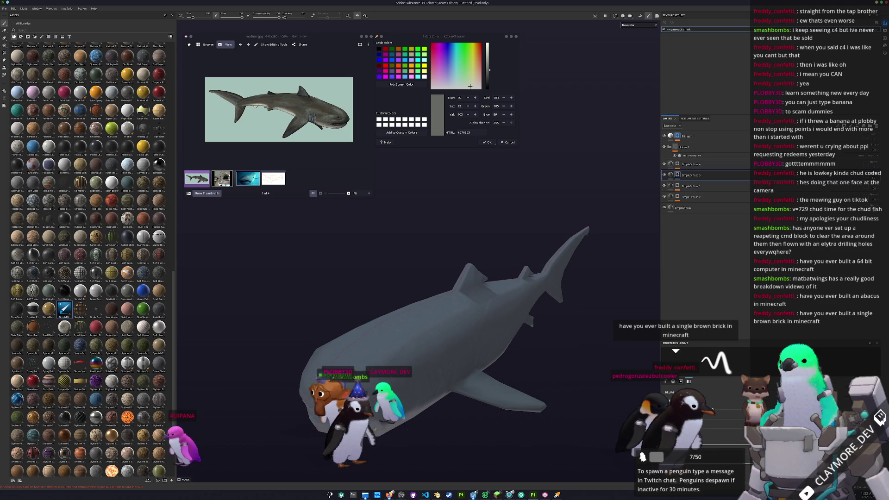
{"action": "left_click", "coordinate": [671, 175]}
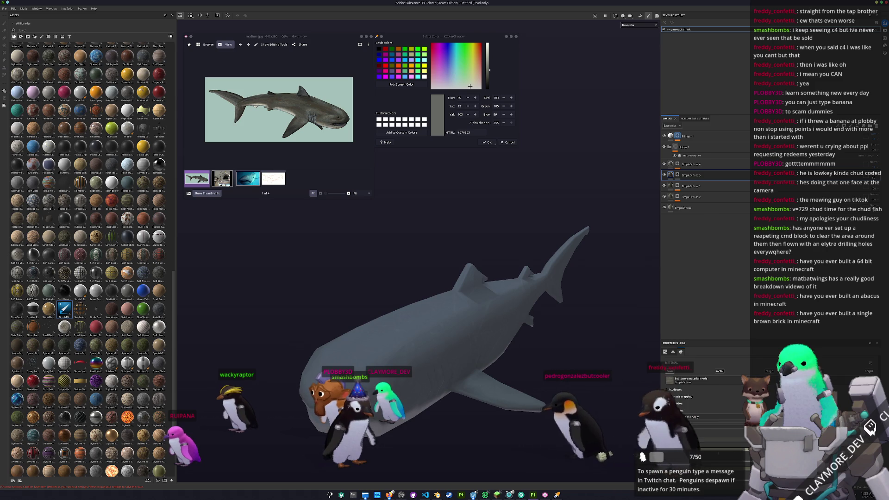
{"action": "left_click", "coordinate": [671, 197]}
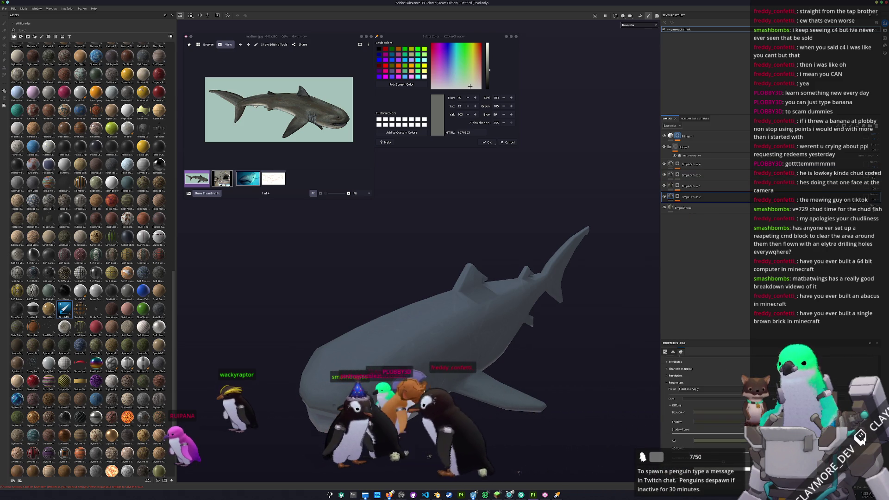
{"action": "left_click", "coordinate": [671, 164]}
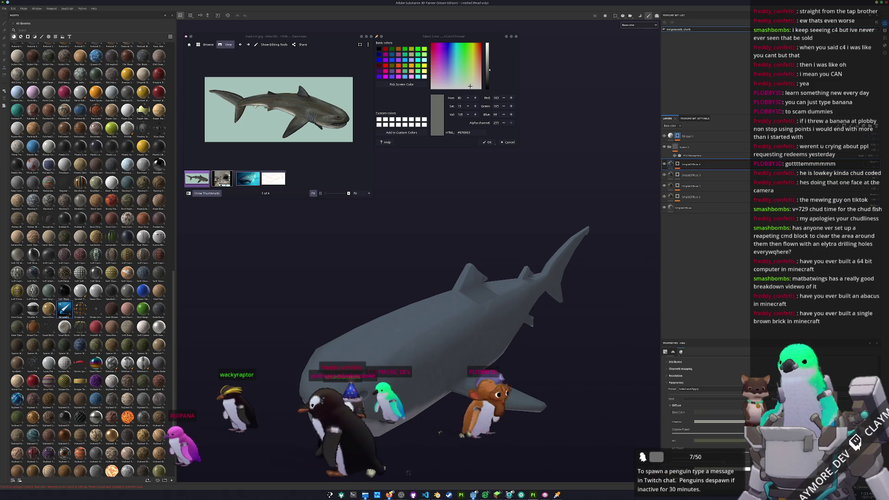
{"action": "left_click", "coordinate": [690, 175]}
{"action": "left_click", "coordinate": [669, 188]}
{"action": "left_click", "coordinate": [670, 196]}
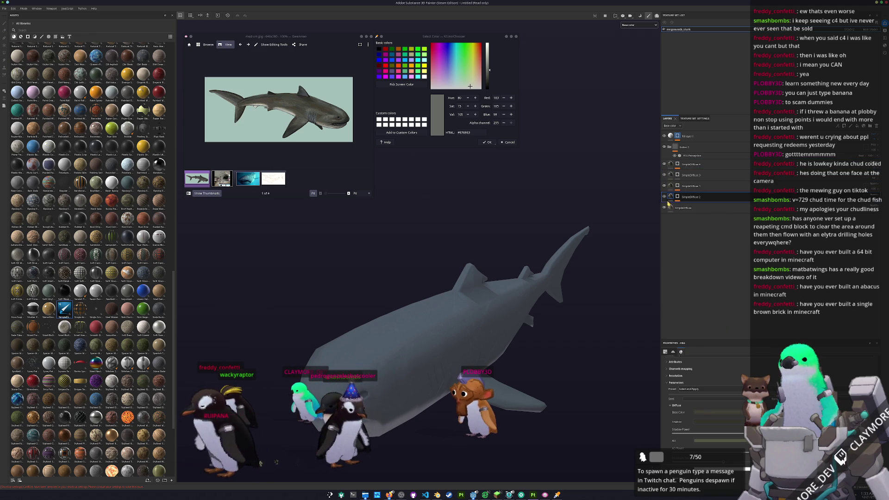
{"action": "left_click", "coordinate": [670, 207]}
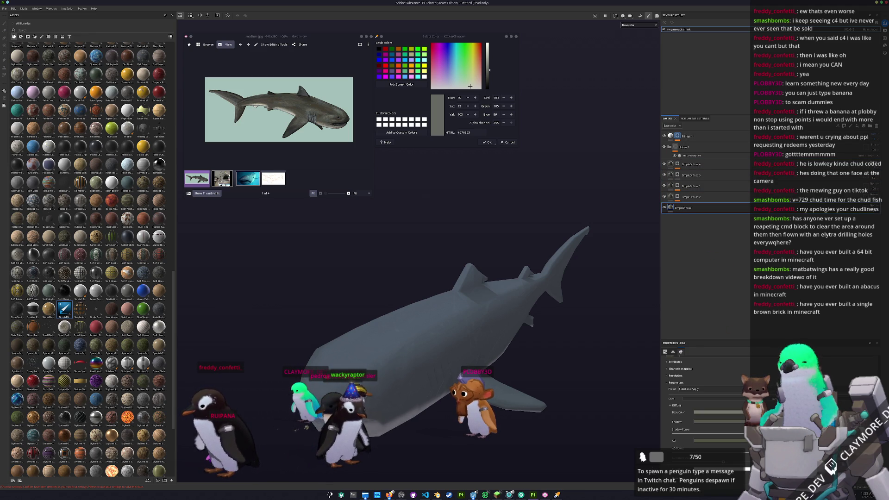
{"action": "left_click", "coordinate": [679, 164]}
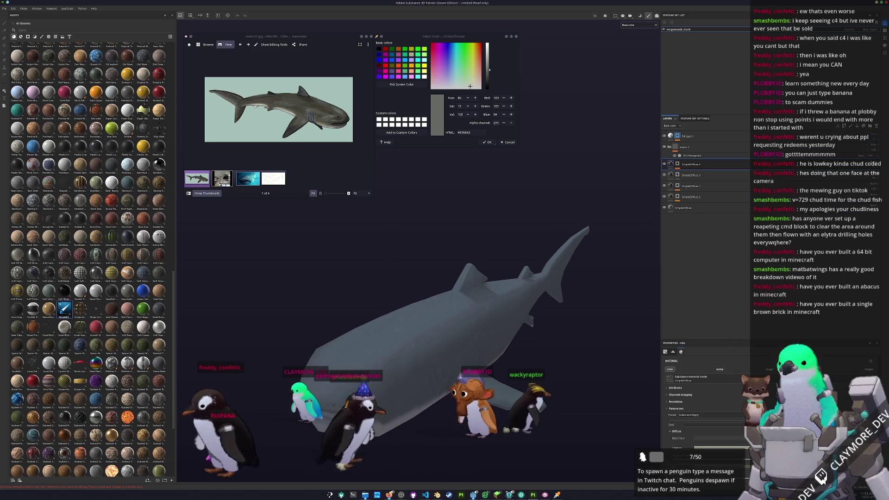
{"action": "scroll", "coordinate": [498, 325], "scroll_direction": "up", "scroll_amount": 5}
{"action": "mouse_move", "coordinate": [498, 325]}
{"action": "left_mouse_down", "text": "alt"}
{"action": "mouse_move", "coordinate": [421, 294]}
{"action": "mouse_move", "coordinate": [665, 290]}
{"action": "mouse_move", "coordinate": [536, 280]}
{"action": "left_mouse_up", "text": "alt"}
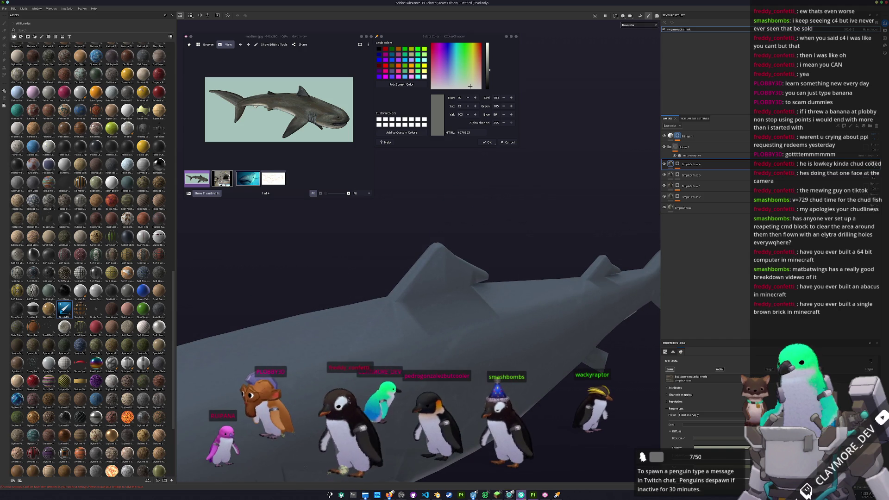
- Inspect the shark's UV islands in Blender's UV Editing workspace, then return to Substance Painter
{"action": "left_click", "coordinate": [437, 495]}
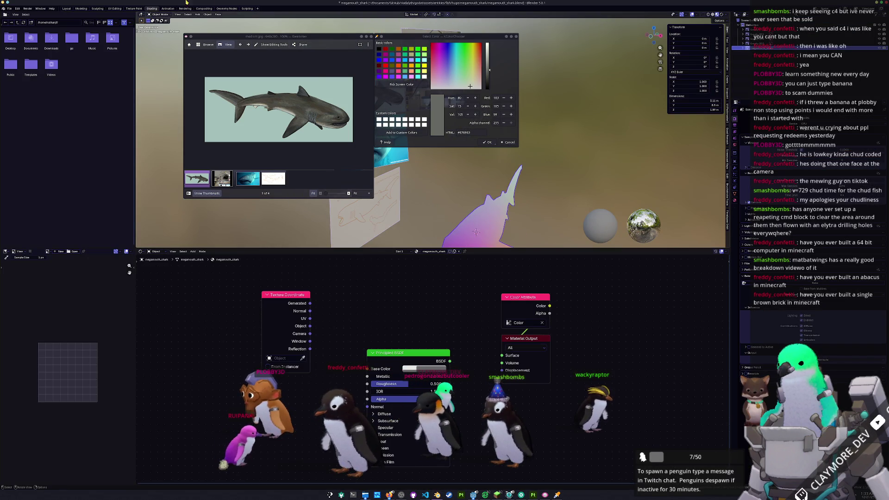
{"action": "left_click", "coordinate": [115, 9]}
{"action": "scroll", "coordinate": [158, 248], "scroll_direction": "up", "scroll_amount": 3}
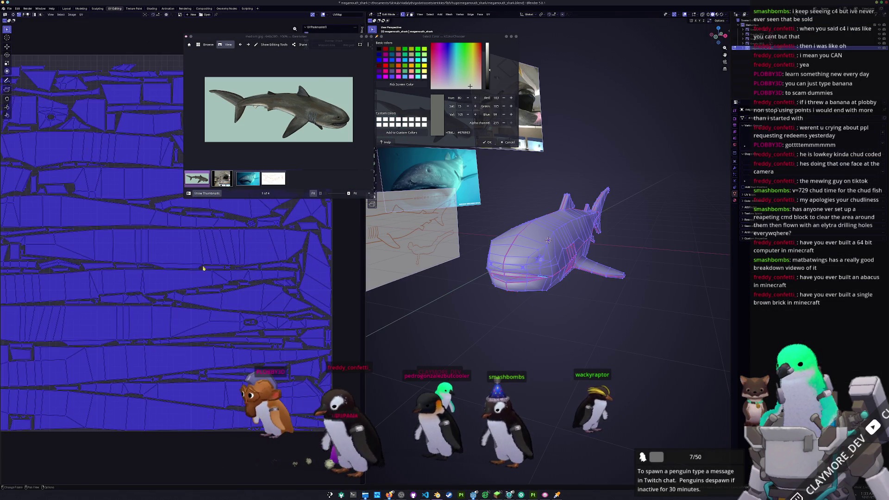
{"action": "mouse_move", "coordinate": [139, 231]}
{"action": "middle_mouse_down"}
{"action": "mouse_move", "coordinate": [278, 231]}
{"action": "mouse_move", "coordinate": [271, 269]}
{"action": "middle_mouse_up"}
{"action": "middle_click_drag", "start_coordinate": [315, 416], "coordinate": [83, 402]}
{"action": "scroll", "coordinate": [83, 403], "scroll_direction": "up", "scroll_amount": 1}
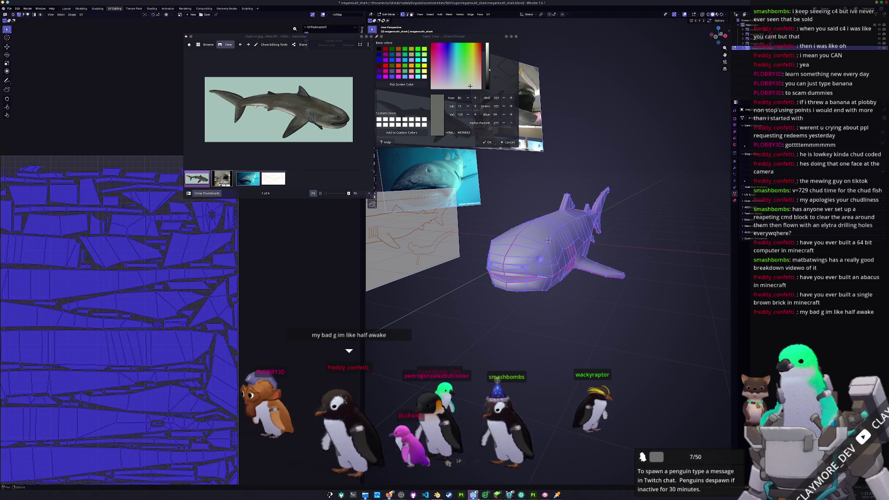
{"action": "left_click", "coordinate": [498, 495]}
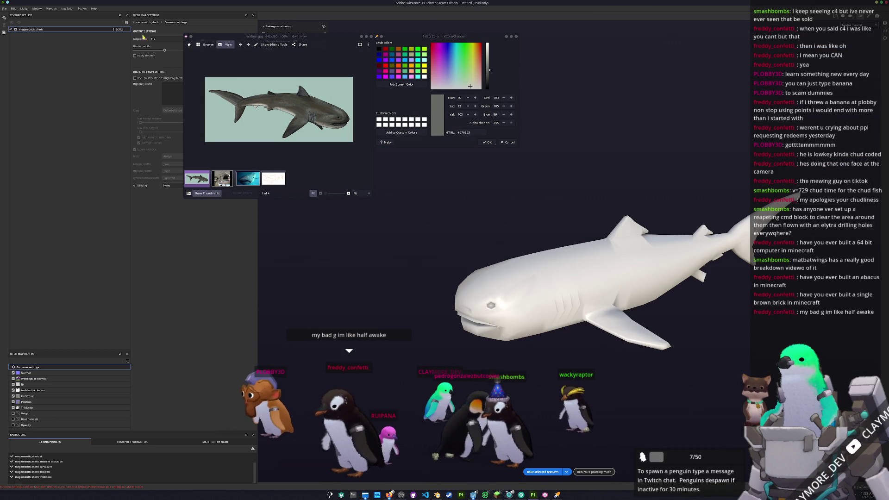
- Bake the megamouth shark's mesh maps with Bake selected textures, then switch back to Blender
{"action": "left_click", "coordinate": [160, 39]}
{"action": "left_click", "coordinate": [546, 472]}
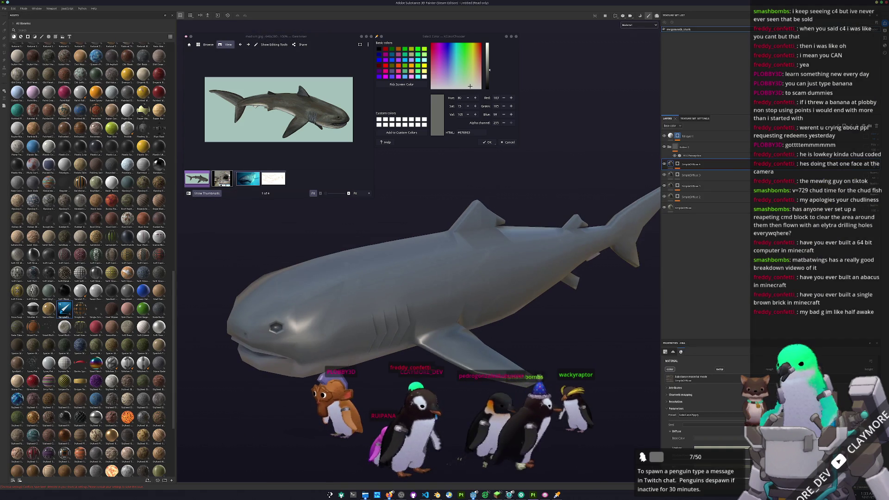
{"action": "key", "text": "alt+Tab"}
- Merge the shark's vertices by distance at 0.03 m
{"action": "right_click", "coordinate": [552, 288]}
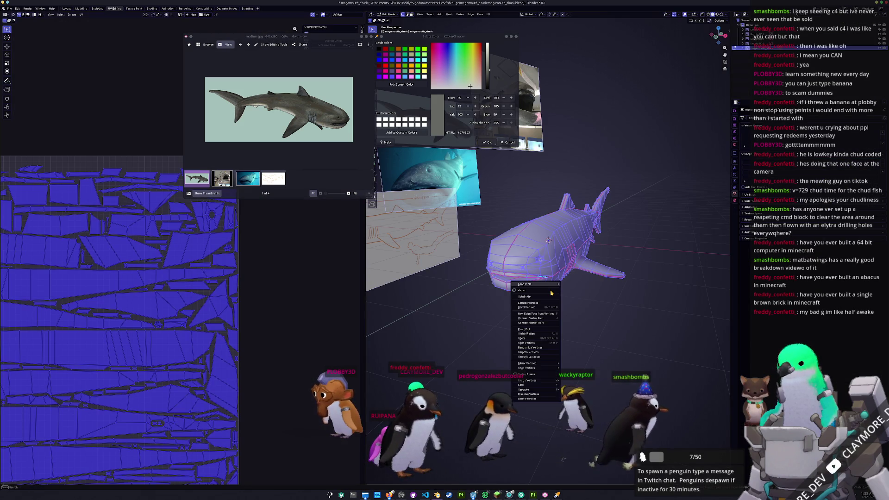
{"action": "mouse_move", "coordinate": [537, 380]}
{"action": "left_click", "coordinate": [576, 394]}
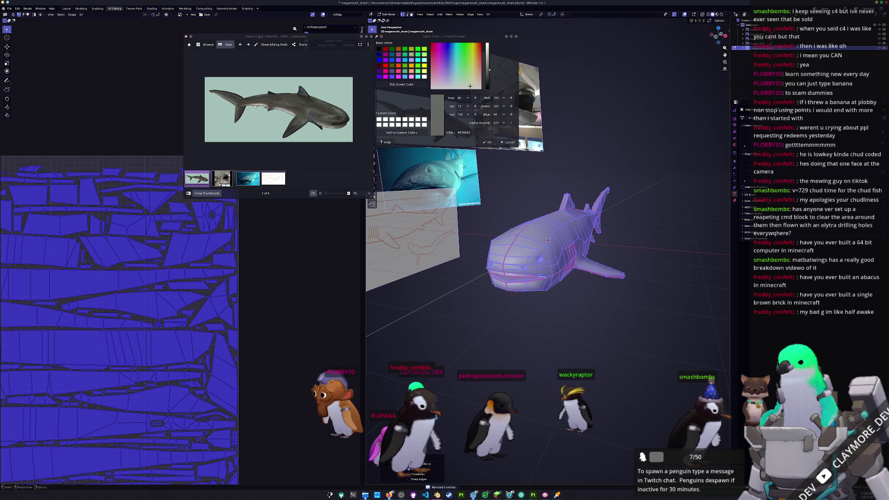
{"action": "key", "text": "Return"}
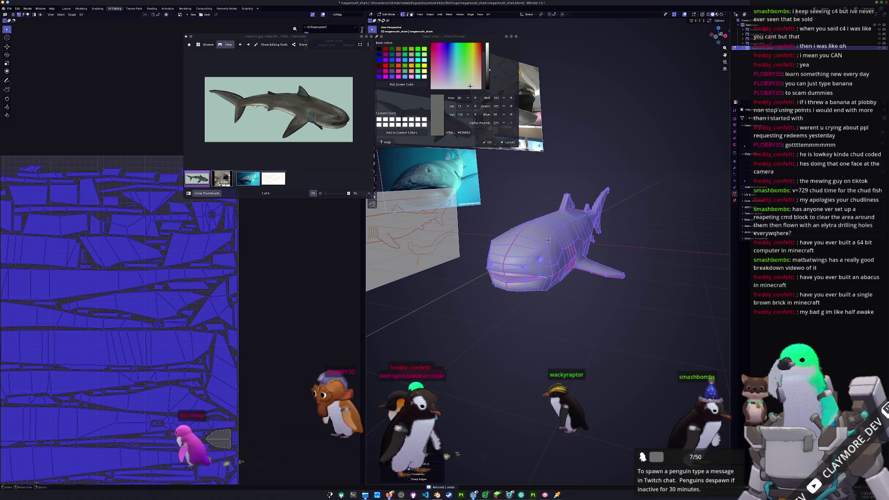
- Save the shark file in Object Mode and switch the shark into Sculpt Mode
{"action": "key", "text": "Tab"}
{"action": "mouse_move", "coordinate": [465, 410]}
{"action": "middle_mouse_down"}
{"action": "mouse_move", "coordinate": [528, 334]}
{"action": "mouse_move", "coordinate": [507, 352]}
{"action": "middle_mouse_up"}
{"action": "key", "text": "ctrl+s"}
{"action": "scroll", "coordinate": [507, 352], "scroll_direction": "up", "scroll_amount": 10}
{"action": "key", "text": "ctrl+Tab"}
{"action": "middle_click_drag", "start_coordinate": [563, 318], "coordinate": [560, 316]}
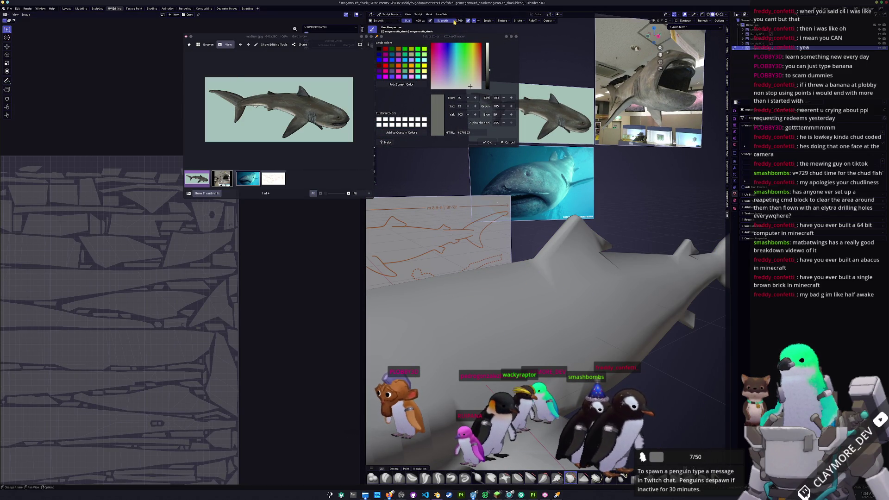
- Shrink the sculpt brush to a size of 328
{"action": "key", "text": "f"}
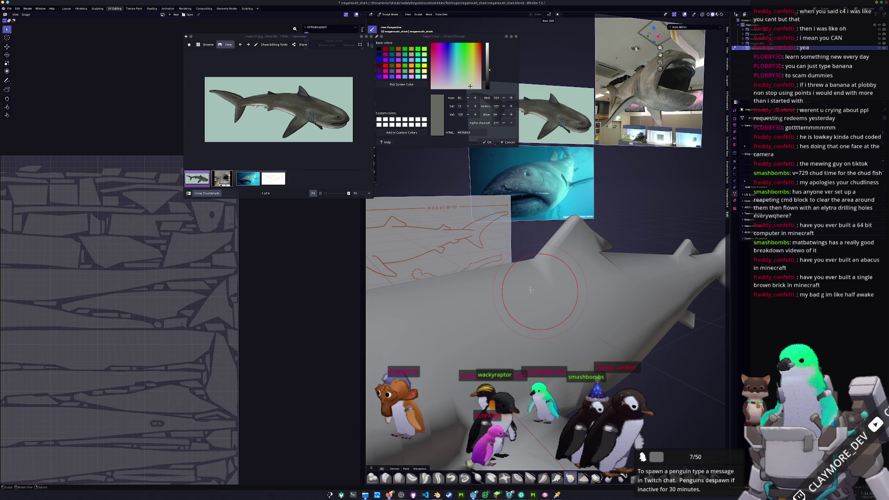
{"action": "left_click", "coordinate": [531, 291]}
{"action": "key", "text": "ctrl+Tab"}
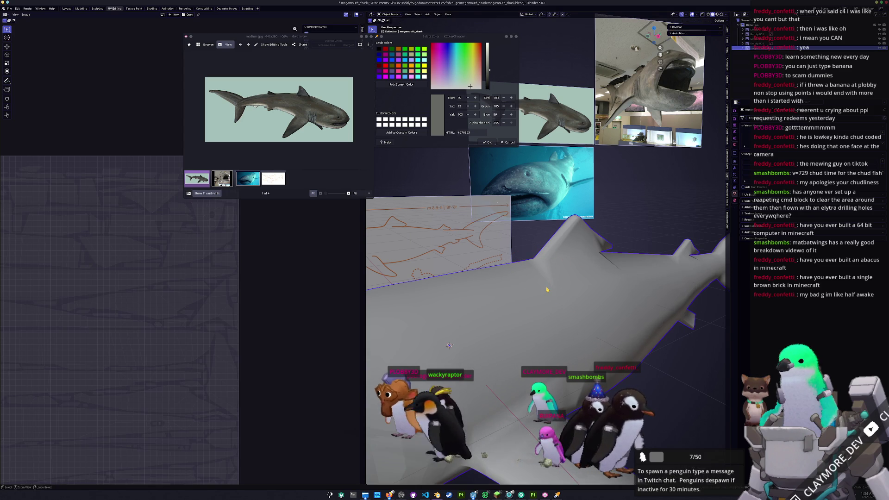
{"action": "left_click", "coordinate": [543, 314]}
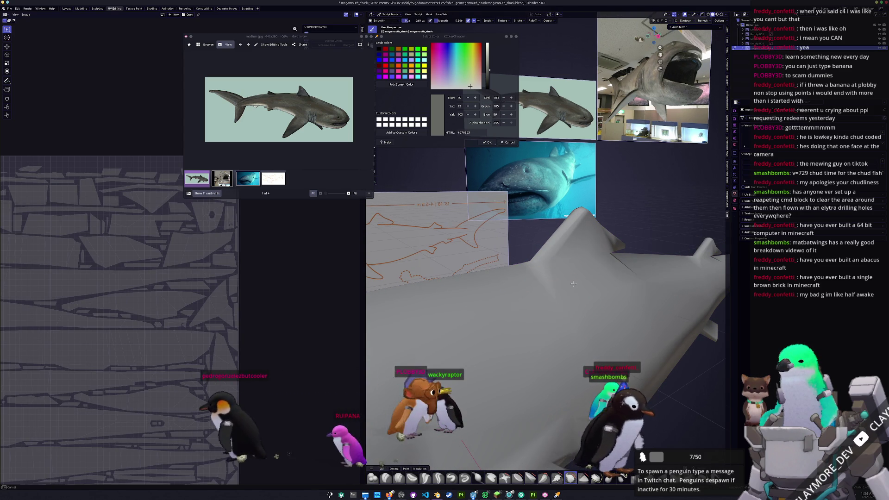
{"action": "mouse_move", "coordinate": [627, 277]}
{"action": "middle_mouse_down"}
{"action": "mouse_move", "coordinate": [543, 289]}
{"action": "mouse_move", "coordinate": [536, 317]}
{"action": "middle_mouse_up"}
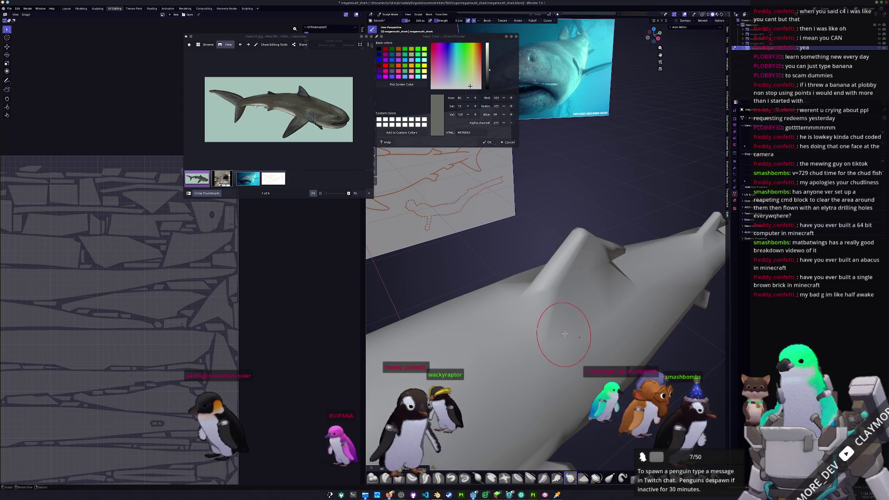
{"action": "middle_click_drag", "start_coordinate": [553, 367], "coordinate": [557, 367]}
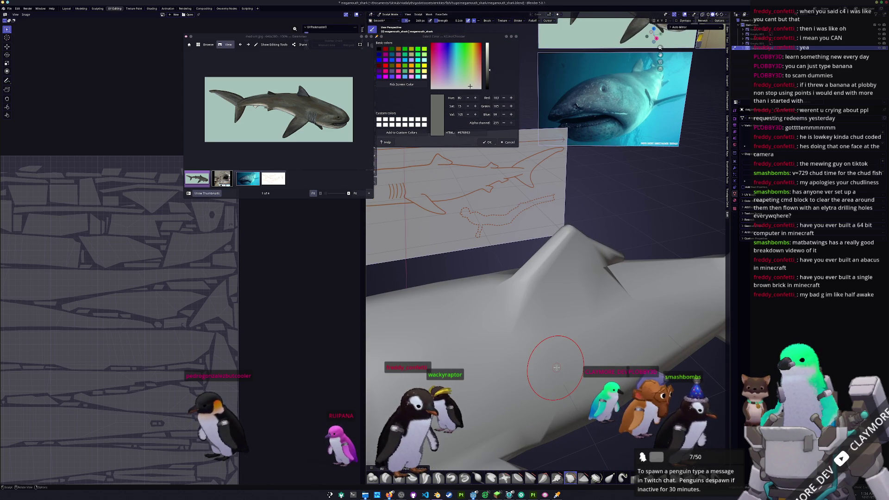
- Take the shark out of Sculpt Mode into Edit Mode to show its mesh edges
{"action": "key", "text": "ctrl+Tab"}
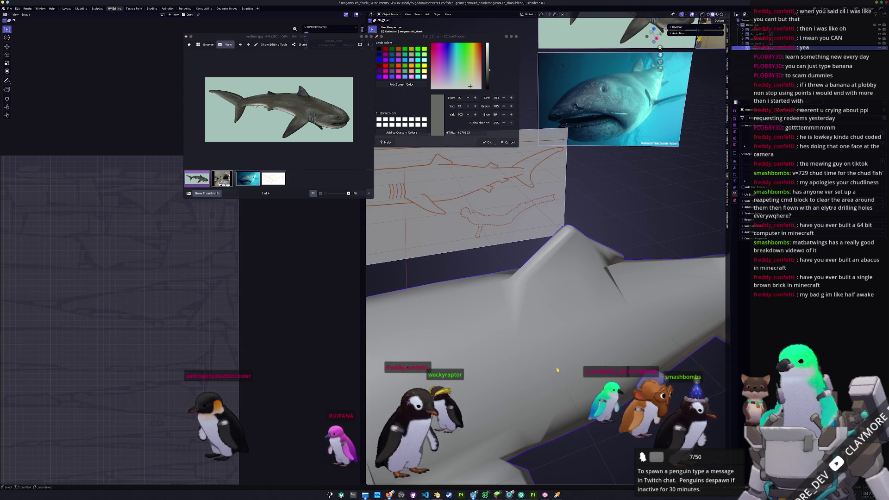
{"action": "key", "text": "Tab"}
{"action": "mouse_move", "coordinate": [558, 365]}
{"action": "middle_mouse_down"}
{"action": "mouse_move", "coordinate": [576, 276]}
{"action": "mouse_move", "coordinate": [533, 284]}
{"action": "mouse_move", "coordinate": [549, 281]}
{"action": "middle_mouse_up"}
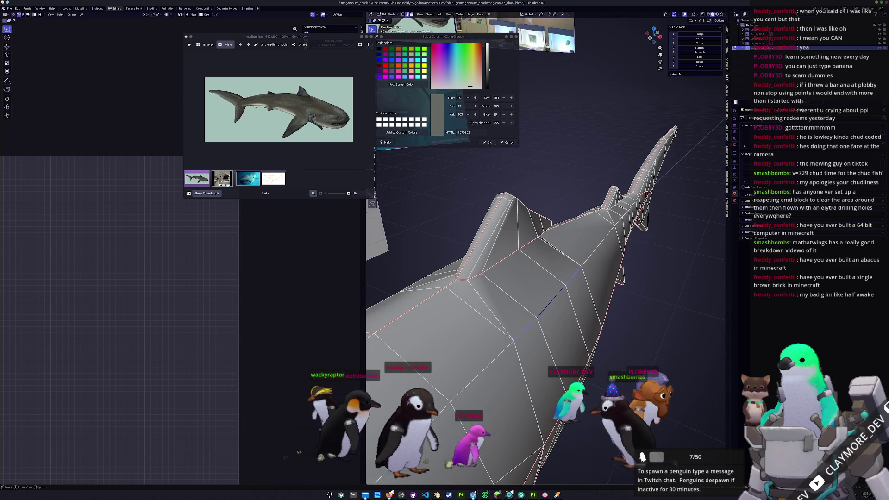
- Slide the dorsal fin's base vertex and edge along the mesh
{"action": "left_click", "coordinate": [462, 279]}
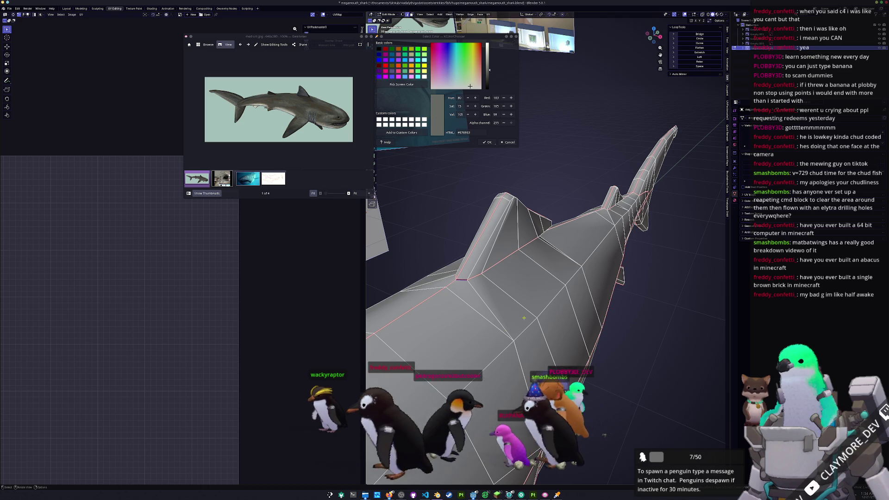
{"action": "key", "text": "g"}
{"action": "key", "text": "g"}
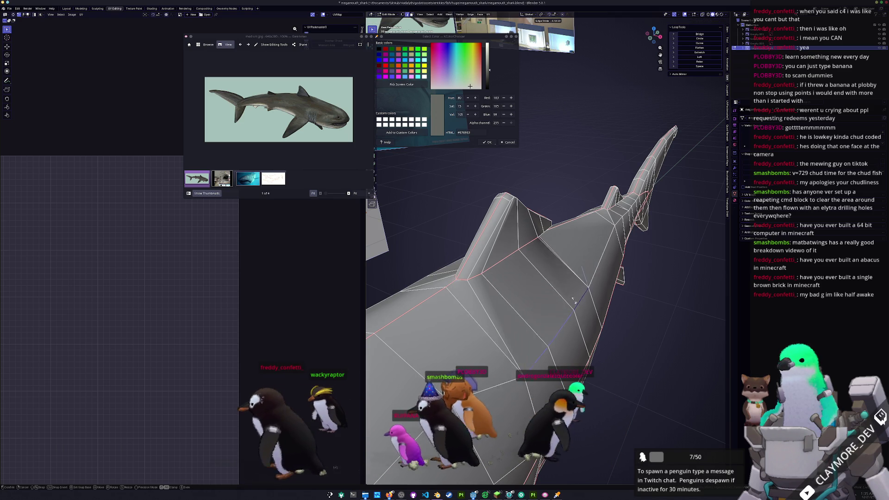
{"action": "left_click", "coordinate": [564, 270]}
{"action": "middle_click_drag", "start_coordinate": [564, 270], "coordinate": [492, 281]}
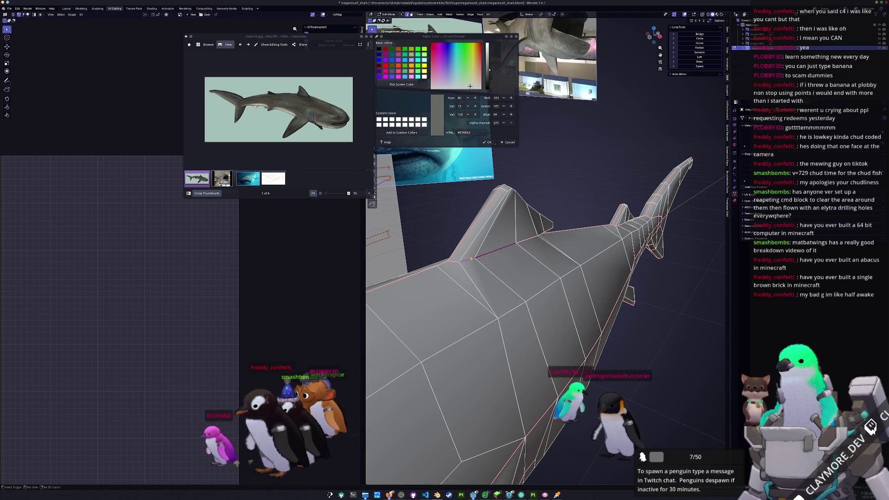
{"action": "key", "text": "g"}
{"action": "key", "text": "g"}
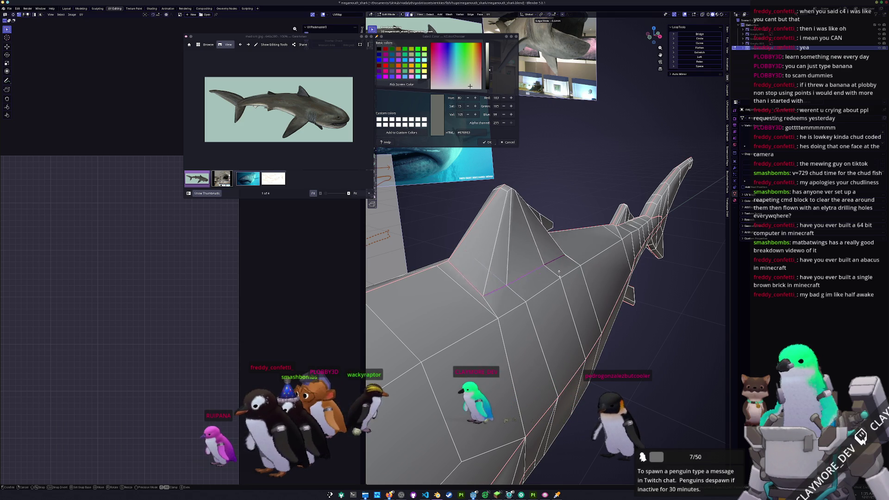
- Check the fin in Object Mode, then select the whole shark mesh back in Edit Mode
{"action": "key", "text": "Tab"}
{"action": "mouse_move", "coordinate": [530, 265]}
{"action": "middle_mouse_down"}
{"action": "mouse_move", "coordinate": [575, 320]}
{"action": "mouse_move", "coordinate": [501, 284]}
{"action": "mouse_move", "coordinate": [408, 316]}
{"action": "middle_mouse_up"}
{"action": "key", "text": "Tab"}
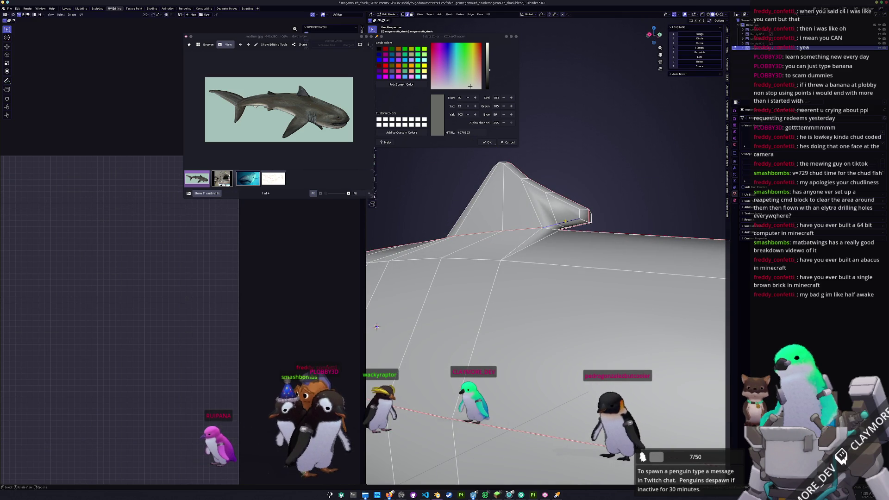
{"action": "mouse_move", "coordinate": [376, 327]}
{"action": "middle_mouse_down"}
{"action": "mouse_move", "coordinate": [455, 288]}
{"action": "mouse_move", "coordinate": [387, 265]}
{"action": "mouse_move", "coordinate": [597, 237]}
{"action": "middle_mouse_up"}
{"action": "key", "text": "a"}
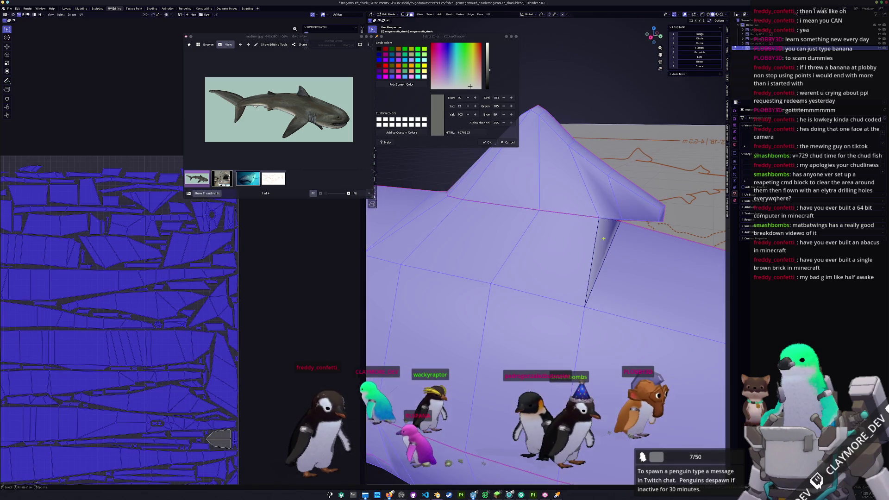
- With X-ray on, box-select most of the shark's faces and subdivide them
{"action": "left_click", "coordinate": [601, 237]}
{"action": "scroll", "coordinate": [569, 267], "scroll_direction": "down", "scroll_amount": 8}
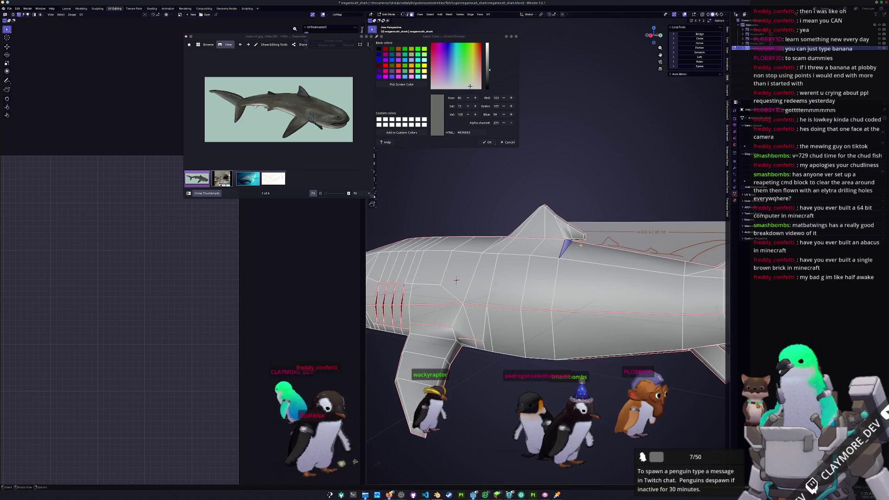
{"action": "key", "text": "alt+z"}
{"action": "mouse_move", "coordinate": [636, 365]}
{"action": "left_mouse_down"}
{"action": "mouse_move", "coordinate": [522, 302]}
{"action": "mouse_move", "coordinate": [477, 186]}
{"action": "left_mouse_up"}
{"action": "right_click", "coordinate": [481, 187]}
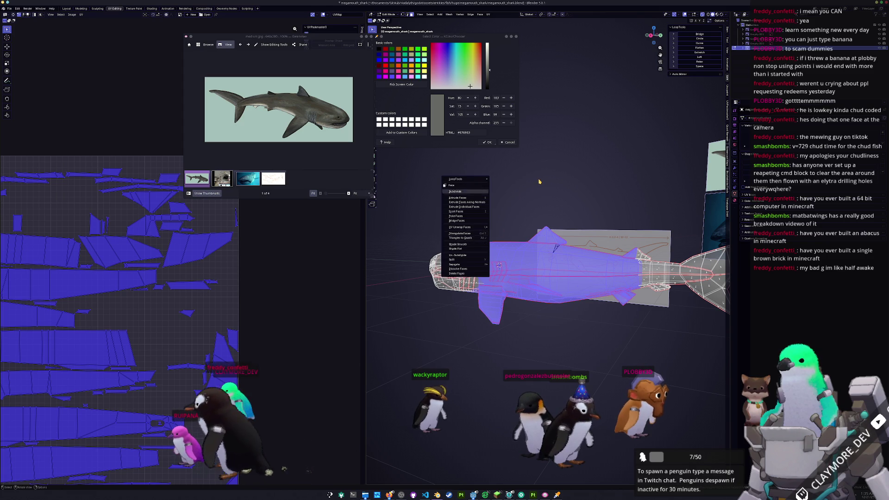
{"action": "key", "text": "s"}
- Check the subdivided shape in Object Mode, then return to Edit Mode
{"action": "right_click", "coordinate": [513, 193]}
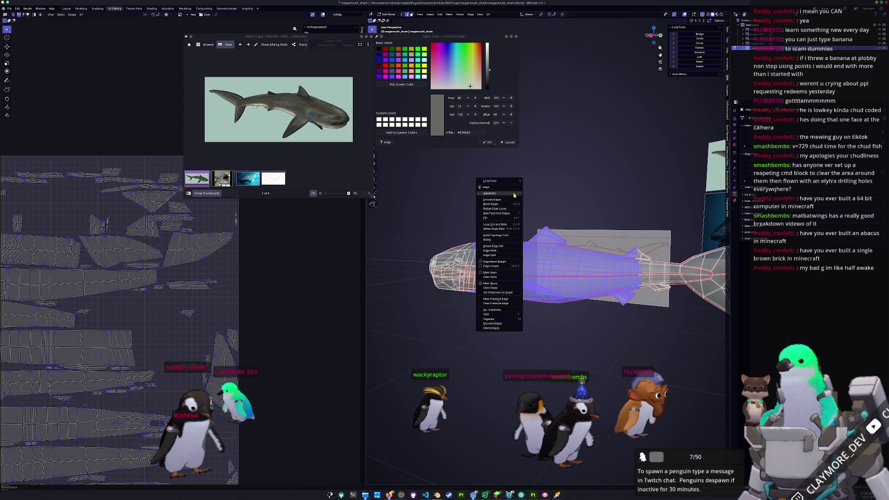
{"action": "scroll", "coordinate": [509, 278], "scroll_direction": "up", "scroll_amount": 5}
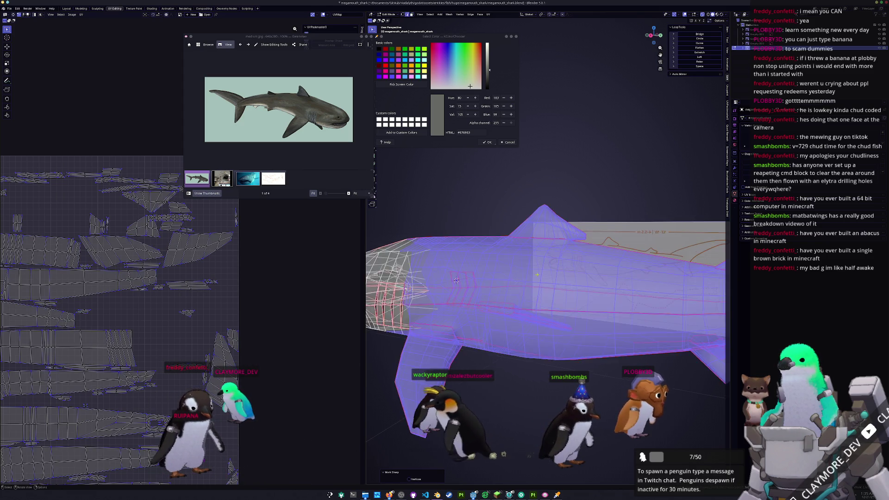
{"action": "key", "text": "Tab"}
{"action": "mouse_move", "coordinate": [533, 287]}
{"action": "middle_mouse_down"}
{"action": "mouse_move", "coordinate": [550, 292]}
{"action": "mouse_move", "coordinate": [524, 282]}
{"action": "mouse_move", "coordinate": [548, 281]}
{"action": "mouse_move", "coordinate": [530, 268]}
{"action": "middle_mouse_up"}
{"action": "key", "text": "Tab"}
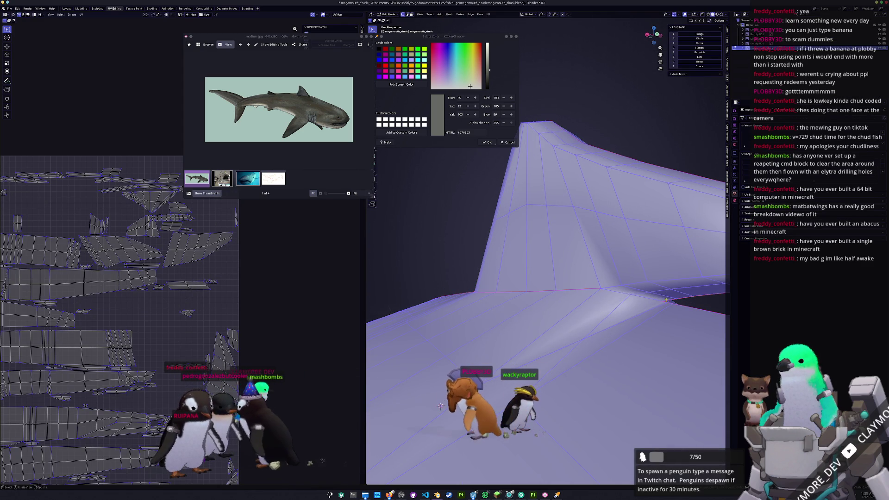
- Toggle the whole-mesh selection on and off while orbiting around the fin
{"action": "key", "text": "alt+a"}
{"action": "middle_click_drag", "start_coordinate": [661, 304], "coordinate": [552, 289]}
{"action": "key", "text": "a"}
{"action": "key", "text": "alt+a"}
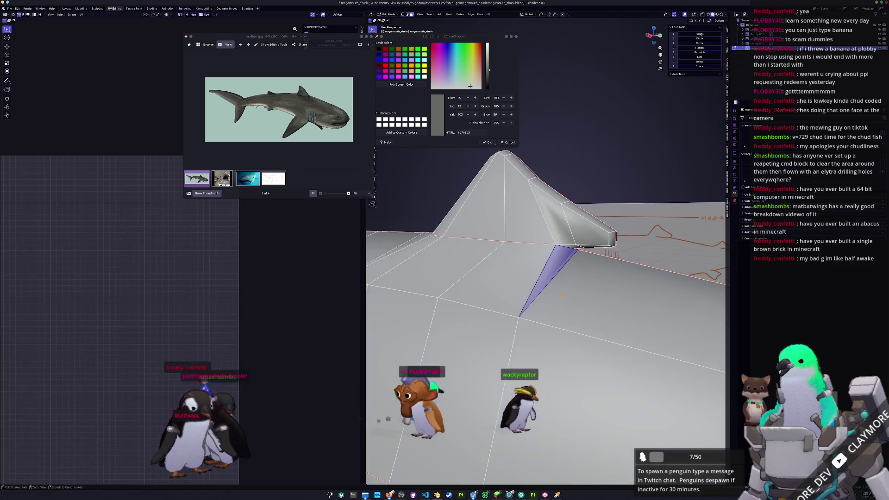
{"action": "key", "text": "a"}
{"action": "key", "text": "alt+a"}
{"action": "key", "text": "a"}
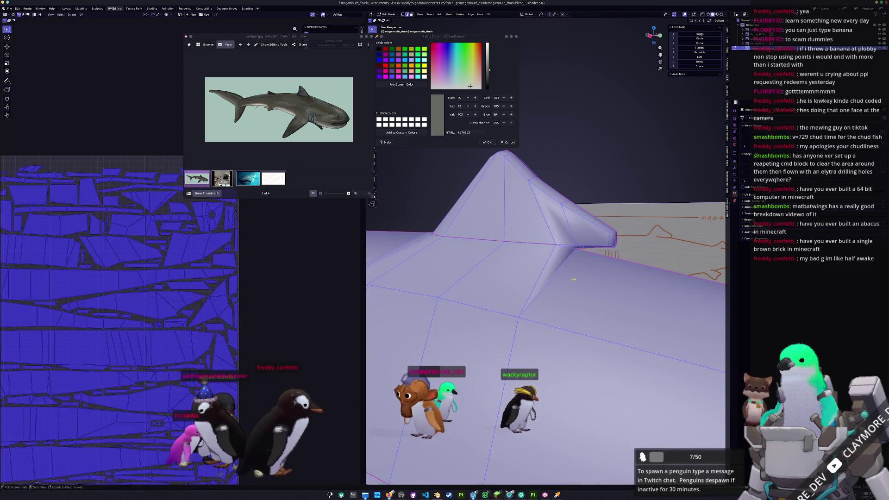
{"action": "key", "text": "alt+a"}
{"action": "key", "text": "a"}
{"action": "mouse_move", "coordinate": [574, 275]}
{"action": "middle_mouse_down"}
{"action": "mouse_move", "coordinate": [559, 269]}
{"action": "mouse_move", "coordinate": [583, 237]}
{"action": "mouse_move", "coordinate": [545, 246]}
{"action": "middle_mouse_up"}
- Select a single fin face and try moving it, then cancel the move
{"action": "left_click", "coordinate": [558, 269]}
{"action": "key", "text": "g"}
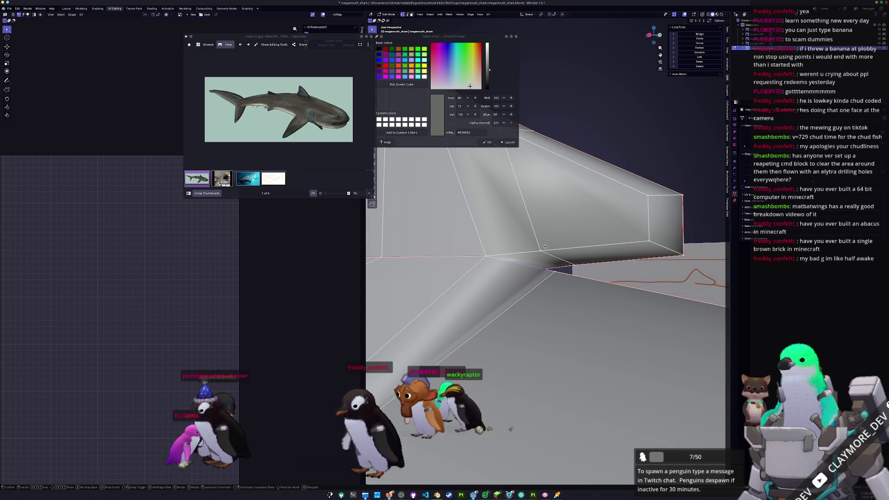
{"action": "key", "text": "g"}
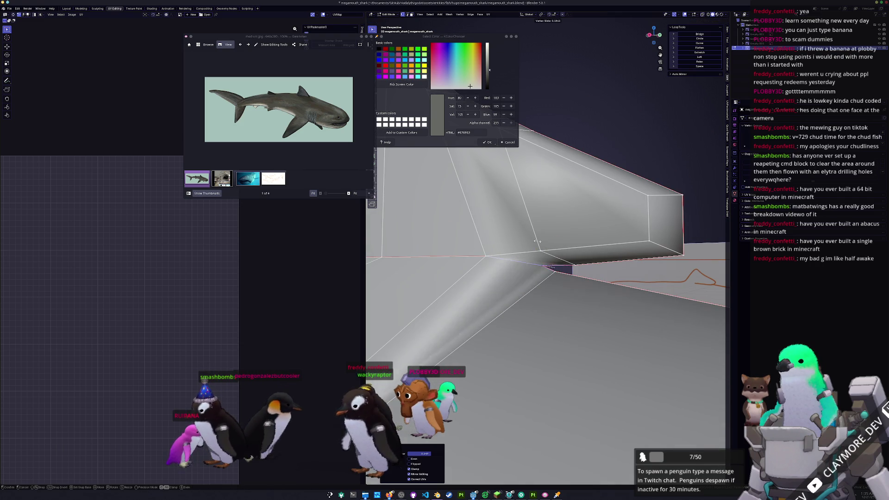
{"action": "key", "text": "Escape"}
{"action": "middle_click_drag", "start_coordinate": [477, 243], "coordinate": [539, 269]}
{"action": "scroll", "coordinate": [586, 266], "scroll_direction": "down", "scroll_amount": 4}
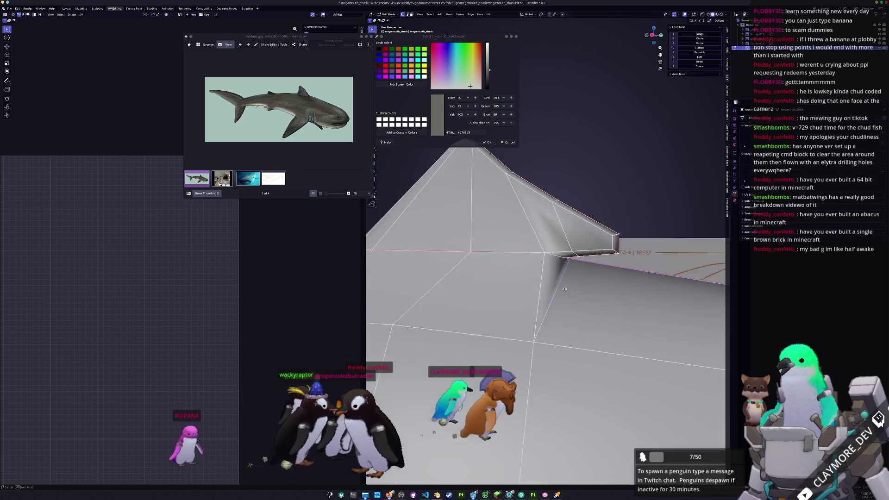
- Slide a vertex along the dorsal fin's edge
{"action": "key", "text": "shift+v"}
{"action": "left_click", "coordinate": [588, 276]}
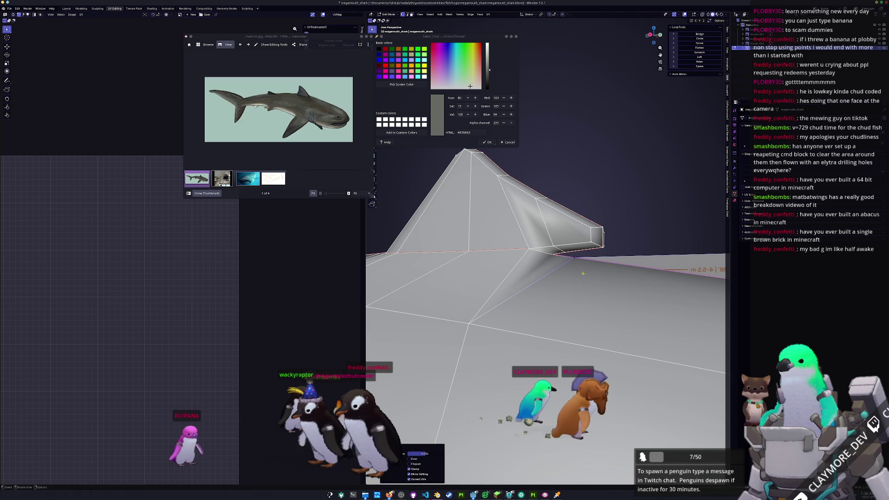
{"action": "middle_click_drag", "start_coordinate": [561, 255], "coordinate": [597, 274]}
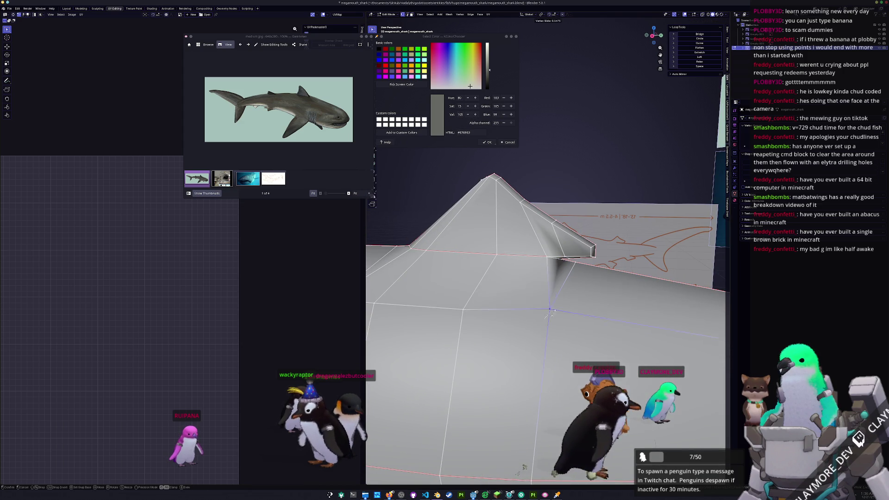
{"action": "mouse_move", "coordinate": [544, 319]}
{"action": "middle_mouse_down"}
{"action": "mouse_move", "coordinate": [530, 256]}
{"action": "mouse_move", "coordinate": [563, 262]}
{"action": "middle_mouse_up"}
- Knife-cut a new edge along the dorsal fin's lower edge
{"action": "key", "text": "k"}
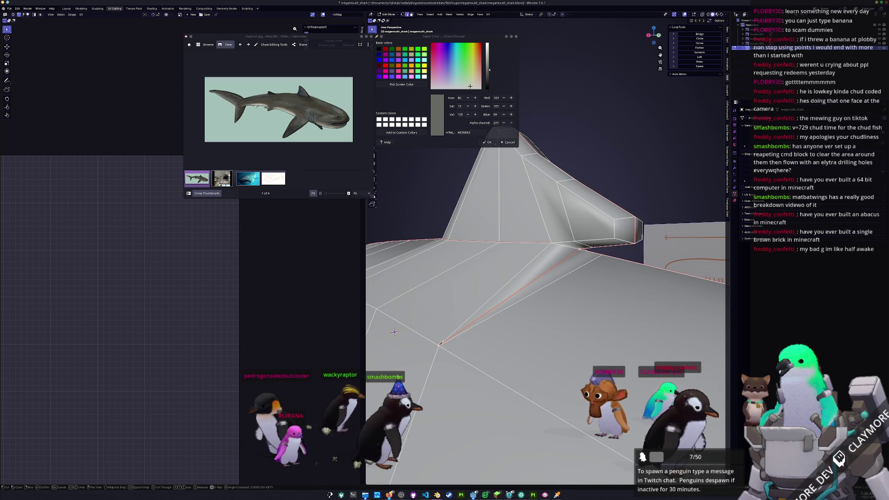
{"action": "mouse_move", "coordinate": [439, 345]}
{"action": "middle_mouse_down"}
{"action": "mouse_move", "coordinate": [543, 270]}
{"action": "mouse_move", "coordinate": [531, 260]}
{"action": "mouse_move", "coordinate": [589, 344]}
{"action": "middle_mouse_up"}
{"action": "key", "text": "k"}
{"action": "left_click", "coordinate": [520, 242]}
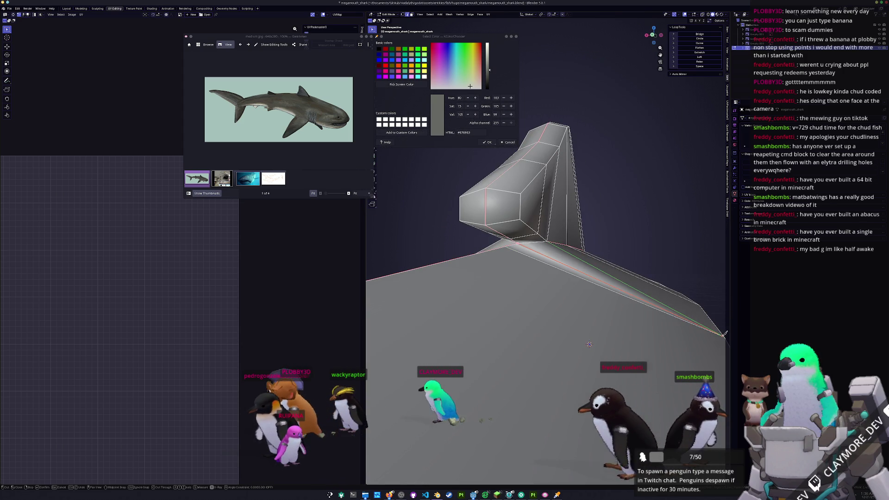
{"action": "mouse_move", "coordinate": [589, 344]}
{"action": "middle_mouse_down"}
{"action": "mouse_move", "coordinate": [534, 286]}
{"action": "mouse_move", "coordinate": [558, 292]}
{"action": "middle_mouse_up"}
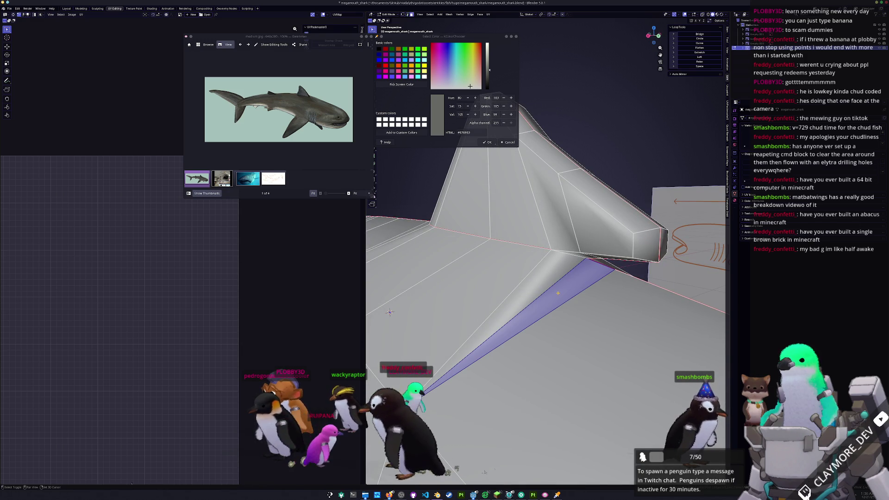
- Recalculate the shark's normals so they point outward, then return to Object Mode
{"action": "left_click", "coordinate": [410, 480]}
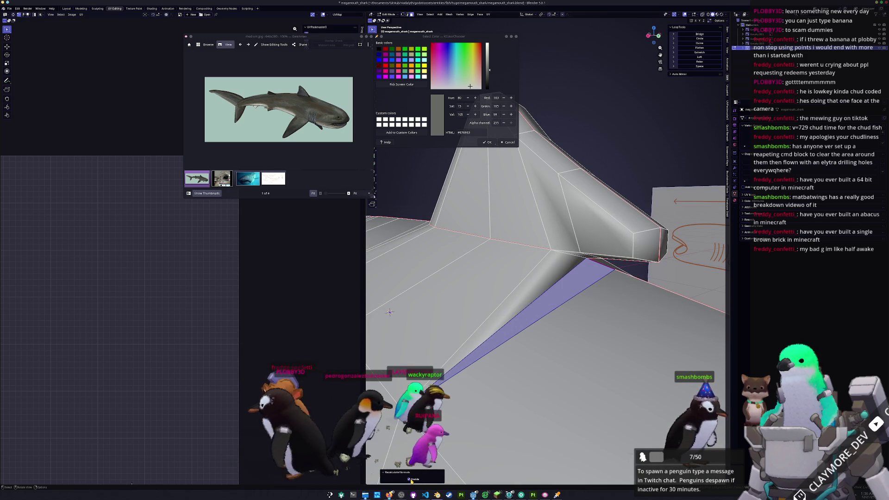
{"action": "left_click", "coordinate": [410, 480]}
{"action": "key", "text": "Tab"}
{"action": "middle_click_drag", "start_coordinate": [552, 367], "coordinate": [542, 362]}
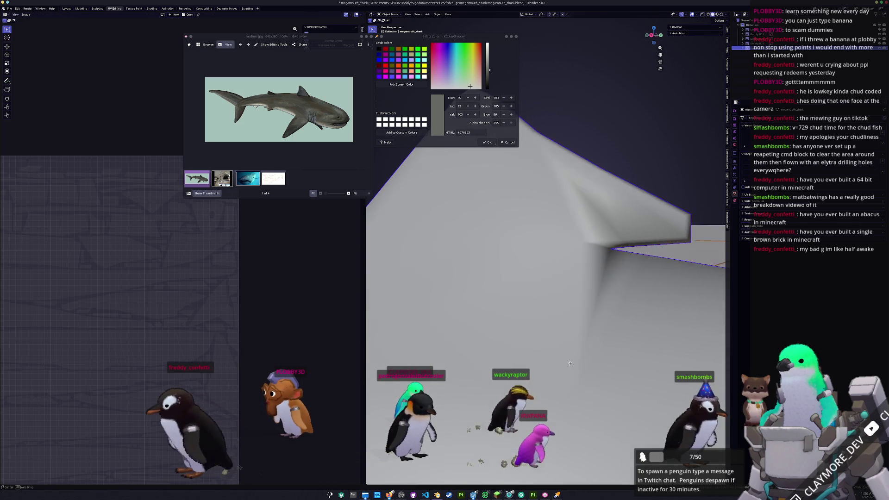
{"action": "key", "text": "Tab"}
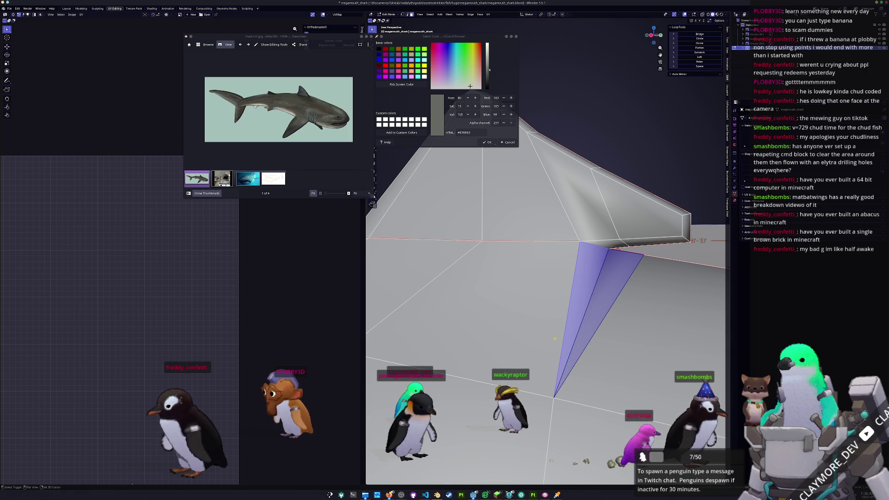
{"action": "key", "text": "shift+n"}
{"action": "left_click", "coordinate": [406, 480]}
{"action": "left_click", "coordinate": [405, 480]}
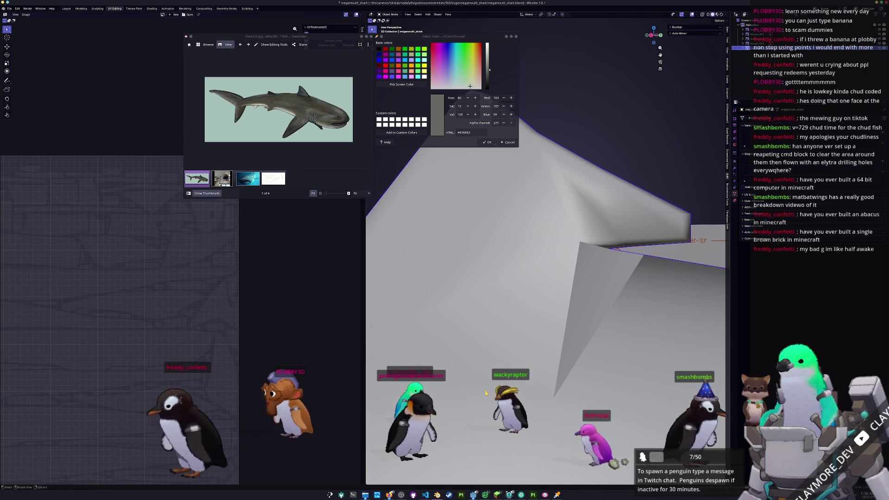
{"action": "key", "text": "ctrl+z"}
{"action": "key", "text": "Tab"}
{"action": "middle_click_drag", "start_coordinate": [546, 278], "coordinate": [567, 274]}
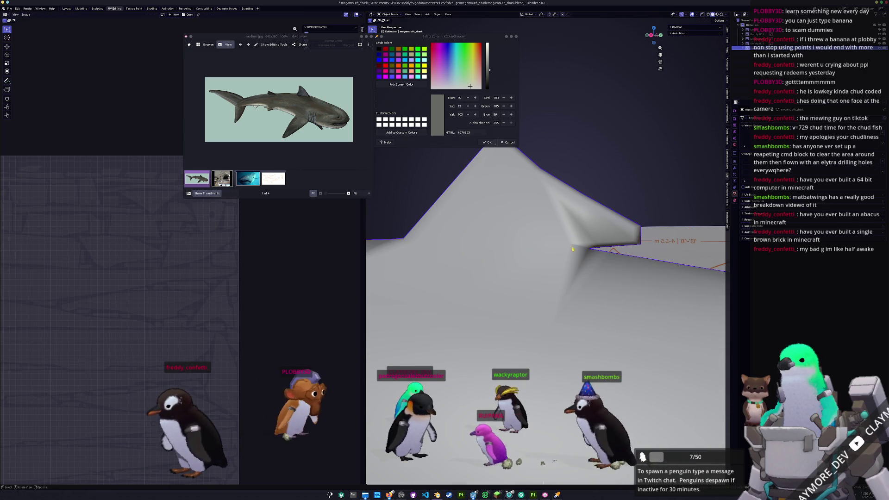
- Set the viewport shading to MatCap with the rainbow normal material
{"action": "left_click", "coordinate": [717, 14]}
{"action": "left_click", "coordinate": [726, 16]}
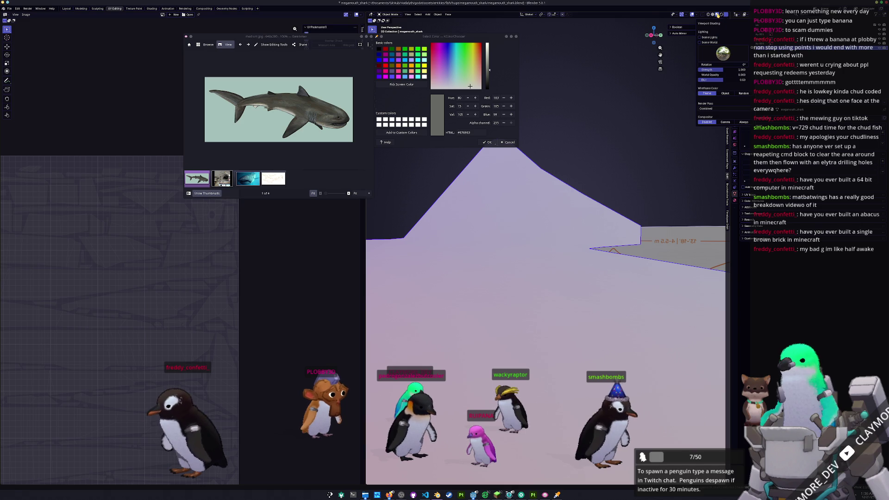
{"action": "left_click", "coordinate": [712, 14]}
{"action": "left_click", "coordinate": [725, 16]}
{"action": "left_click", "coordinate": [724, 38]}
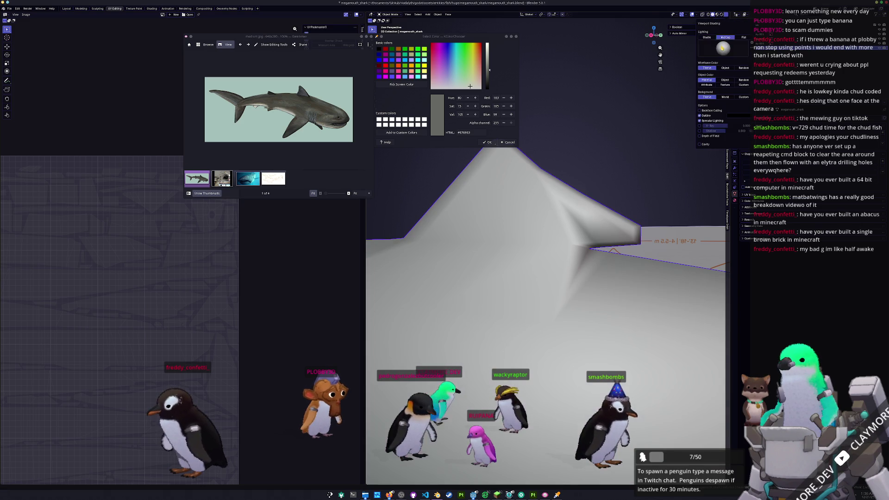
{"action": "left_click", "coordinate": [722, 48]}
{"action": "left_click", "coordinate": [706, 78]}
{"action": "mouse_move", "coordinate": [523, 259]}
{"action": "middle_mouse_down"}
{"action": "mouse_move", "coordinate": [502, 264]}
{"action": "mouse_move", "coordinate": [571, 270]}
{"action": "middle_mouse_up"}
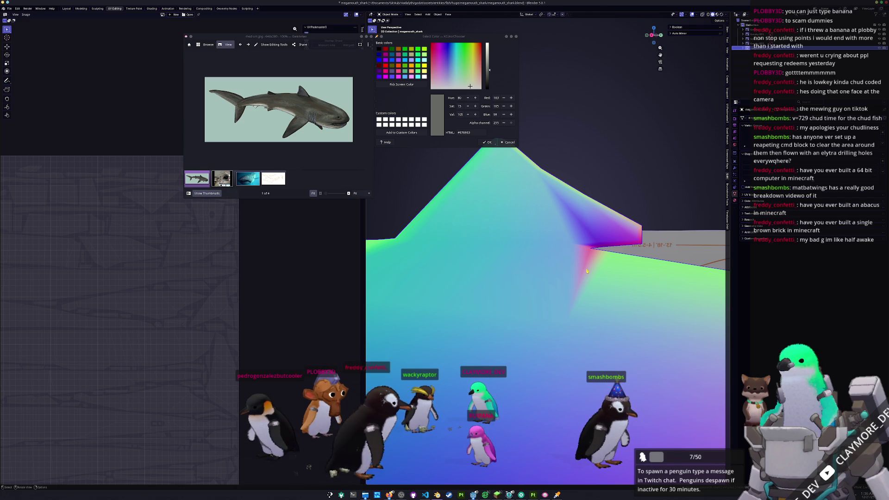
- Delete the stretched triangular face at the dorsal fin's base
{"action": "key", "text": "Tab"}
{"action": "scroll", "coordinate": [587, 271], "scroll_direction": "up", "scroll_amount": 3}
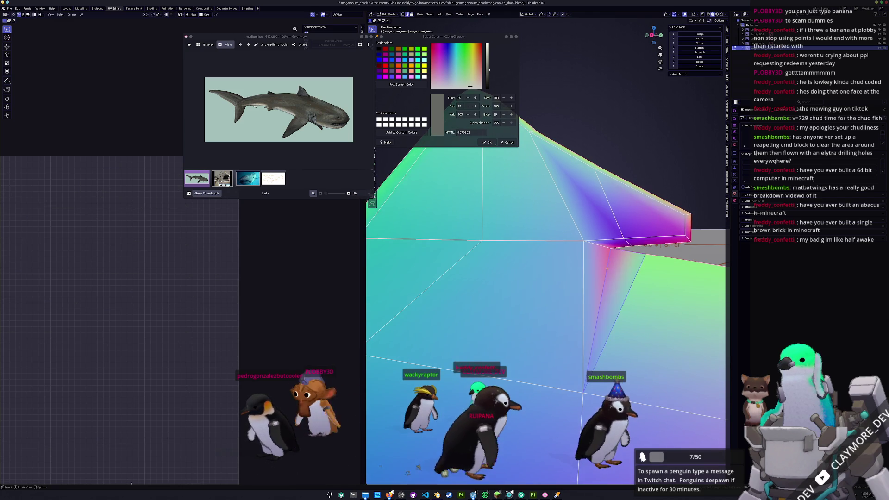
{"action": "left_click", "coordinate": [608, 270]}
{"action": "middle_click_drag", "start_coordinate": [591, 312], "coordinate": [586, 291]}
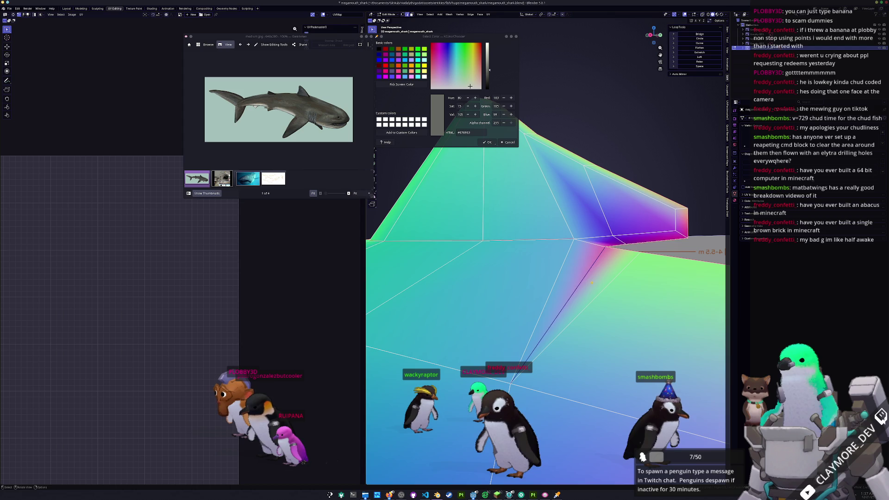
{"action": "left_click", "coordinate": [584, 271]}
{"action": "key", "text": "x"}
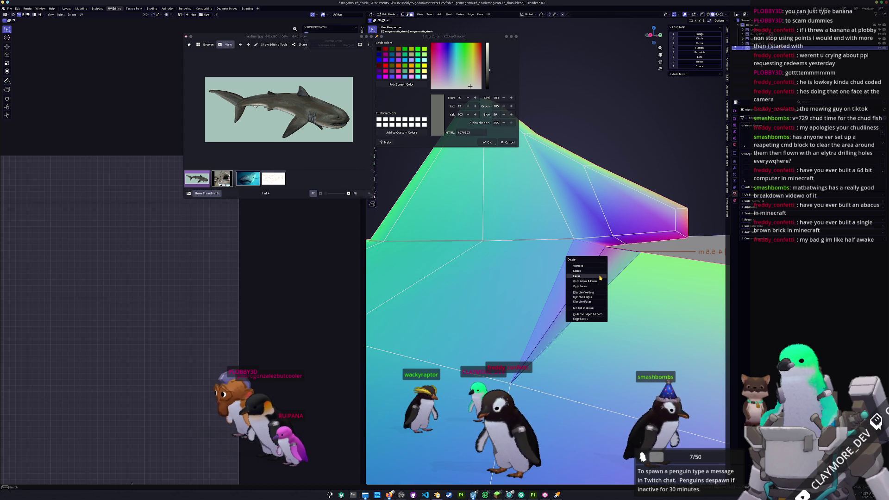
{"action": "left_click", "coordinate": [600, 277]}
- Delete the neighbouring face beside the hole and check the result in Object Mode
{"action": "middle_click_drag", "start_coordinate": [622, 255], "coordinate": [608, 254]}
{"action": "key", "text": "x"}
{"action": "left_click", "coordinate": [608, 254]}
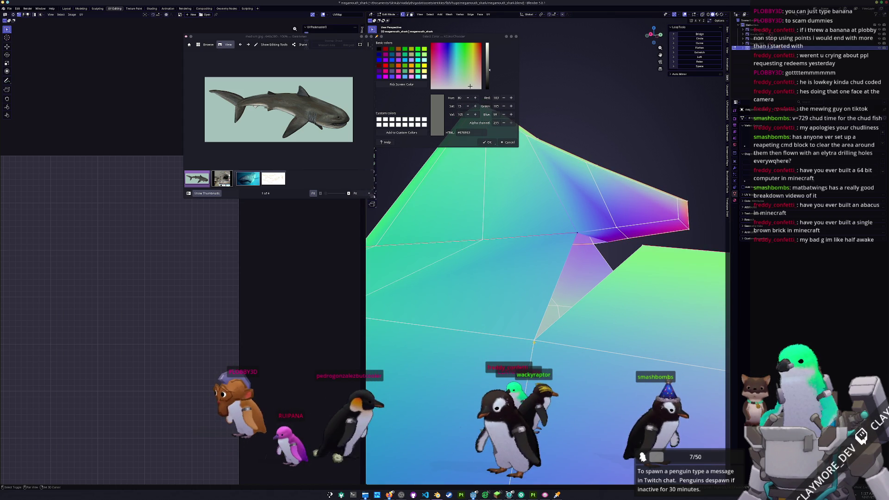
{"action": "left_click", "coordinate": [643, 244]}
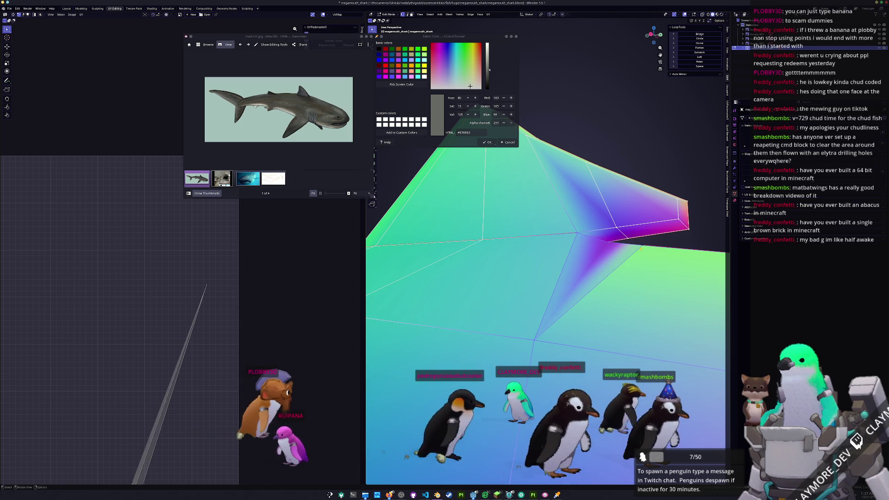
{"action": "key", "text": "Tab"}
{"action": "mouse_move", "coordinate": [574, 292]}
{"action": "middle_mouse_down"}
{"action": "mouse_move", "coordinate": [379, 311]}
{"action": "mouse_move", "coordinate": [568, 283]}
{"action": "mouse_move", "coordinate": [591, 231]}
{"action": "mouse_move", "coordinate": [533, 252]}
{"action": "mouse_move", "coordinate": [518, 284]}
{"action": "mouse_move", "coordinate": [562, 313]}
{"action": "mouse_move", "coordinate": [550, 294]}
{"action": "middle_mouse_up"}
- Select another stretched triangle near the fin and view the whole shark in Object Mode
{"action": "key", "text": "Tab"}
{"action": "right_click", "coordinate": [567, 280]}
{"action": "key", "text": "Tab"}
{"action": "key", "text": "Tab"}
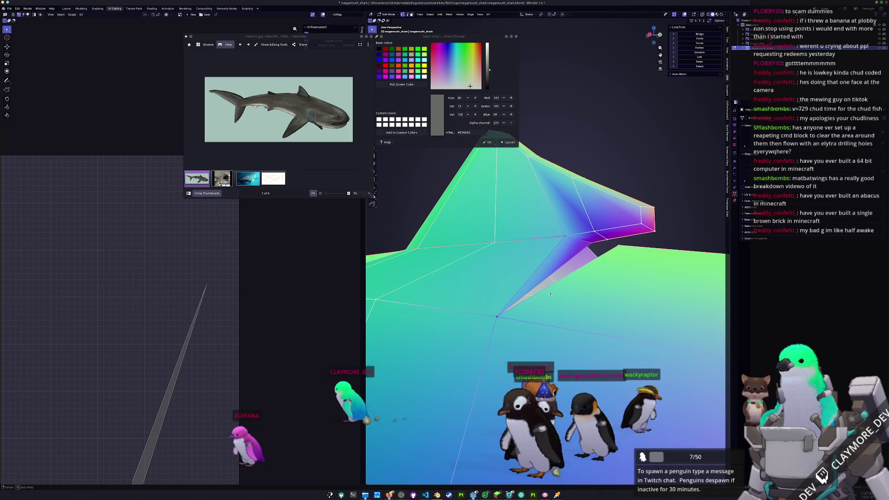
{"action": "left_click", "coordinate": [587, 243]}
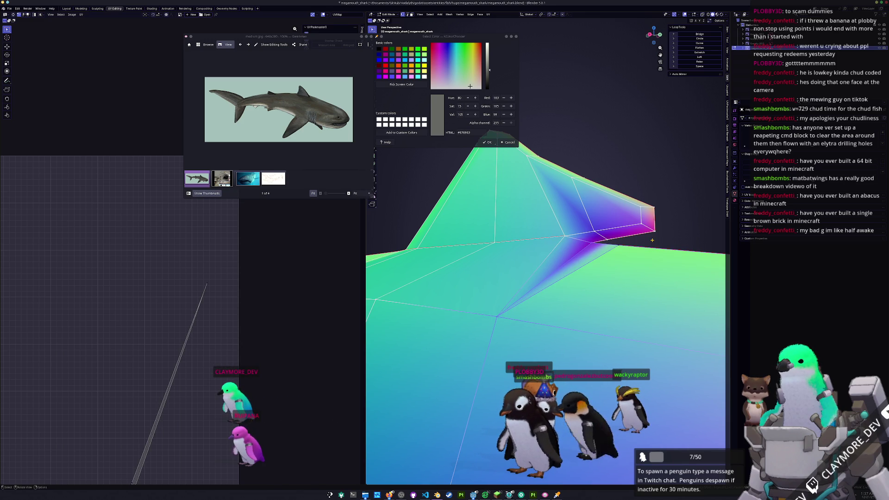
{"action": "key", "text": "Tab"}
{"action": "scroll", "coordinate": [638, 244], "scroll_direction": "down", "scroll_amount": 8}
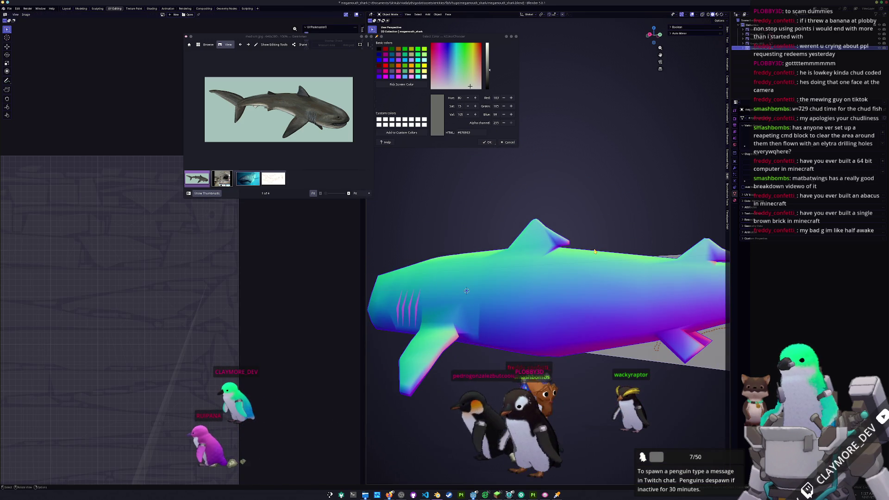
- Edge-slide the fin's edge loop to a new position along the mesh
{"action": "key", "text": "Tab"}
{"action": "scroll", "coordinate": [594, 252], "scroll_direction": "up", "scroll_amount": 8}
{"action": "middle_click_drag", "start_coordinate": [576, 262], "coordinate": [564, 228]}
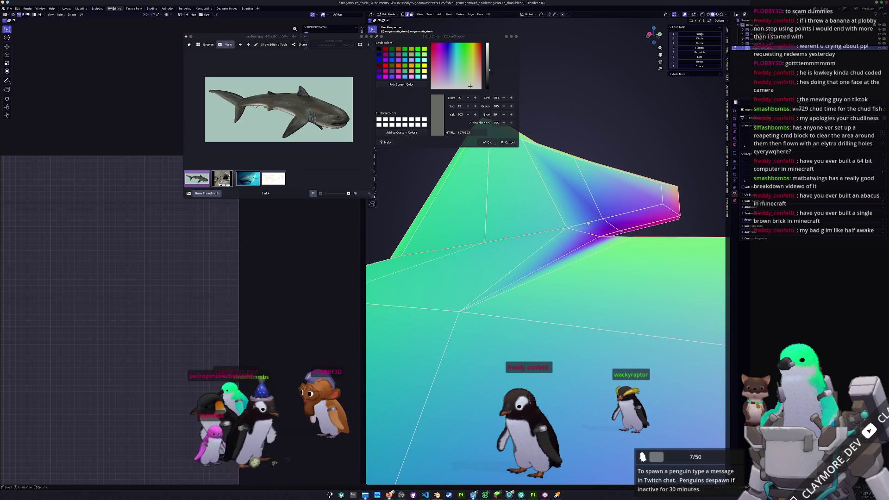
{"action": "key", "text": "g"}
{"action": "key", "text": "g"}
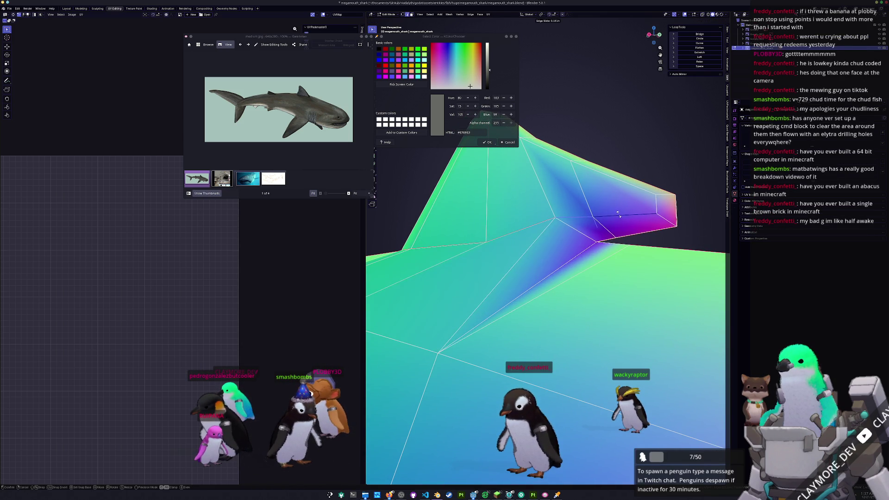
{"action": "left_click", "coordinate": [619, 214]}
{"action": "middle_click_drag", "start_coordinate": [619, 214], "coordinate": [494, 225]}
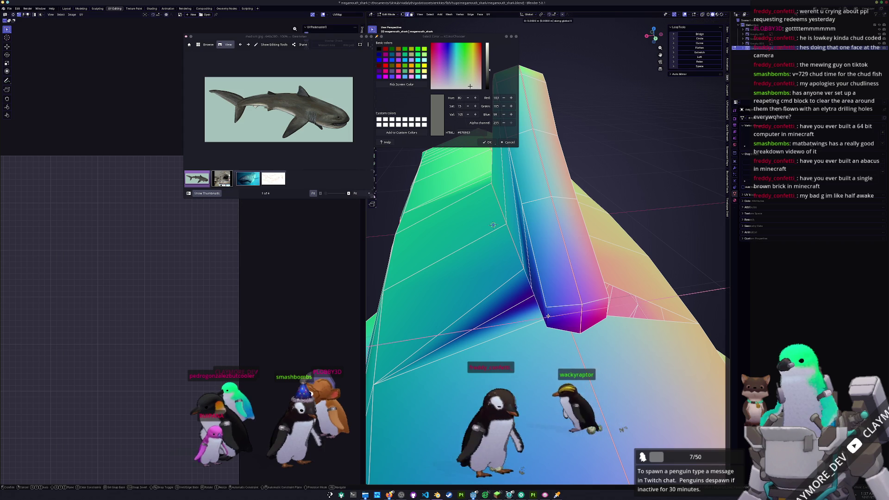
{"action": "left_click", "coordinate": [568, 314]}
- Apply Shade Flat to the shark object, then go back into Edit Mode
{"action": "key", "text": "Tab"}
{"action": "scroll", "coordinate": [574, 311], "scroll_direction": "up", "scroll_amount": 3}
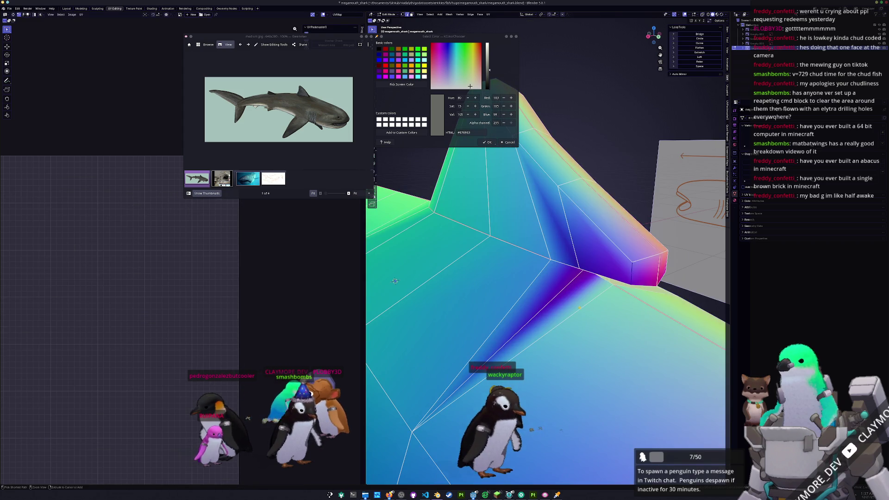
{"action": "key", "text": "Tab"}
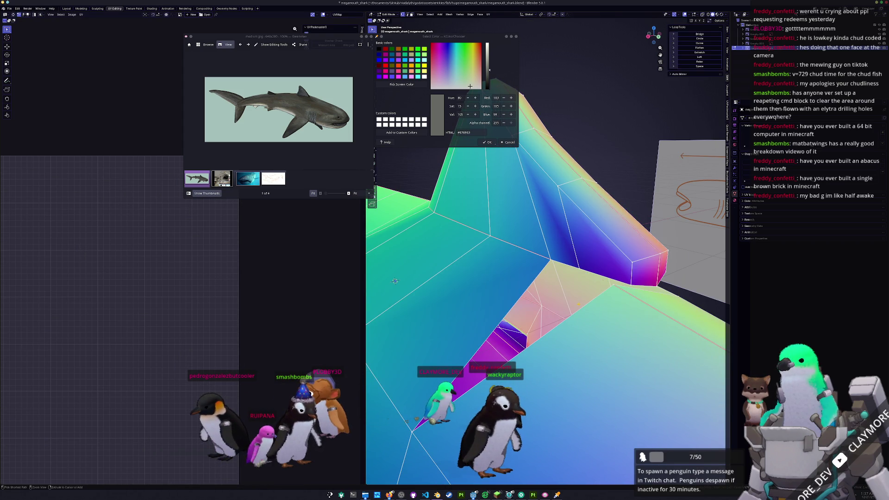
{"action": "key", "text": "Tab"}
{"action": "key", "text": "Tab"}
{"action": "key", "text": "Tab"}
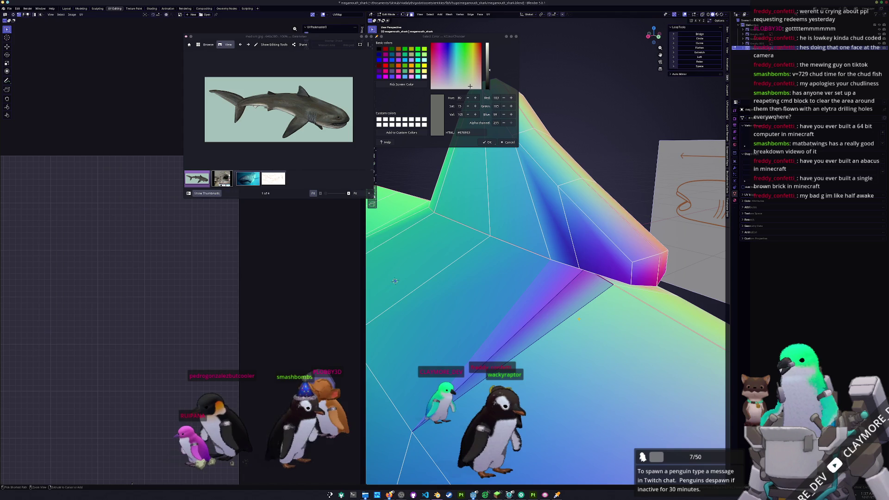
{"action": "mouse_move", "coordinate": [580, 320]}
{"action": "middle_mouse_down"}
{"action": "mouse_move", "coordinate": [559, 347]}
{"action": "mouse_move", "coordinate": [590, 317]}
{"action": "mouse_move", "coordinate": [512, 323]}
{"action": "mouse_move", "coordinate": [517, 338]}
{"action": "mouse_move", "coordinate": [577, 280]}
{"action": "mouse_move", "coordinate": [525, 267]}
{"action": "middle_mouse_up"}
{"action": "right_click", "coordinate": [593, 315]}
{"action": "left_click", "coordinate": [571, 324]}
{"action": "key", "text": "Tab"}
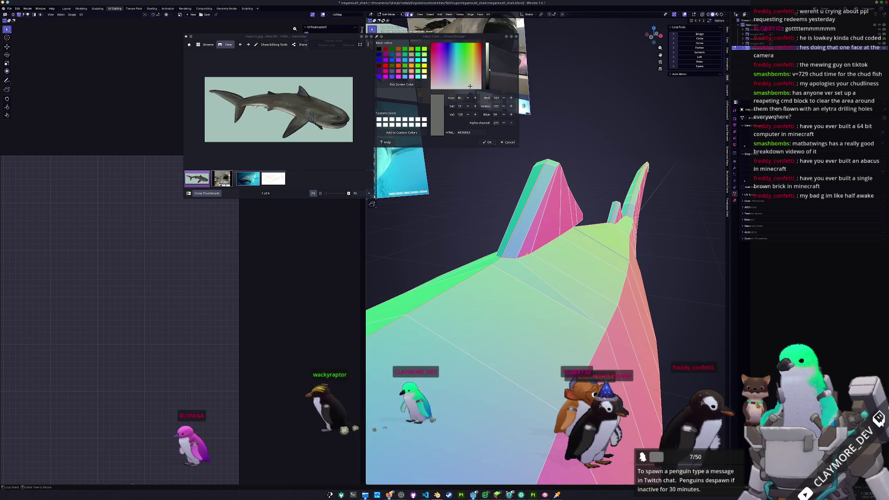
- In Edit Mode, slide a fin vertex along its edge and raise another vertex vertically with G Z
{"action": "key", "text": "g"}
{"action": "key", "text": "g"}
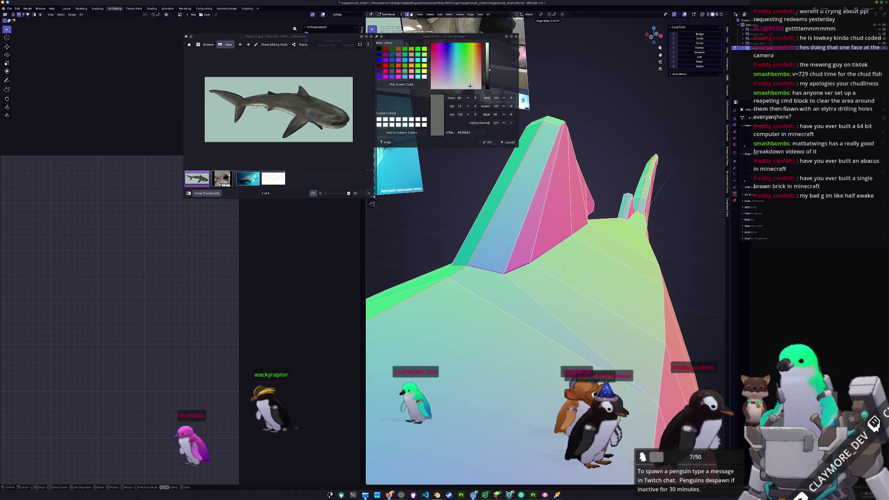
{"action": "key", "text": "g"}
{"action": "key", "text": "g"}
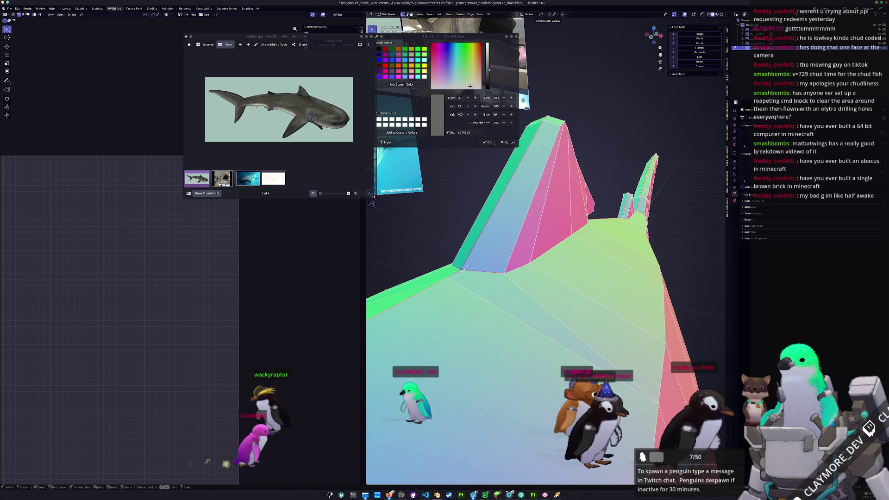
{"action": "key", "text": "Return"}
{"action": "mouse_move", "coordinate": [461, 273]}
{"action": "middle_mouse_down"}
{"action": "mouse_move", "coordinate": [493, 285]}
{"action": "mouse_move", "coordinate": [404, 356]}
{"action": "middle_mouse_up"}
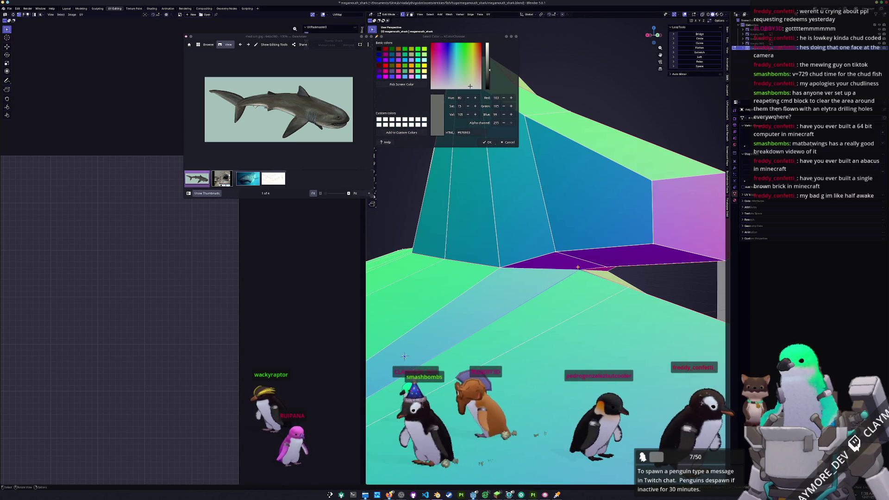
{"action": "key", "text": "g"}
{"action": "key", "text": "z"}
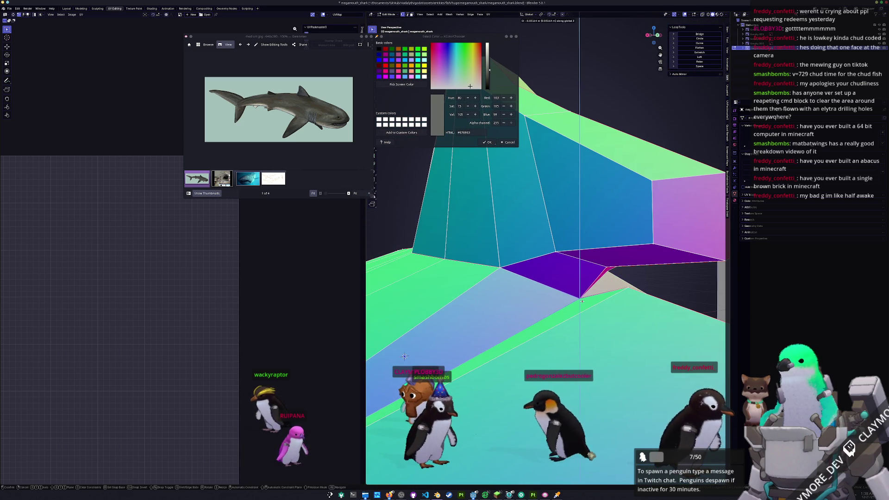
{"action": "left_click", "coordinate": [404, 357]}
{"action": "middle_click_drag", "start_coordinate": [404, 357], "coordinate": [555, 456]}
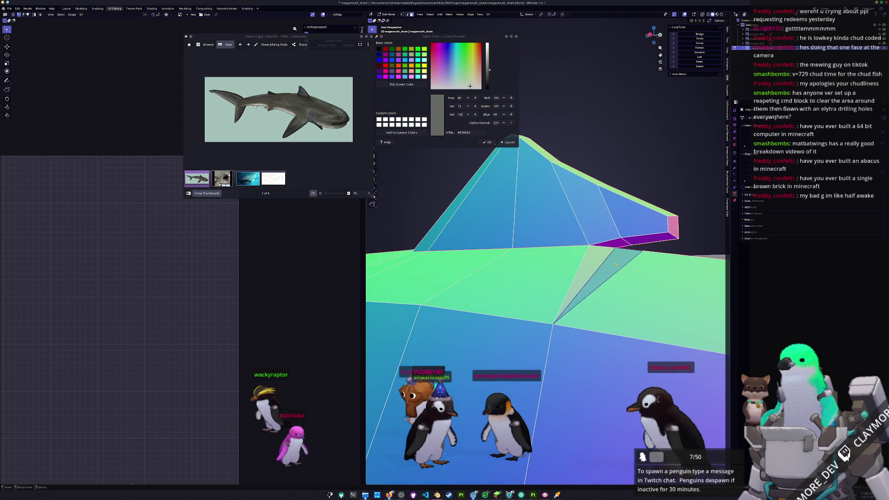
{"action": "left_click", "coordinate": [592, 262]}
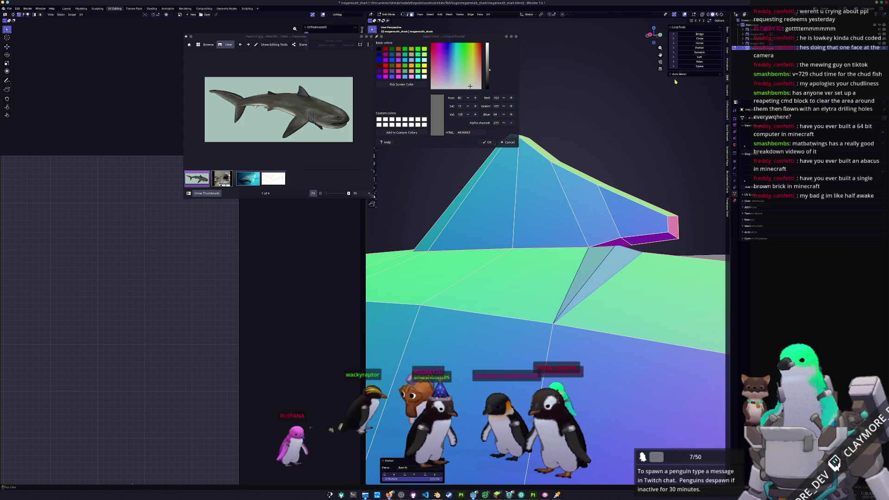
- With X-ray on, slide another fin vertex along its edge, then turn X-ray off
{"action": "key", "text": "Tab"}
{"action": "mouse_move", "coordinate": [486, 278]}
{"action": "middle_mouse_down"}
{"action": "mouse_move", "coordinate": [467, 310]}
{"action": "mouse_move", "coordinate": [607, 246]}
{"action": "middle_mouse_up"}
{"action": "key", "text": "Tab"}
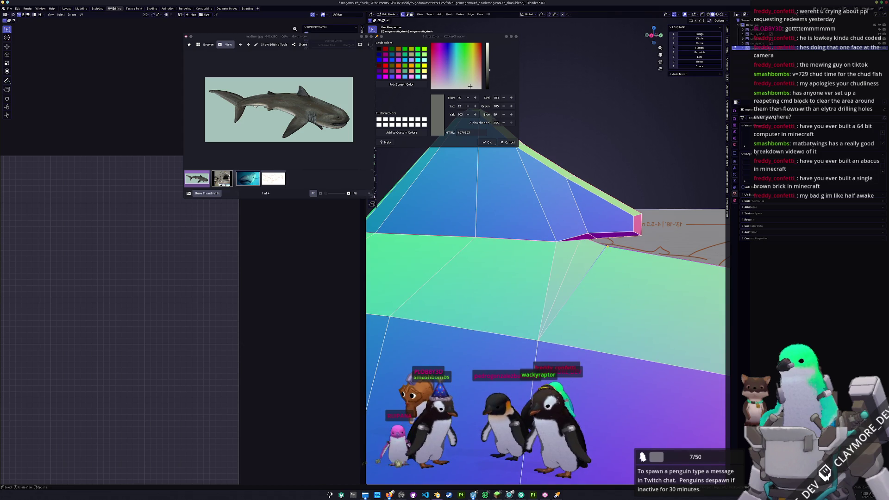
{"action": "key", "text": "alt+z"}
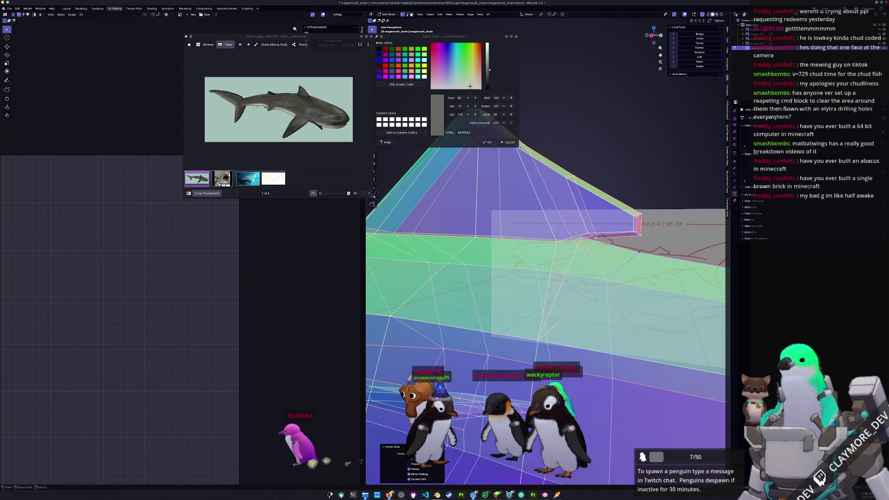
{"action": "middle_click_drag", "start_coordinate": [592, 249], "coordinate": [619, 254]}
{"action": "key", "text": "g"}
{"action": "key", "text": "g"}
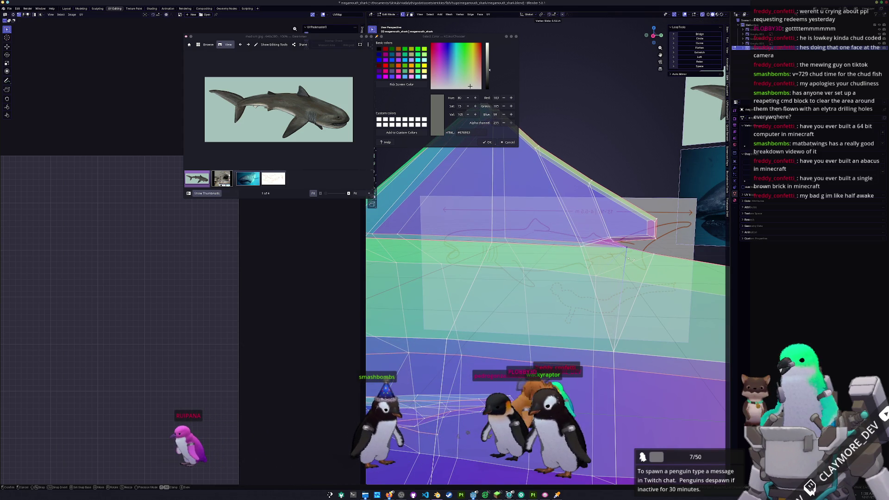
{"action": "left_click", "coordinate": [631, 259]}
{"action": "key", "text": "alt+z"}
{"action": "mouse_move", "coordinate": [631, 259]}
{"action": "middle_mouse_down"}
{"action": "mouse_move", "coordinate": [574, 262]}
{"action": "mouse_move", "coordinate": [563, 297]}
{"action": "mouse_move", "coordinate": [593, 301]}
{"action": "mouse_move", "coordinate": [566, 306]}
{"action": "middle_mouse_up"}
- Back in Object Mode, undo an accidental Shade Smooth and set the shark to Shade Flat
{"action": "key", "text": "Tab"}
{"action": "right_click", "coordinate": [563, 297]}
{"action": "left_click", "coordinate": [563, 297]}
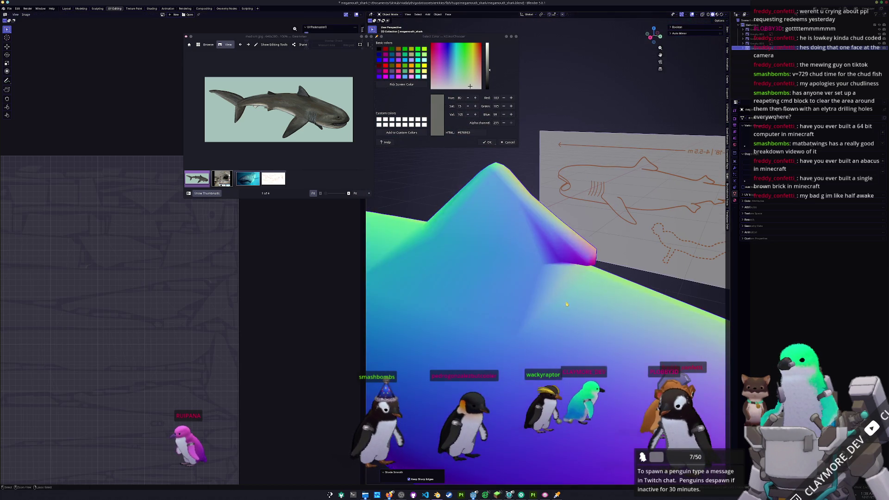
{"action": "key", "text": "ctrl+z"}
{"action": "key", "text": "ctrl+z"}
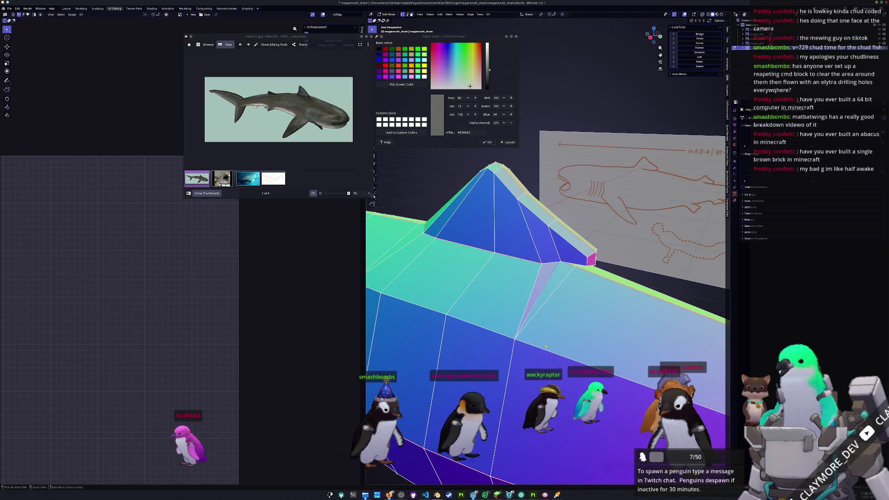
{"action": "key", "text": "Tab"}
{"action": "scroll", "coordinate": [533, 345], "scroll_direction": "down", "scroll_amount": 6}
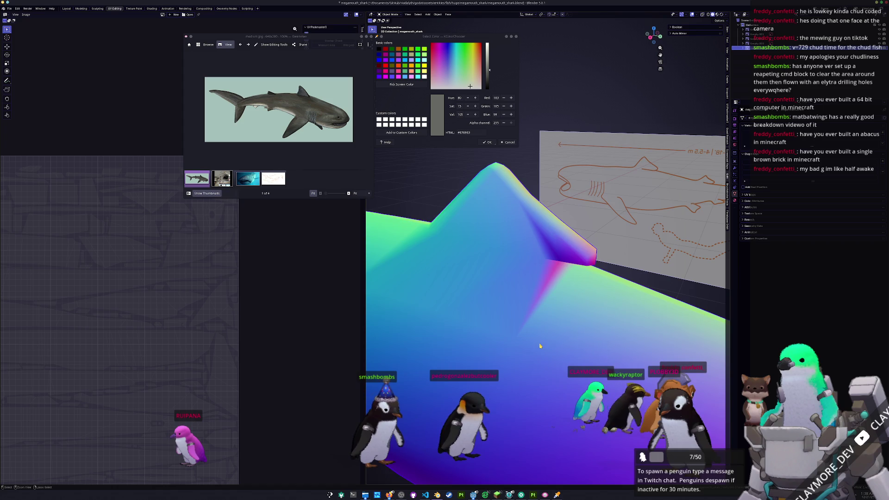
{"action": "right_click", "coordinate": [533, 293]}
{"action": "left_click", "coordinate": [518, 300]}
{"action": "middle_click_drag", "start_coordinate": [518, 304], "coordinate": [567, 297]}
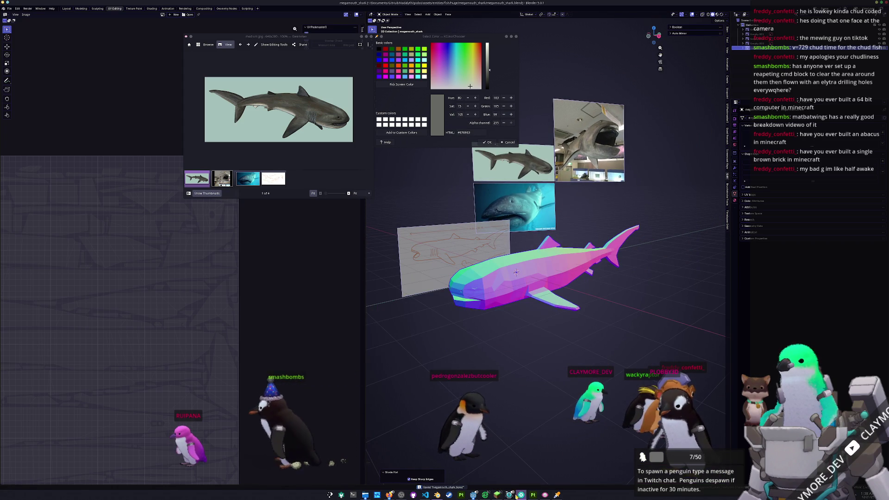
{"action": "key", "text": "alt+Tab"}
- Switch Substance Painter's viewport from Material to the Base color channel and orbit the grey shark
{"action": "mouse_move", "coordinate": [615, 301]}
{"action": "left_mouse_down", "text": "alt"}
{"action": "mouse_move", "coordinate": [607, 227]}
{"action": "mouse_move", "coordinate": [602, 241]}
{"action": "left_mouse_up", "text": "alt"}
{"action": "left_click", "coordinate": [645, 25]}
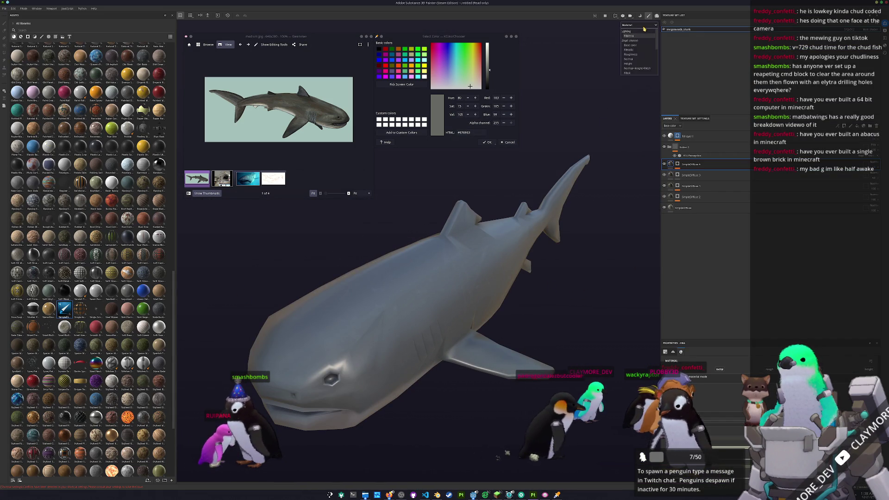
{"action": "left_click", "coordinate": [633, 46]}
{"action": "mouse_move", "coordinate": [537, 200]}
{"action": "left_mouse_down", "text": "alt"}
{"action": "mouse_move", "coordinate": [593, 274]}
{"action": "mouse_move", "coordinate": [388, 261]}
{"action": "left_mouse_up", "text": "alt"}
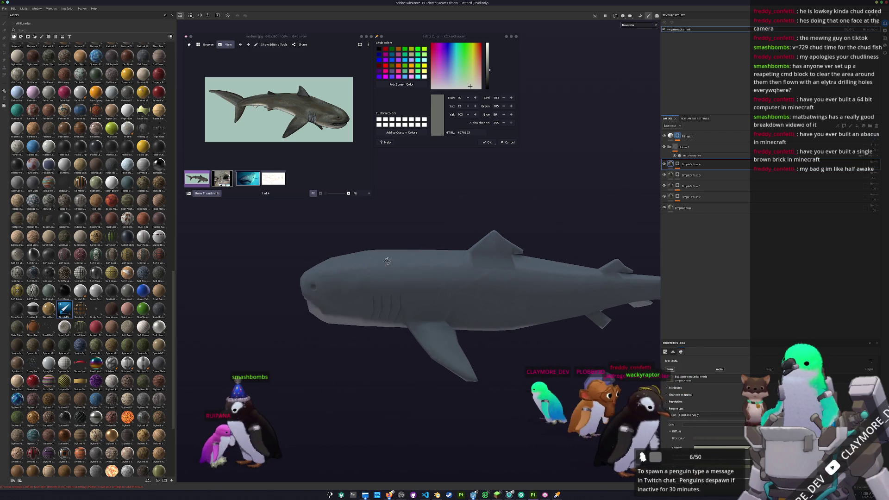
{"action": "mouse_move", "coordinate": [523, 290]}
{"action": "left_mouse_down", "text": "alt"}
{"action": "mouse_move", "coordinate": [506, 266]}
{"action": "mouse_move", "coordinate": [518, 259]}
{"action": "mouse_move", "coordinate": [631, 250]}
{"action": "mouse_move", "coordinate": [658, 335]}
{"action": "left_mouse_up", "text": "alt"}
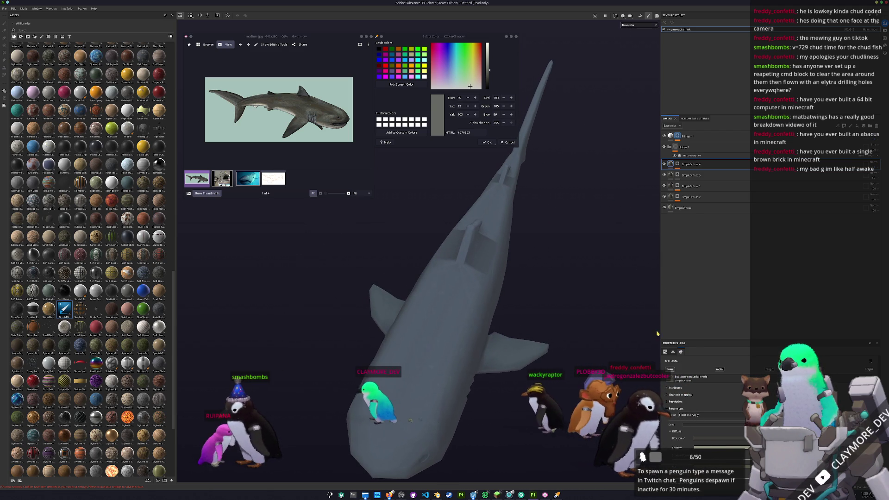
{"action": "scroll", "coordinate": [688, 420], "scroll_direction": "down", "scroll_amount": 3}
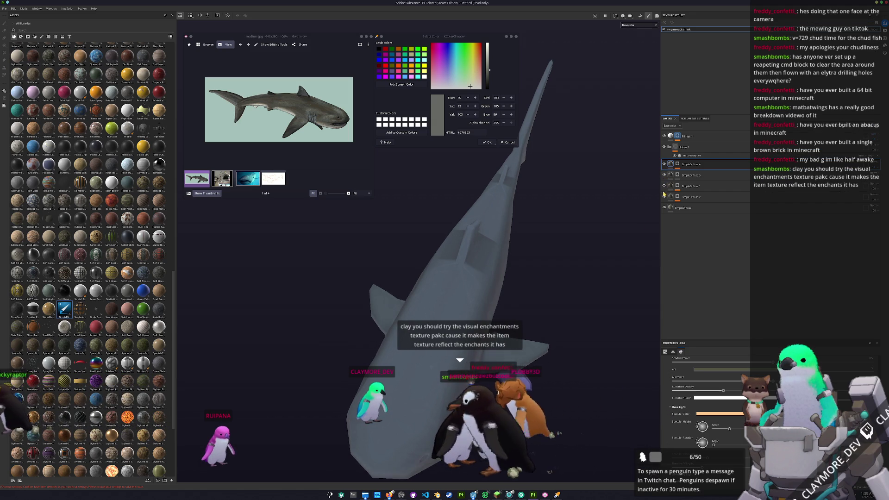
- Frame the shark and toggle SimpleDiffuse 2's visibility off and on to compare
{"action": "key", "text": "f"}
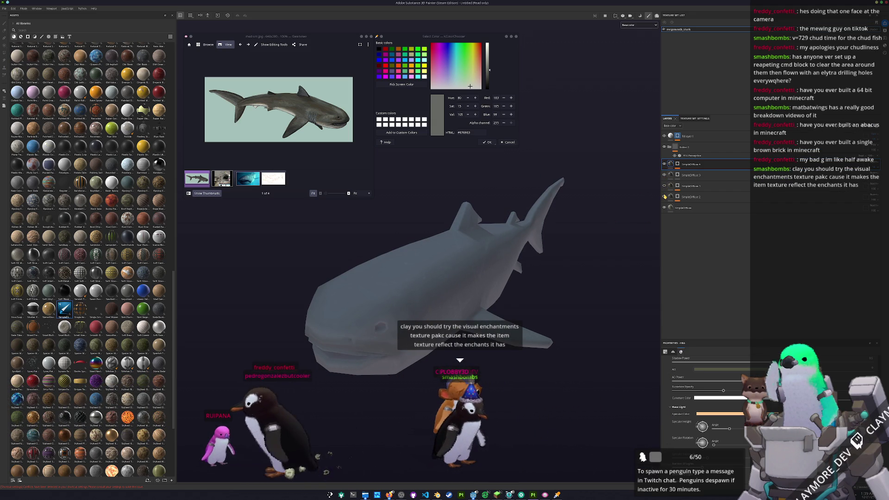
{"action": "left_click", "coordinate": [665, 196]}
{"action": "left_click", "coordinate": [665, 197]}
{"action": "left_click", "coordinate": [665, 196]}
{"action": "left_click", "coordinate": [665, 197]}
{"action": "left_click", "coordinate": [665, 197]}
{"action": "left_click", "coordinate": [665, 196]}
- Select SimpleDiffuse 2 to view its diffuse properties, turning the shark to a side view
{"action": "left_click", "coordinate": [674, 196]}
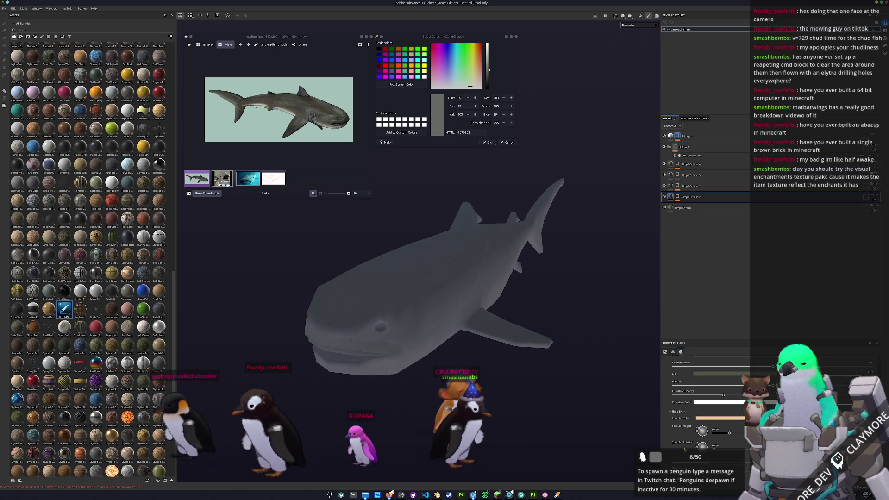
{"action": "left_click_drag", "start_coordinate": [579, 342], "coordinate": [584, 345], "text": "alt"}
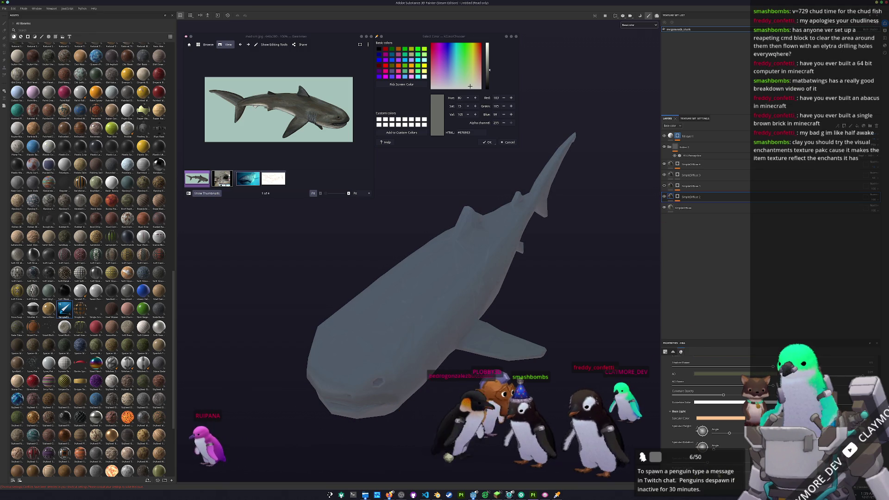
{"action": "left_click_drag", "start_coordinate": [470, 324], "coordinate": [470, 324], "text": "alt"}
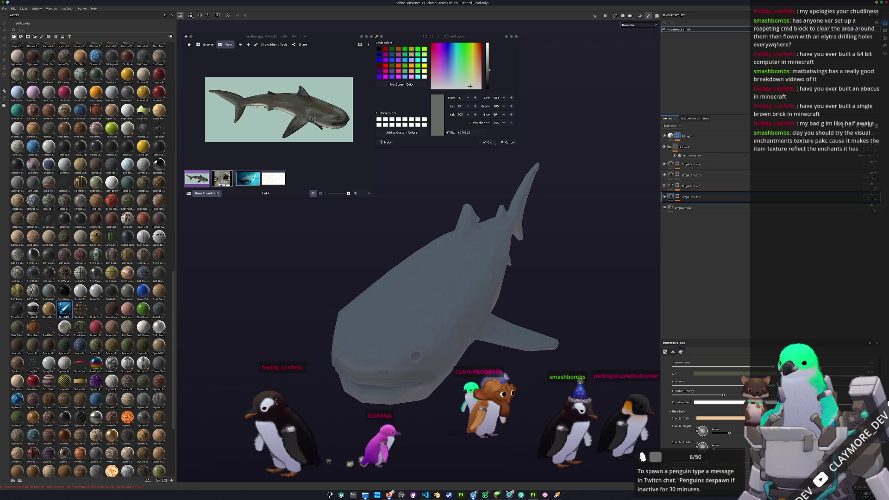
{"action": "mouse_move", "coordinate": [421, 463]}
{"action": "left_mouse_down", "text": "alt"}
{"action": "mouse_move", "coordinate": [376, 442]}
{"action": "mouse_move", "coordinate": [550, 267]}
{"action": "mouse_move", "coordinate": [485, 233]}
{"action": "mouse_move", "coordinate": [459, 333]}
{"action": "left_mouse_up", "text": "alt"}
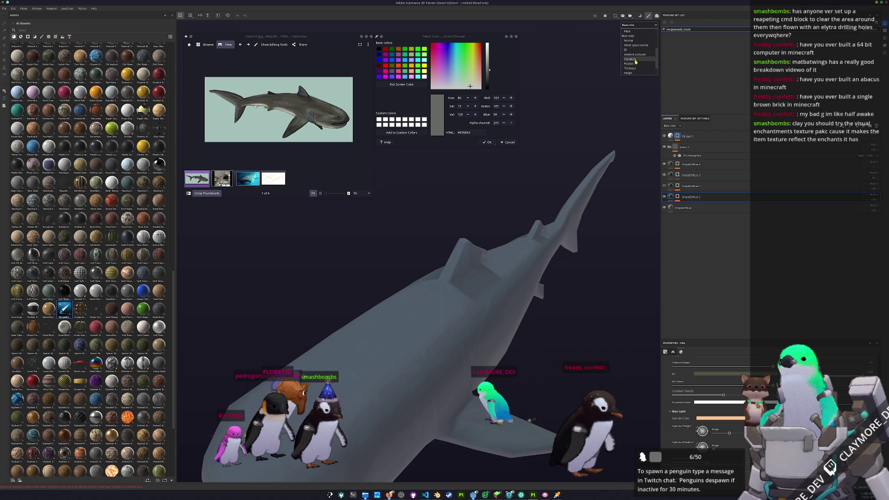
- Display world-space normals on the shark, then open its Object context menu in Blender
{"action": "left_click", "coordinate": [637, 40]}
{"action": "left_click", "coordinate": [635, 24]}
{"action": "scroll", "coordinate": [638, 41], "scroll_direction": "down", "scroll_amount": 1}
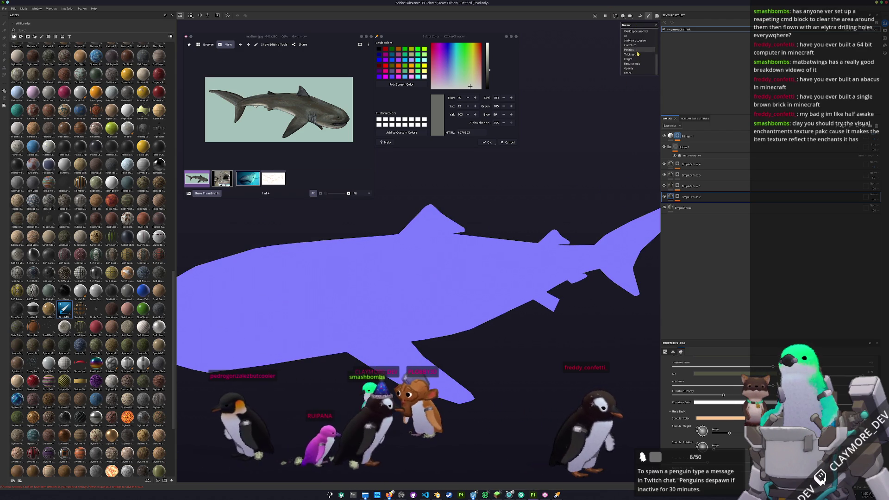
{"action": "left_click", "coordinate": [638, 44]}
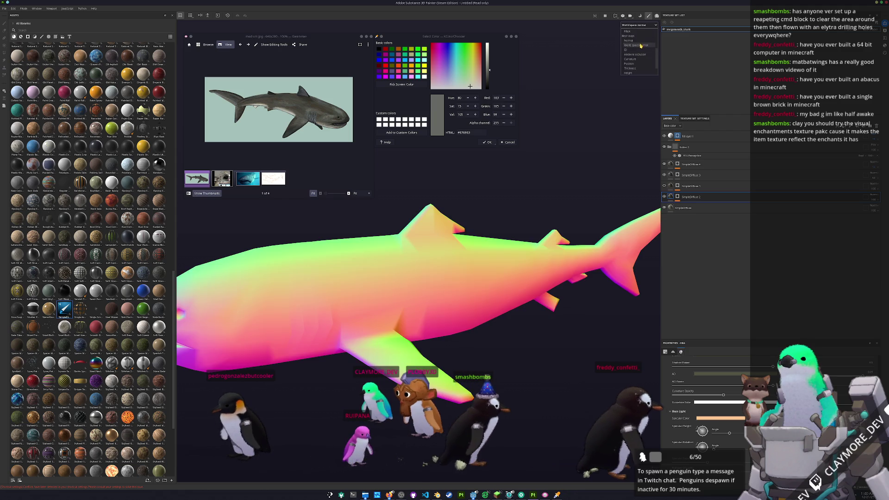
{"action": "mouse_move", "coordinate": [510, 278]}
{"action": "left_mouse_down", "text": "alt"}
{"action": "mouse_move", "coordinate": [470, 365]}
{"action": "mouse_move", "coordinate": [480, 286]}
{"action": "mouse_move", "coordinate": [433, 270]}
{"action": "mouse_move", "coordinate": [399, 317]}
{"action": "mouse_move", "coordinate": [409, 329]}
{"action": "left_mouse_up", "text": "alt"}
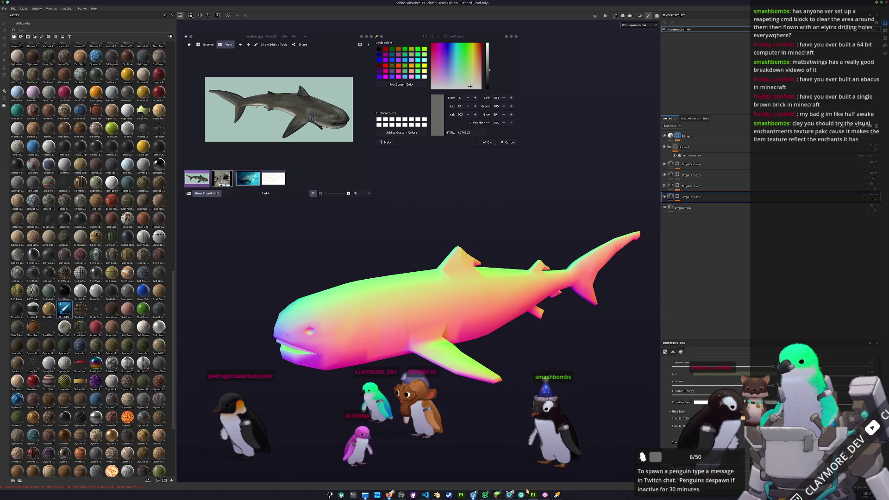
{"action": "left_click", "coordinate": [437, 494]}
{"action": "right_click", "coordinate": [537, 278]}
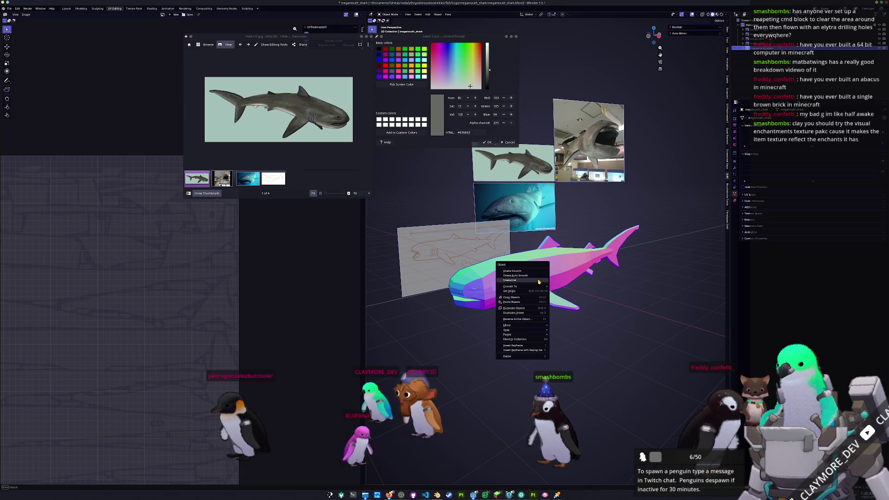
- Shade the shark smooth and apply All Transforms
{"action": "left_click", "coordinate": [543, 273]}
{"action": "key", "text": "ctrl+a"}
{"action": "left_click", "coordinate": [535, 275]}
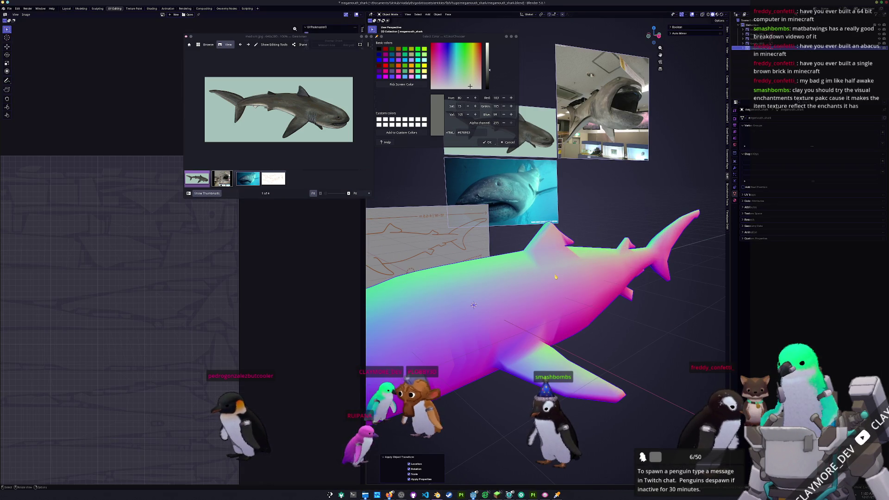
{"action": "middle_click_drag", "start_coordinate": [509, 277], "coordinate": [554, 288]}
{"action": "scroll", "coordinate": [528, 282], "scroll_direction": "up", "scroll_amount": 5}
- In Edit Mode, shift fin vertices along X and recalculate all normals with Inside enabled
{"action": "key", "text": "Tab"}
{"action": "mouse_move", "coordinate": [524, 197]}
{"action": "middle_mouse_down"}
{"action": "mouse_move", "coordinate": [614, 244]}
{"action": "mouse_move", "coordinate": [544, 239]}
{"action": "middle_mouse_up"}
{"action": "key", "text": "g"}
{"action": "key", "text": "g"}
{"action": "key", "text": "g"}
{"action": "key", "text": "x"}
{"action": "left_click", "coordinate": [602, 239]}
{"action": "key", "text": "a"}
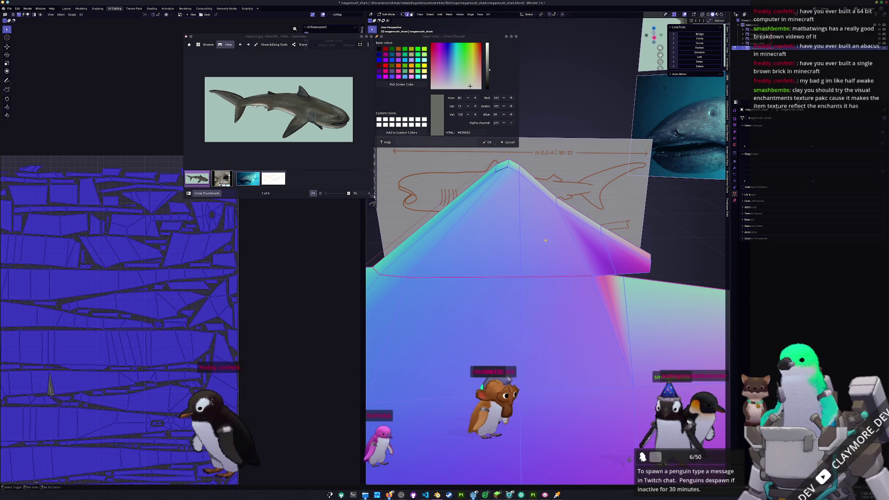
{"action": "scroll", "coordinate": [546, 241], "scroll_direction": "down", "scroll_amount": 2}
{"action": "left_click", "coordinate": [418, 480]}
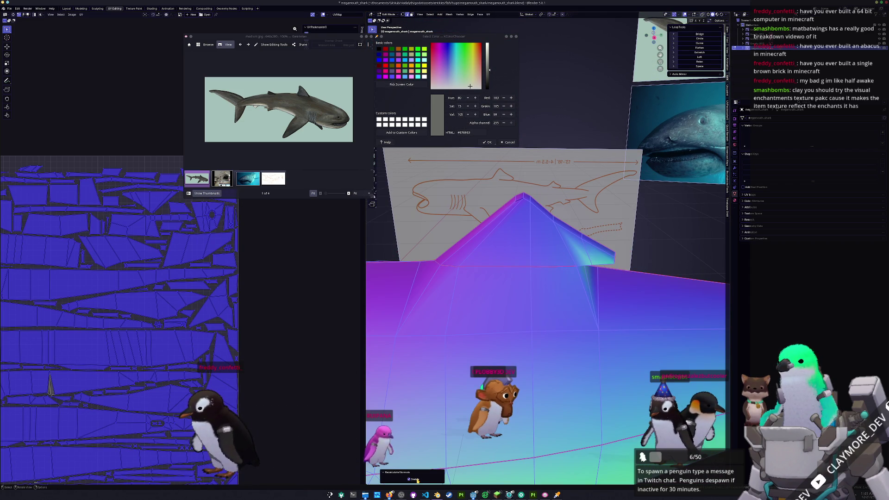
{"action": "mouse_move", "coordinate": [470, 281]}
{"action": "middle_mouse_down"}
{"action": "mouse_move", "coordinate": [527, 329]}
{"action": "mouse_move", "coordinate": [491, 352]}
{"action": "middle_mouse_up"}
{"action": "key", "text": "Tab"}
{"action": "key", "text": "Tab"}
- Raise a ridge vertex vertically with G Z and return the shark to Object Mode
{"action": "scroll", "coordinate": [456, 373], "scroll_direction": "up", "scroll_amount": 5}
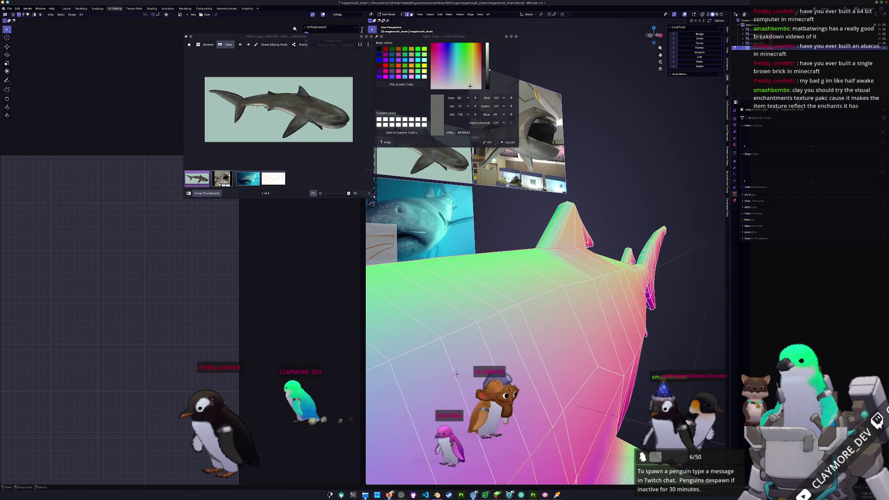
{"action": "key", "text": "g"}
{"action": "key", "text": "z"}
{"action": "left_click", "coordinate": [571, 243]}
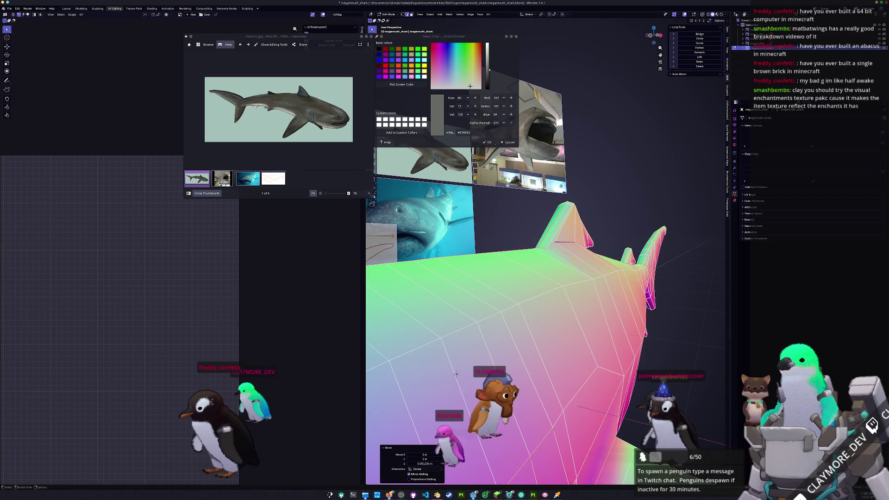
{"action": "key", "text": "Tab"}
{"action": "scroll", "coordinate": [571, 243], "scroll_direction": "down", "scroll_amount": 5}
{"action": "middle_click_drag", "start_coordinate": [546, 282], "coordinate": [575, 300]}
{"action": "key", "text": "Tab"}
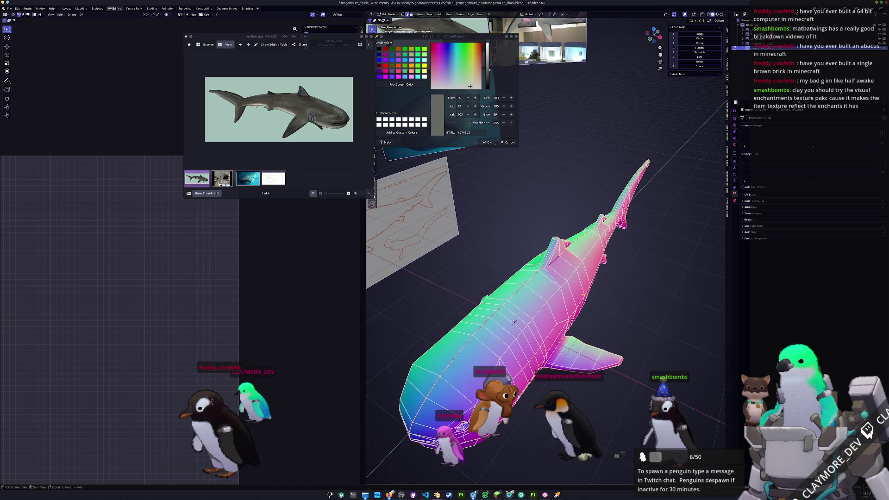
{"action": "scroll", "coordinate": [576, 285], "scroll_direction": "up", "scroll_amount": 4}
{"action": "key", "text": "Tab"}
{"action": "middle_click_drag", "start_coordinate": [563, 299], "coordinate": [566, 297]}
- Apply Shade Smooth to the shark
{"action": "right_click", "coordinate": [567, 298]}
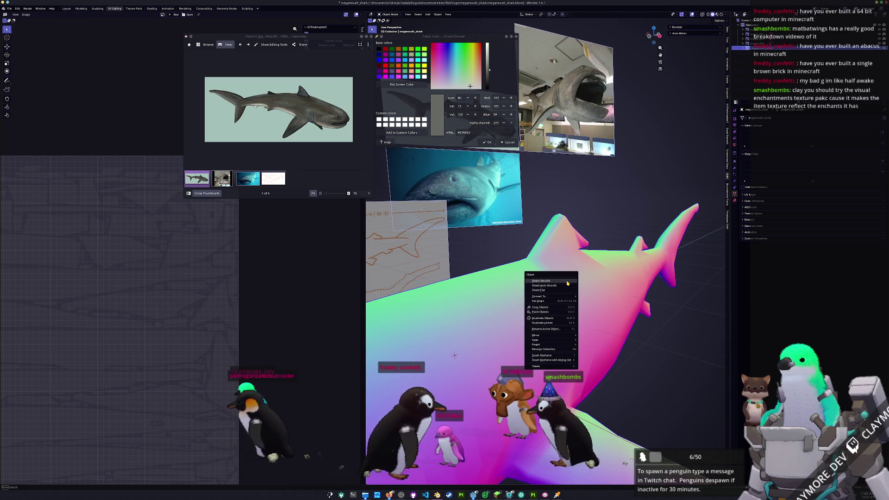
{"action": "left_click", "coordinate": [577, 277]}
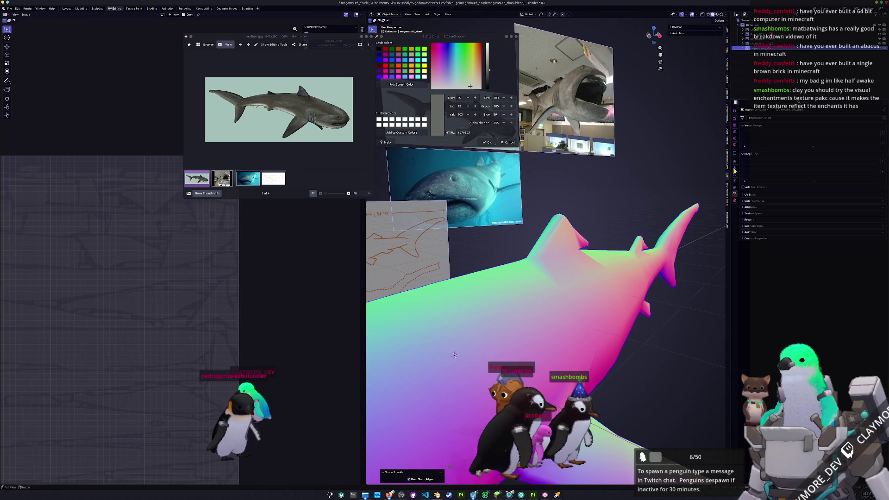
{"action": "key", "text": "ctrl+a"}
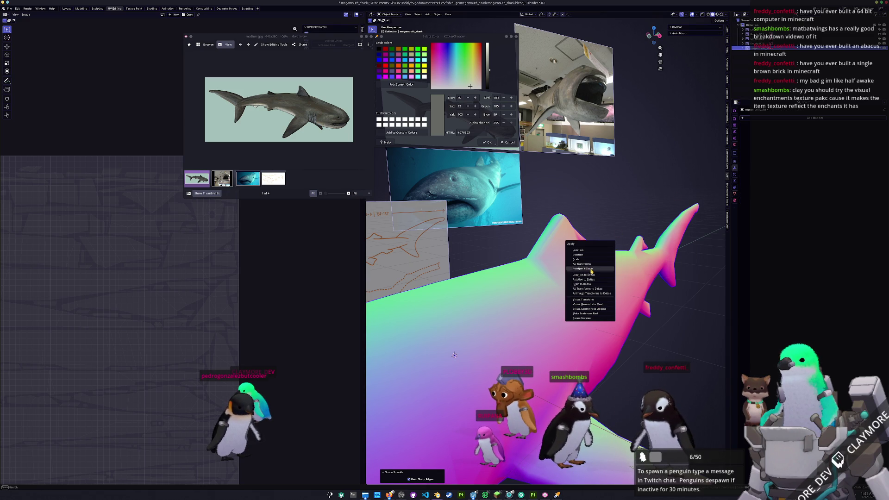
{"action": "key", "text": "Escape"}
- Convert the shark to a plain mesh and frame it in view
{"action": "right_click", "coordinate": [574, 284]}
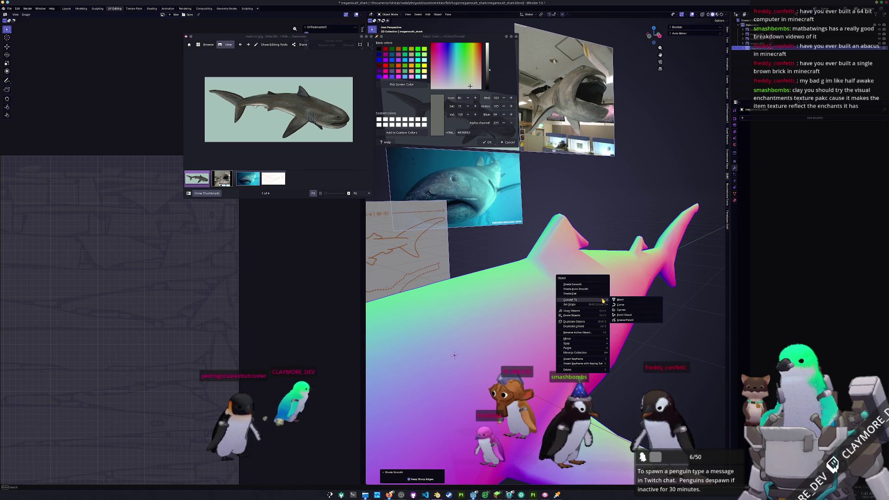
{"action": "left_click", "coordinate": [623, 300]}
{"action": "key", "text": "KP_Decimal"}
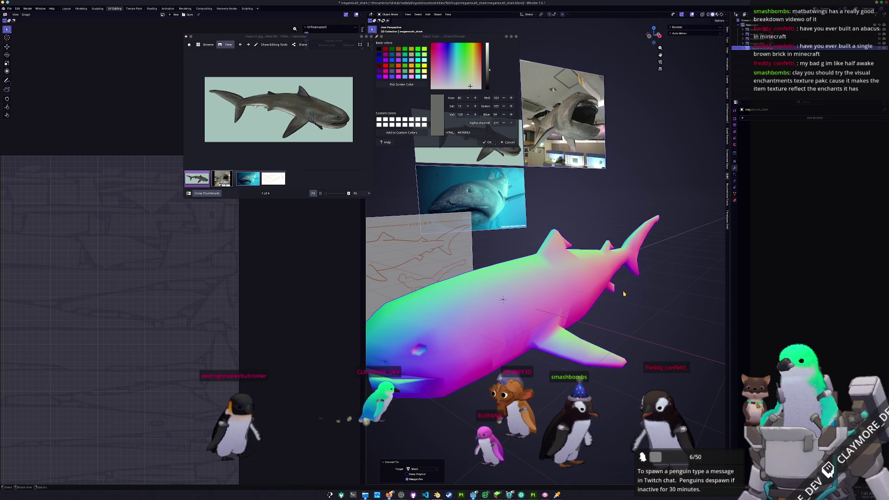
{"action": "key", "text": "Tab"}
{"action": "key", "text": "a"}
{"action": "scroll", "coordinate": [622, 291], "scroll_direction": "down", "scroll_amount": 5}
{"action": "key", "text": "Tab"}
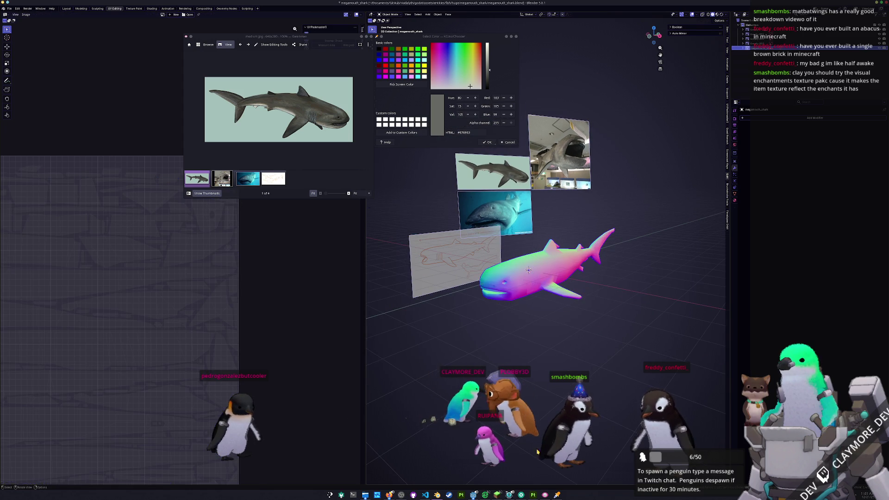
{"action": "key", "text": "alt+Tab"}
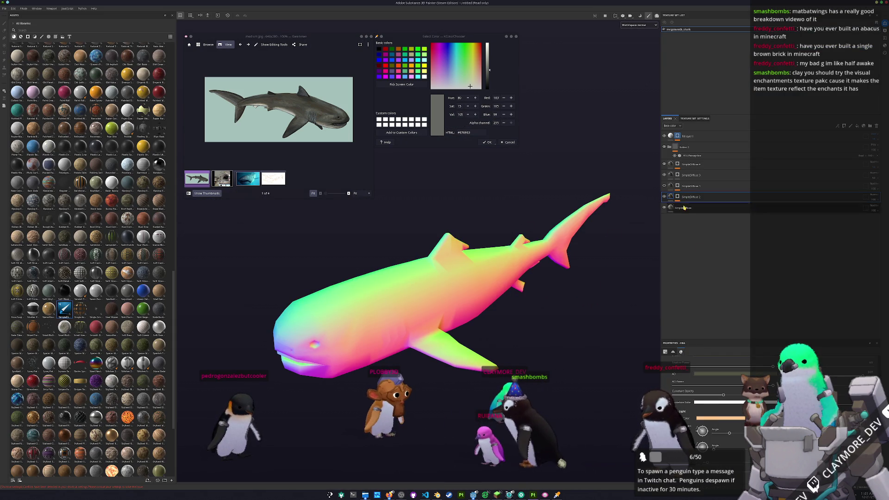
- Set the viewport to Base color and select SimpleDiffuse 1, expanding its Base Light settings
{"action": "left_click", "coordinate": [633, 27]}
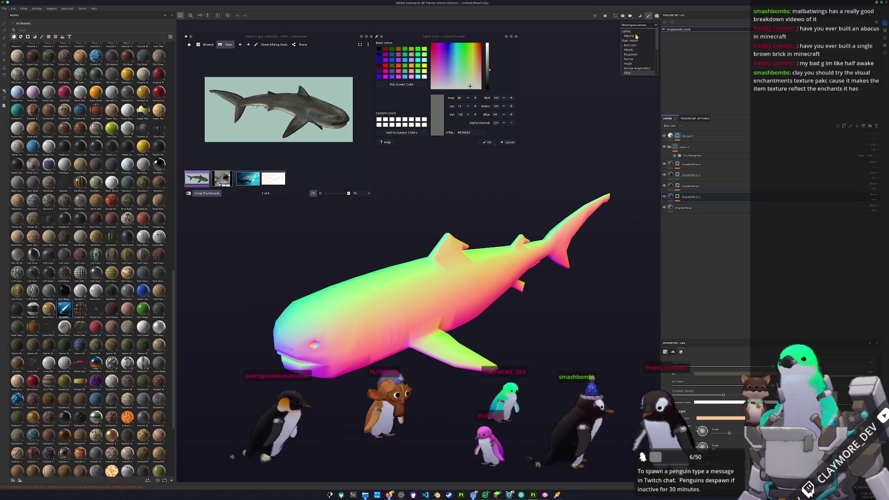
{"action": "left_click", "coordinate": [633, 27]}
{"action": "left_click", "coordinate": [632, 27]}
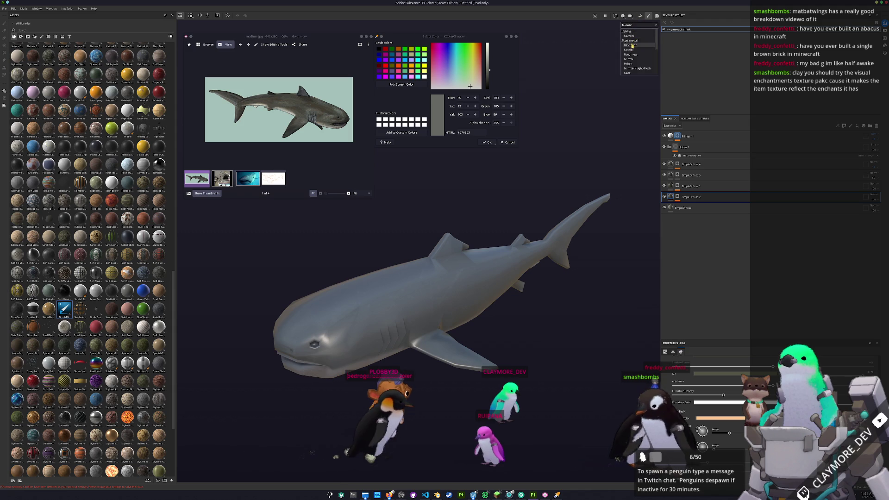
{"action": "left_click", "coordinate": [637, 45]}
{"action": "left_click", "coordinate": [671, 186]}
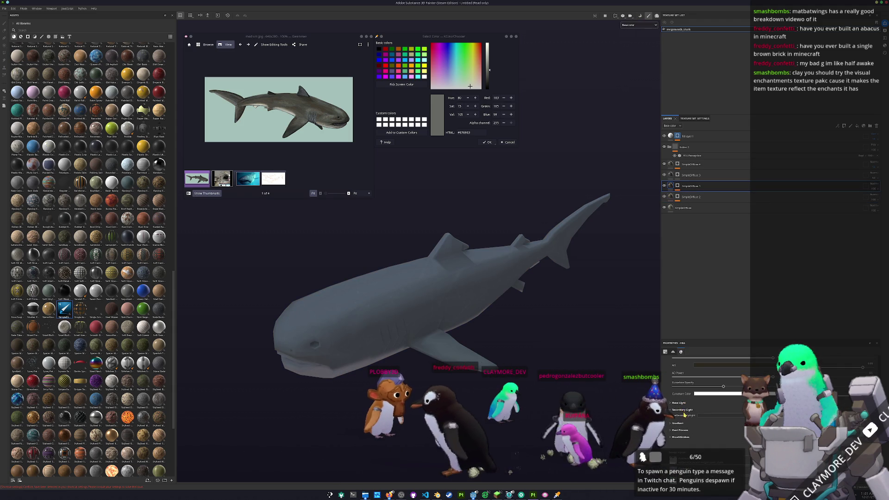
{"action": "left_click", "coordinate": [685, 415]}
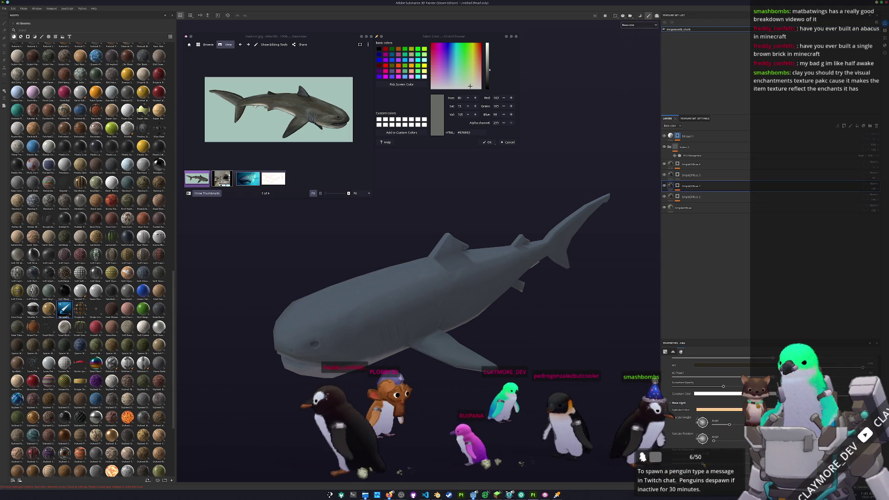
{"action": "left_click_drag", "start_coordinate": [627, 412], "coordinate": [662, 208], "text": "alt"}
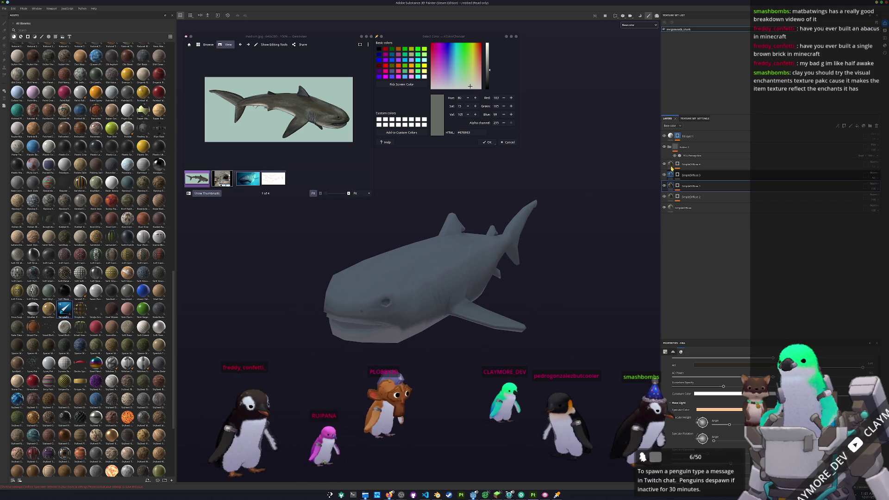
- Select SimpleDiffuse 4 and compare the shark against the second megamouth reference photo
{"action": "left_click", "coordinate": [674, 165]}
{"action": "left_click_drag", "start_coordinate": [570, 216], "coordinate": [526, 206], "text": "alt"}
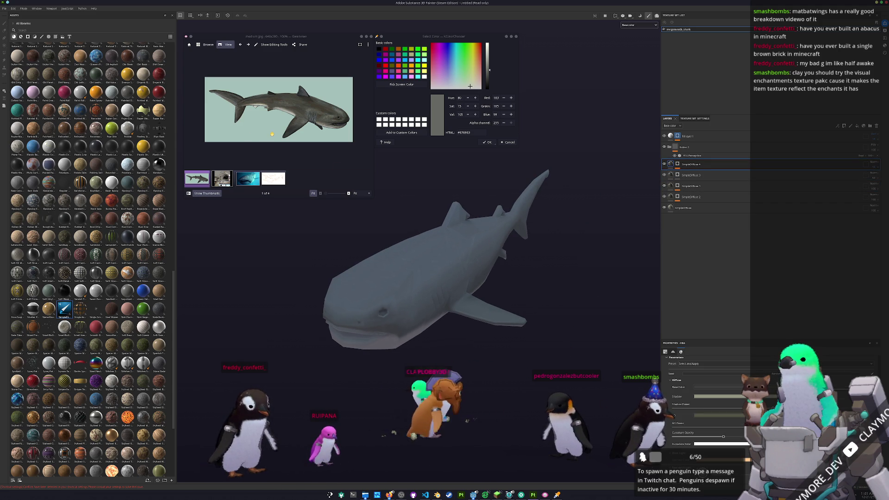
{"action": "scroll", "coordinate": [273, 134], "scroll_direction": "up", "scroll_amount": 1, "text": "ctrl"}
{"action": "left_click_drag", "start_coordinate": [381, 309], "coordinate": [239, 175], "text": "alt"}
{"action": "left_click", "coordinate": [215, 176]}
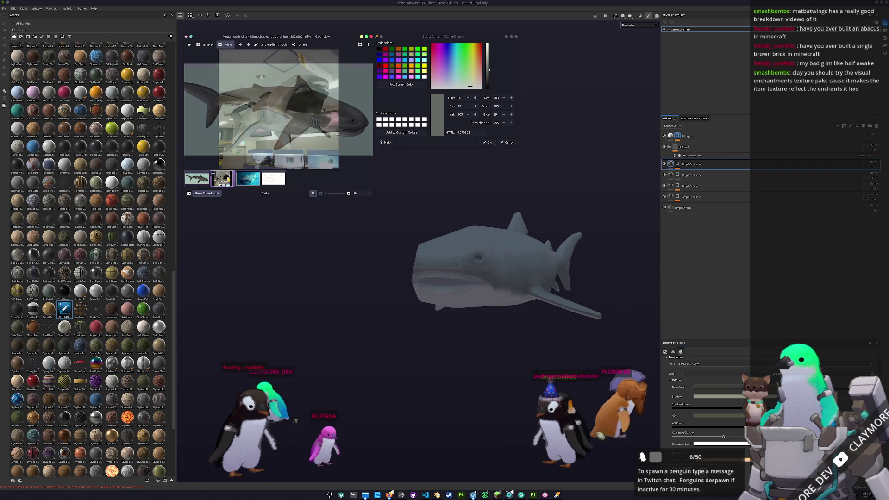
{"action": "scroll", "coordinate": [294, 109], "scroll_direction": "up", "scroll_amount": 2, "text": "ctrl"}
{"action": "left_click_drag", "start_coordinate": [299, 110], "coordinate": [278, 108]}
{"action": "left_click_drag", "start_coordinate": [430, 178], "coordinate": [432, 227], "text": "alt"}
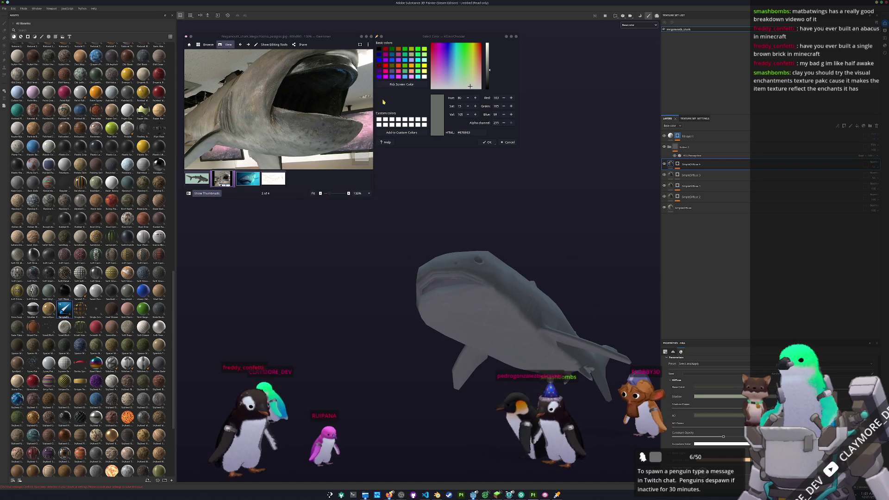
- Sample a grey from the reference and add a SimpleDiffuse 5 fill layer above SimpleDiffuse 1
{"action": "left_click", "coordinate": [402, 87]}
{"action": "left_click", "coordinate": [405, 244]}
{"action": "left_click", "coordinate": [687, 167]}
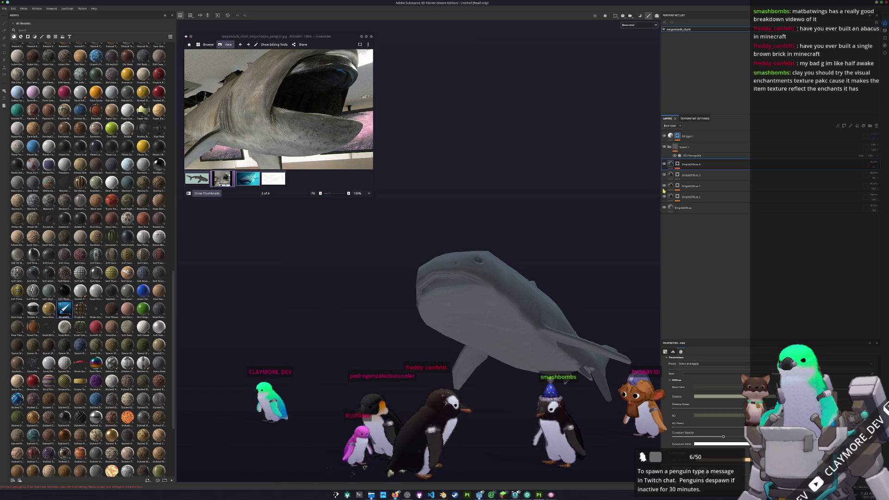
{"action": "left_click_drag", "start_coordinate": [685, 191], "coordinate": [690, 192]}
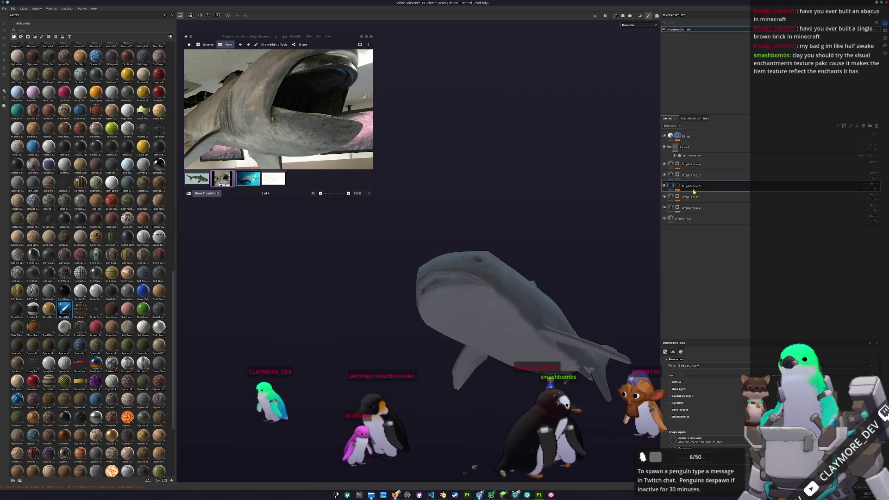
{"action": "right_click", "coordinate": [677, 187]}
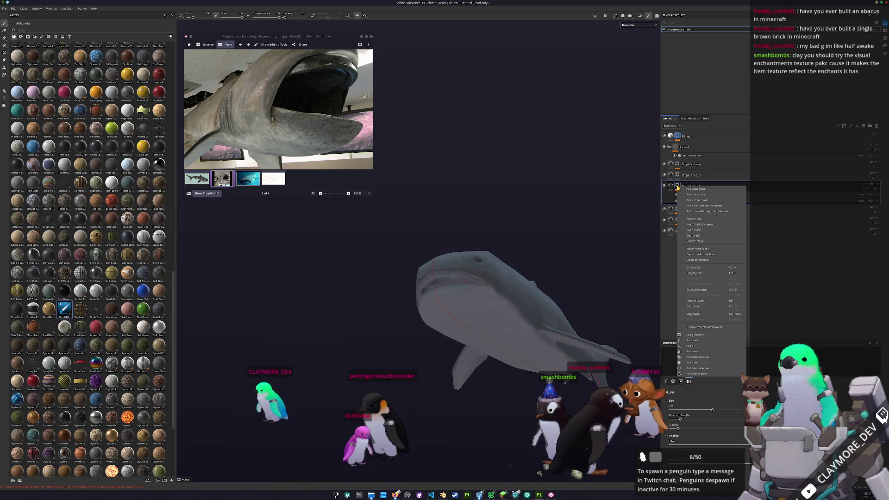
- Remove SimpleDiffuse 5's mask and add a Fill effect using a grayscale spot texture
{"action": "left_click", "coordinate": [693, 241]}
{"action": "right_click", "coordinate": [679, 186]}
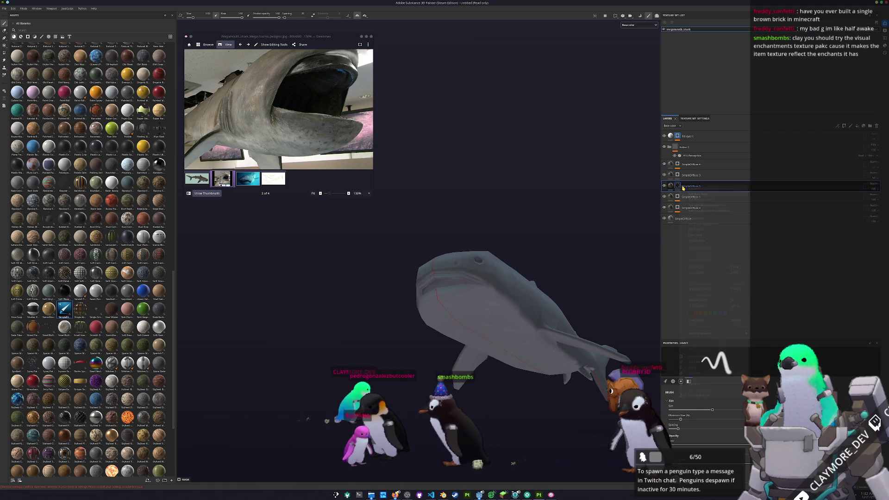
{"action": "left_click", "coordinate": [685, 345]}
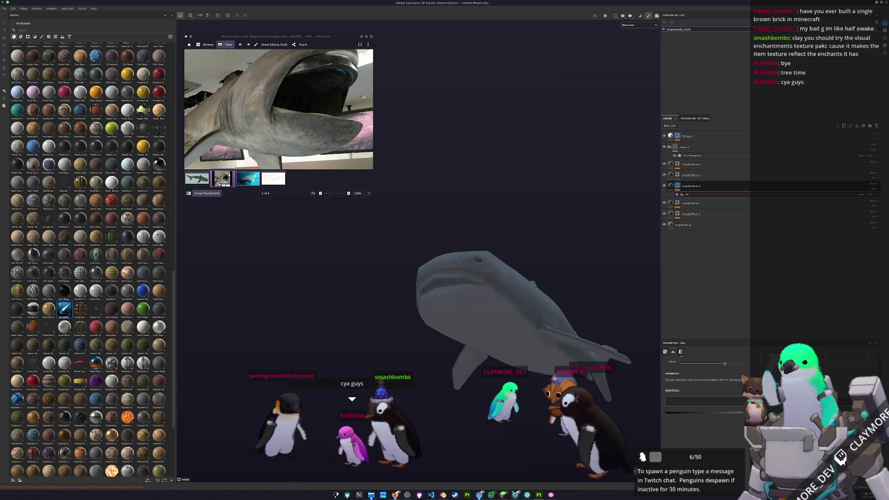
{"action": "scroll", "coordinate": [704, 403], "scroll_direction": "down", "scroll_amount": 2}
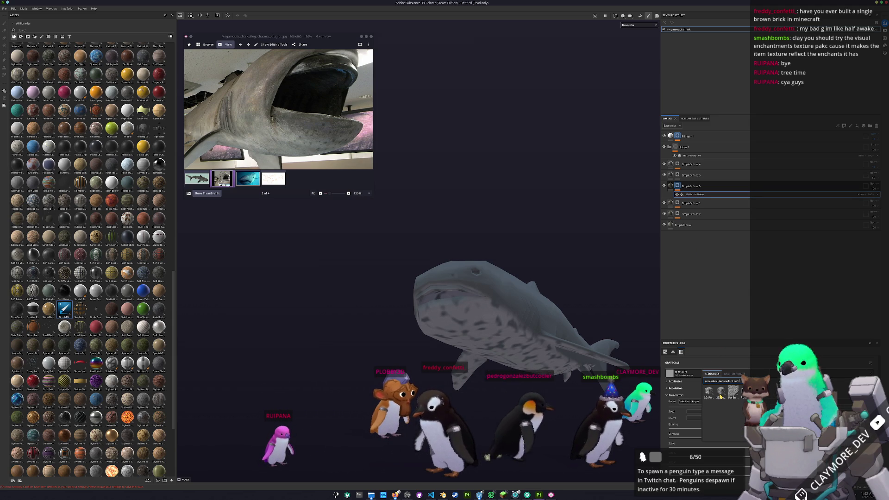
{"action": "key", "text": "BackSpace"}
{"action": "key", "text": "BackSpace"}
{"action": "key", "text": "BackSpace"}
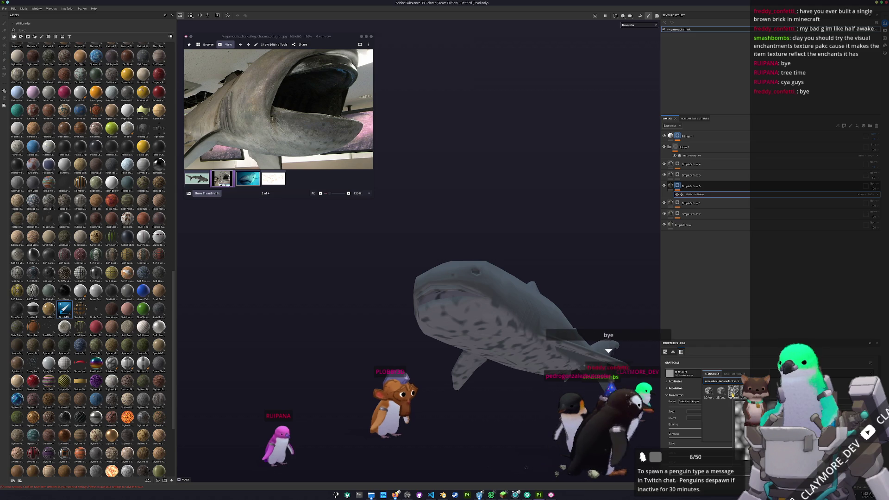
{"action": "left_click", "coordinate": [733, 392]}
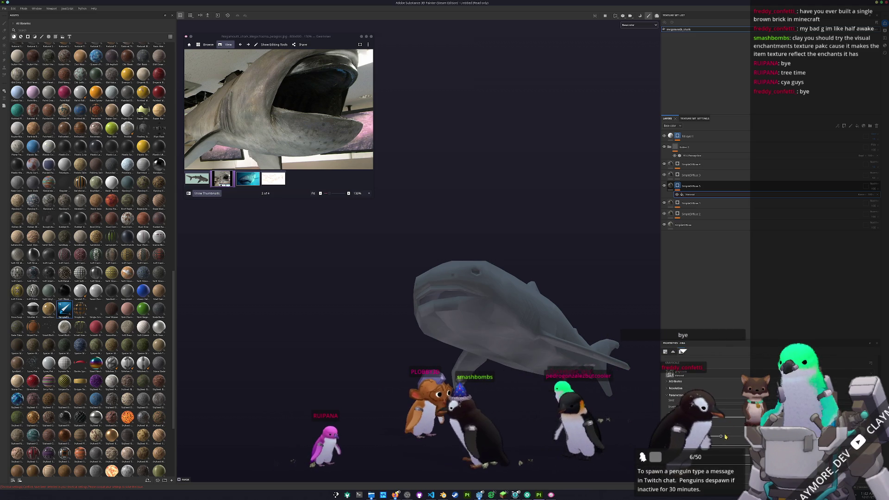
{"action": "scroll", "coordinate": [737, 373], "scroll_direction": "up", "scroll_amount": 2}
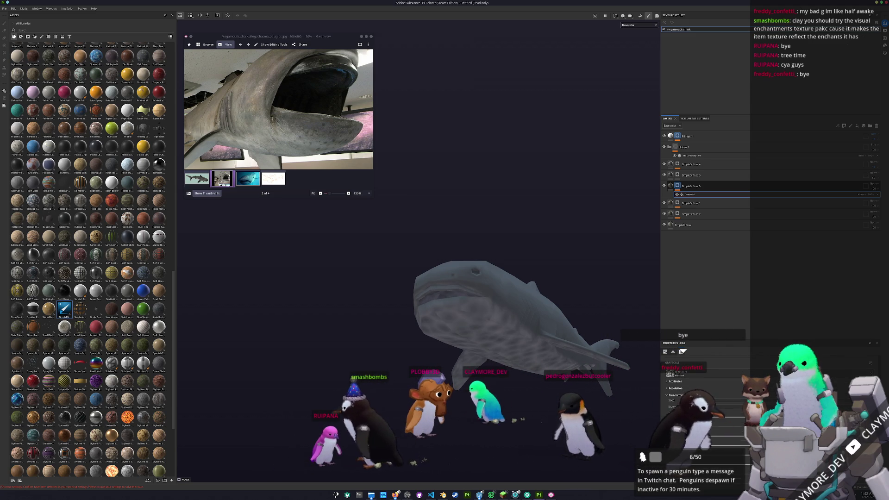
{"action": "scroll", "coordinate": [734, 384], "scroll_direction": "down", "scroll_amount": 3}
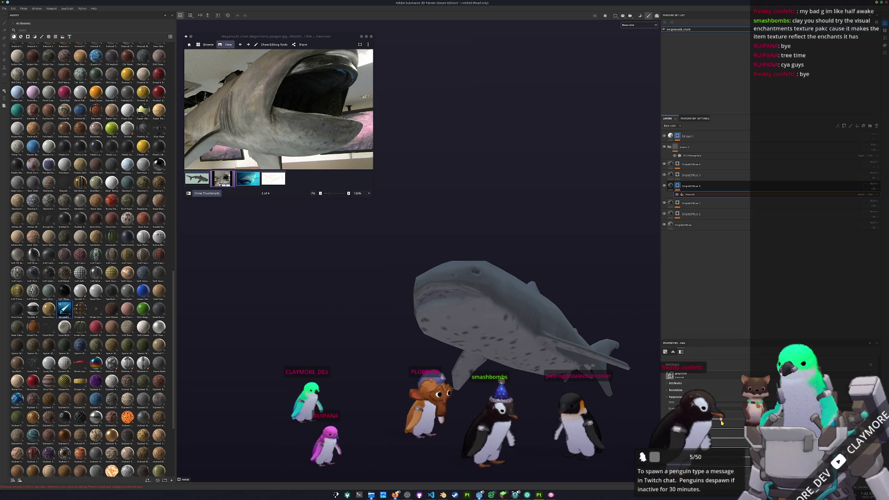
- Switch the spot layer's projection to Tri-planar
{"action": "left_click_drag", "start_coordinate": [646, 388], "coordinate": [480, 355], "text": "alt"}
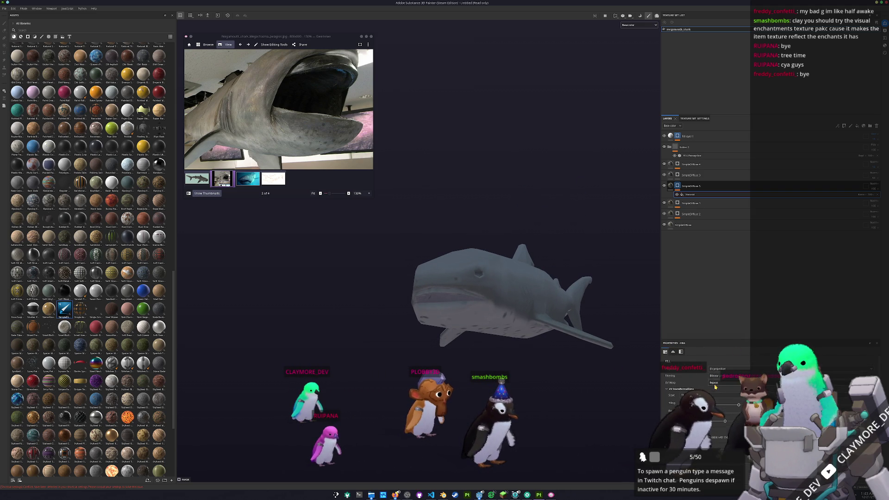
{"action": "left_click", "coordinate": [721, 384]}
{"action": "left_click_drag", "start_coordinate": [649, 389], "coordinate": [604, 362], "text": "alt"}
{"action": "scroll", "coordinate": [734, 407], "scroll_direction": "down", "scroll_amount": 3}
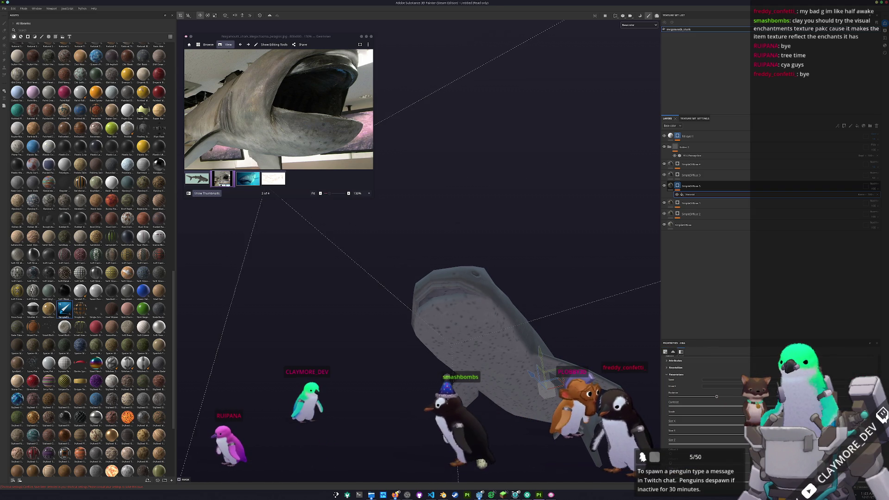
- Add a Multiply-blended 3D Distance generator to SimpleDiffuse 5's mask
{"action": "left_click", "coordinate": [677, 186]}
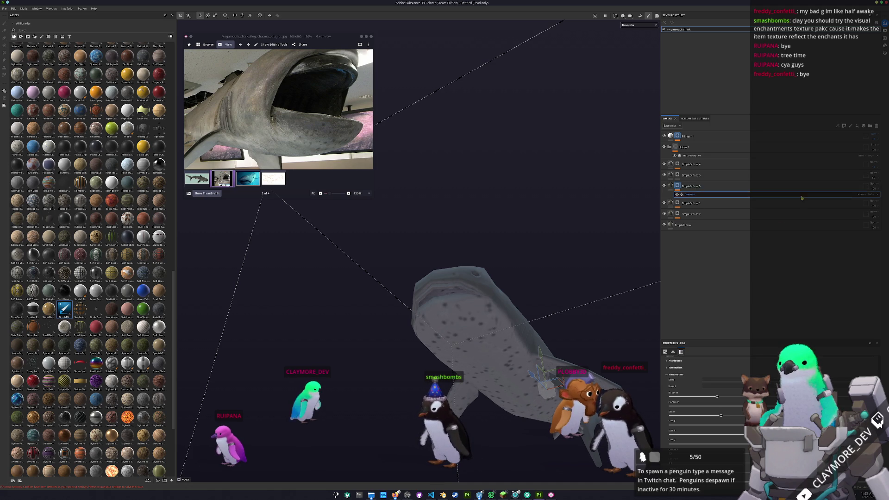
{"action": "right_click", "coordinate": [678, 186]}
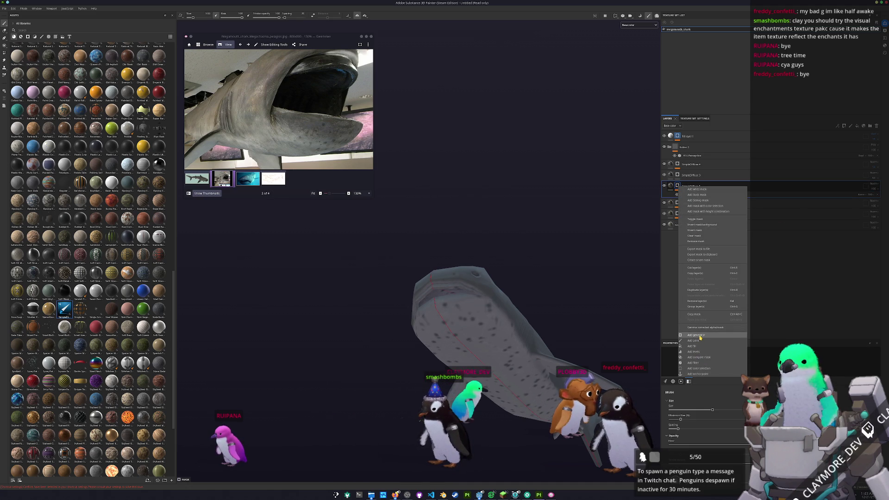
{"action": "left_click", "coordinate": [700, 337]}
{"action": "left_click", "coordinate": [861, 195]}
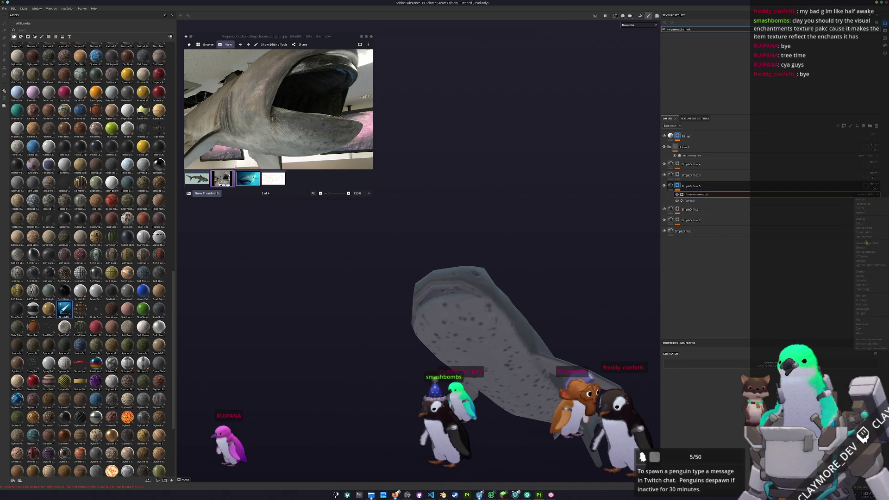
{"action": "left_click", "coordinate": [864, 220]}
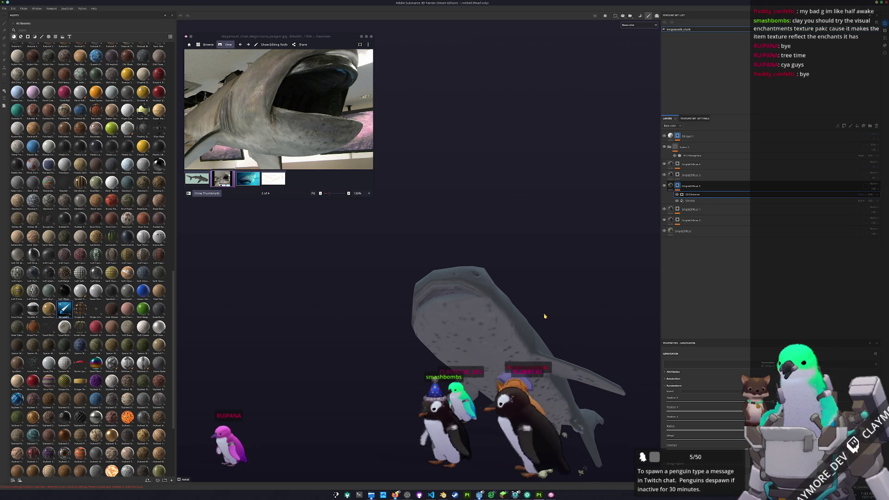
{"action": "left_click_drag", "start_coordinate": [509, 398], "coordinate": [547, 397], "text": "alt"}
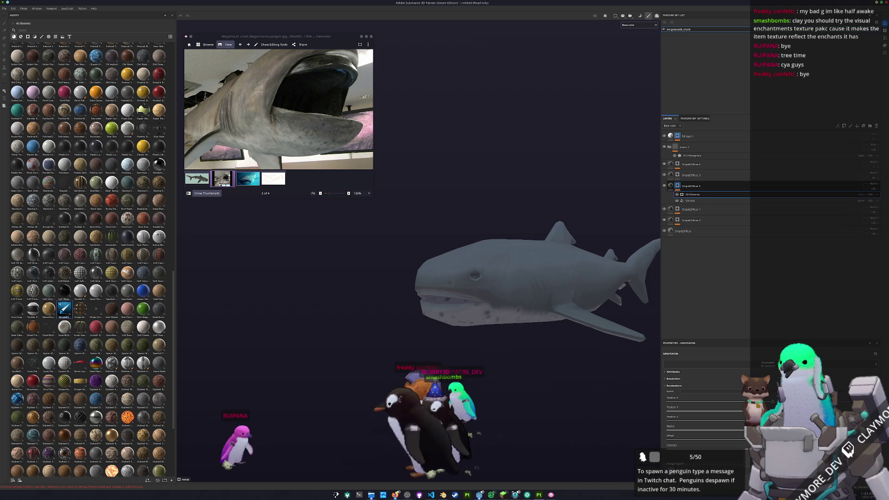
{"action": "left_click_drag", "start_coordinate": [528, 361], "coordinate": [532, 322], "text": "alt"}
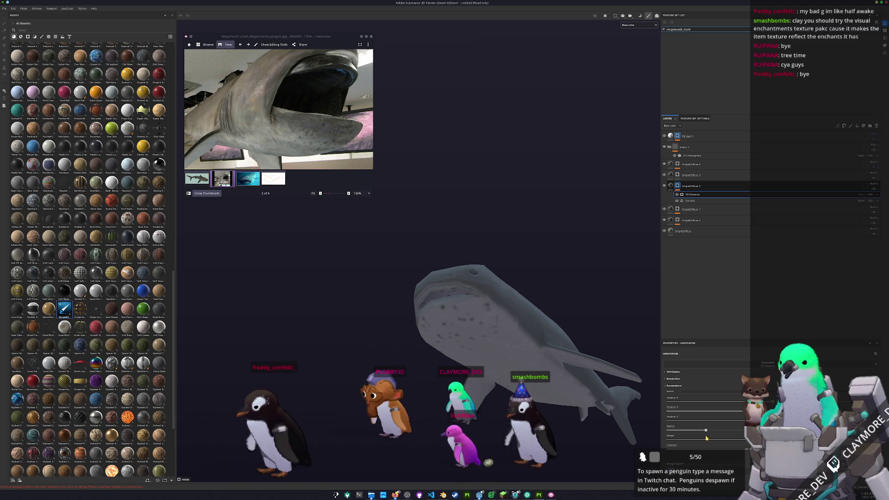
{"action": "left_click_drag", "start_coordinate": [450, 320], "coordinate": [446, 346], "text": "alt"}
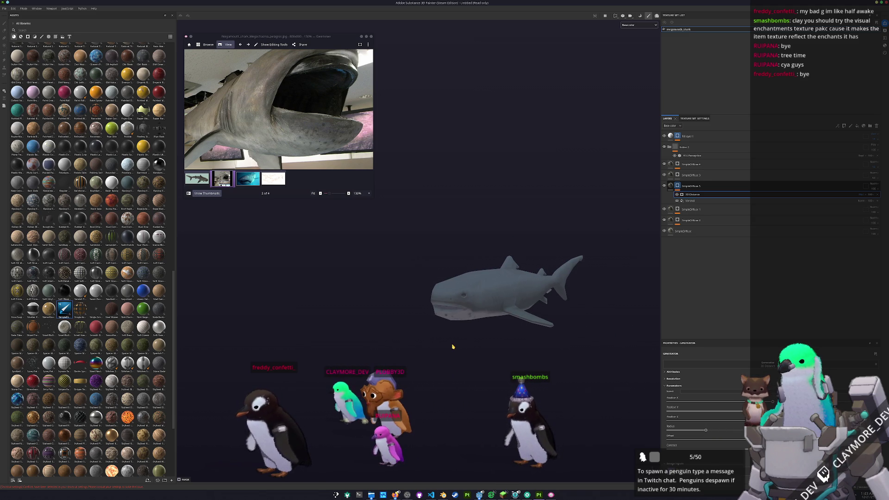
- Shift the hue slider of the HSL Perceptive filter
{"action": "scroll", "coordinate": [360, 158], "scroll_direction": "down", "scroll_amount": 2, "text": "ctrl"}
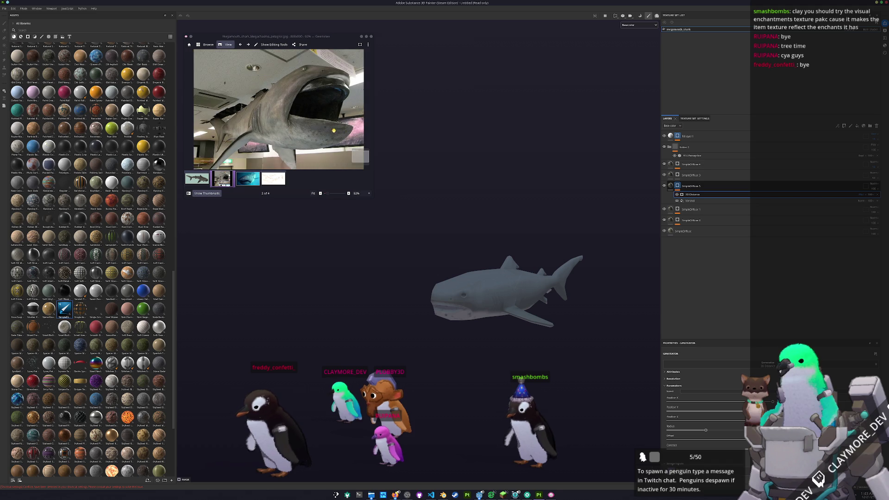
{"action": "mouse_move", "coordinate": [408, 325]}
{"action": "left_mouse_down", "text": "alt"}
{"action": "mouse_move", "coordinate": [383, 343]}
{"action": "mouse_move", "coordinate": [436, 347]}
{"action": "mouse_move", "coordinate": [602, 208]}
{"action": "left_mouse_up", "text": "alt"}
{"action": "left_click", "coordinate": [691, 156]}
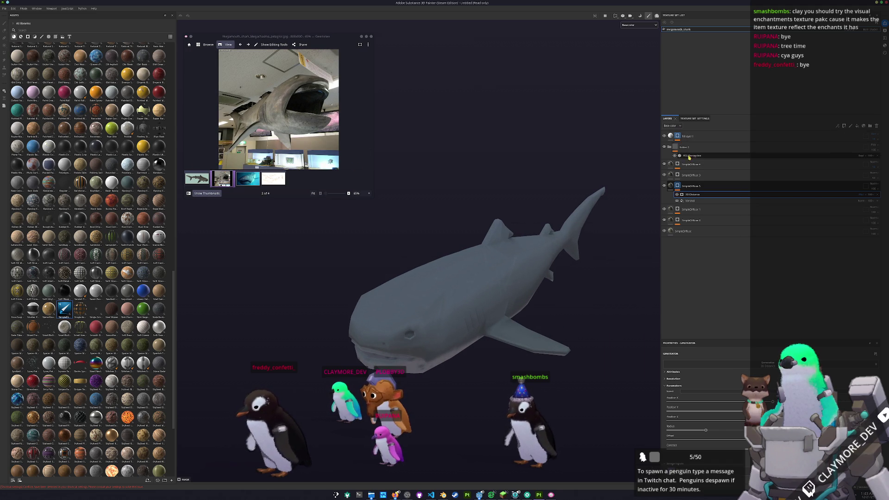
{"action": "left_click_drag", "start_coordinate": [719, 403], "coordinate": [759, 402]}
- Add a fill layer on top with a black base colour and change its blend mode
{"action": "key", "text": "f"}
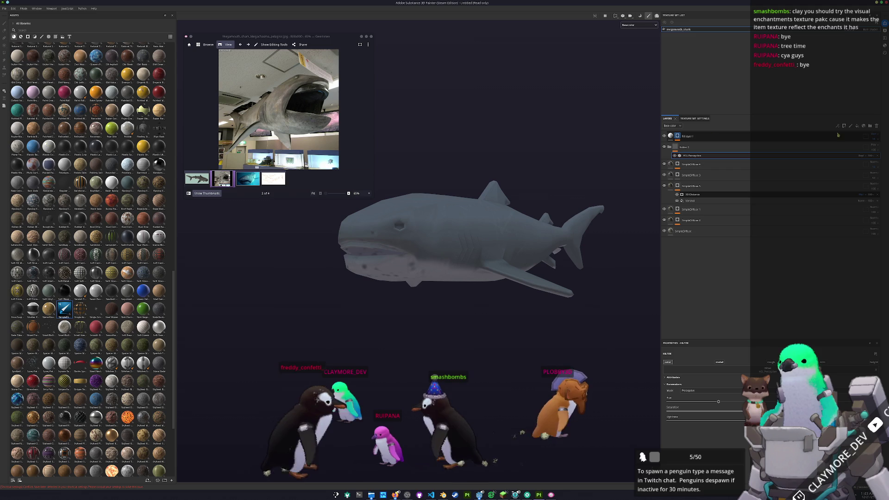
{"action": "left_click", "coordinate": [856, 126]}
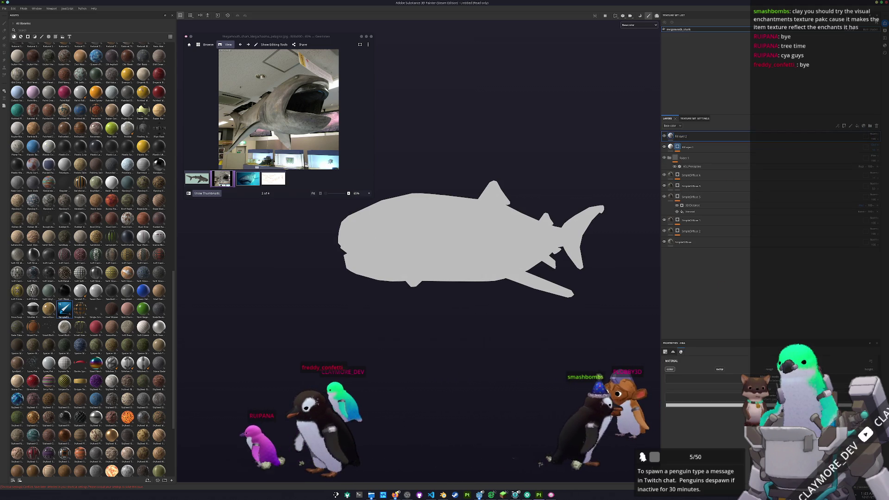
{"action": "left_click", "coordinate": [704, 405]}
{"action": "left_click", "coordinate": [719, 414]}
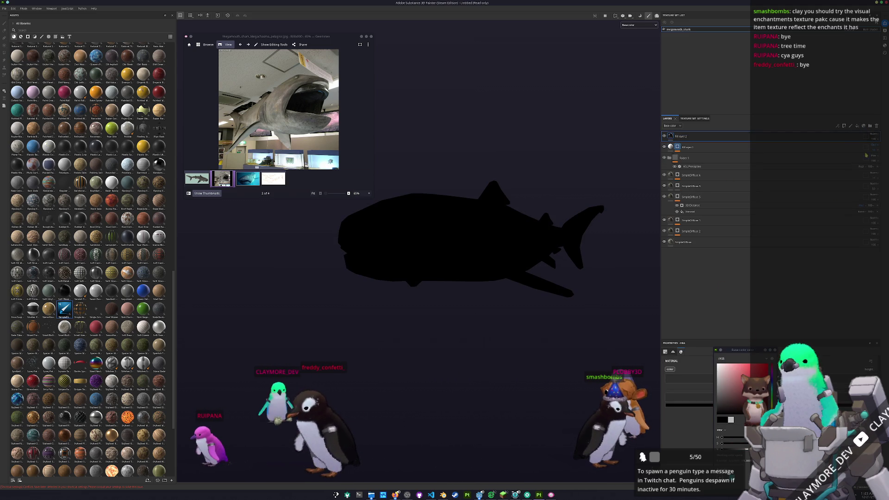
{"action": "left_click", "coordinate": [875, 136]}
{"action": "left_click", "coordinate": [861, 215]}
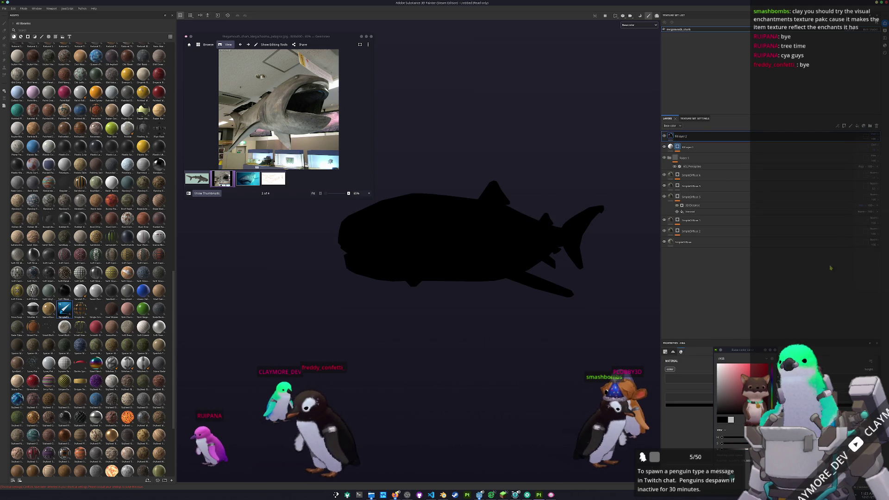
{"action": "left_click", "coordinate": [722, 147]}
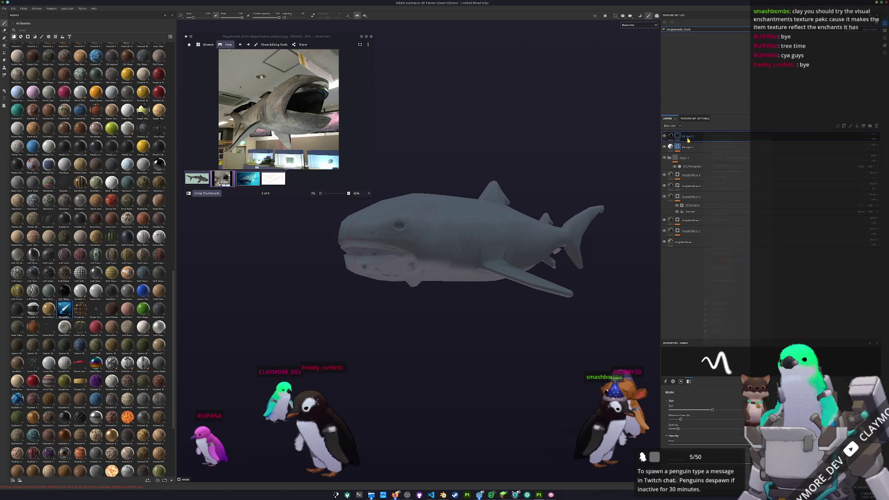
- Give Fill layer 2 a black mask holding a paint layer
{"action": "right_click", "coordinate": [681, 136]}
{"action": "left_click", "coordinate": [695, 311]}
{"action": "left_click_drag", "start_coordinate": [533, 250], "coordinate": [549, 255], "text": "alt"}
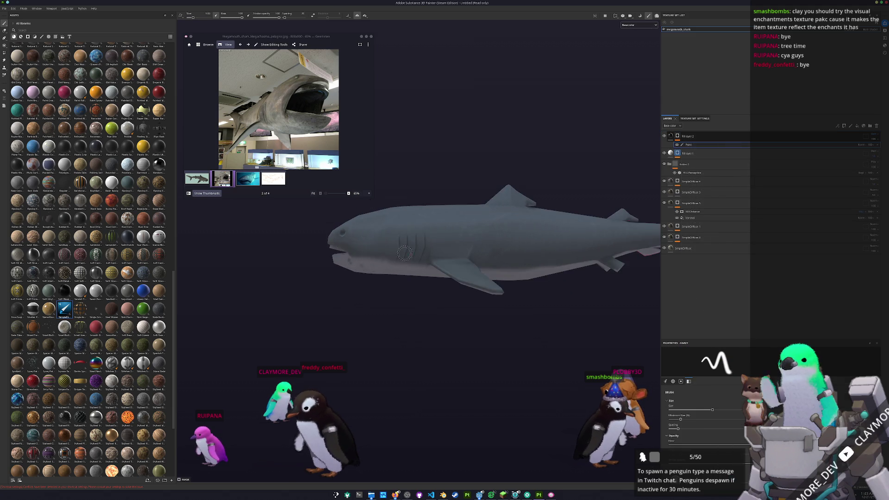
{"action": "scroll", "coordinate": [550, 254], "scroll_direction": "up", "scroll_amount": 3}
{"action": "scroll", "coordinate": [549, 254], "scroll_direction": "up", "scroll_amount": 5}
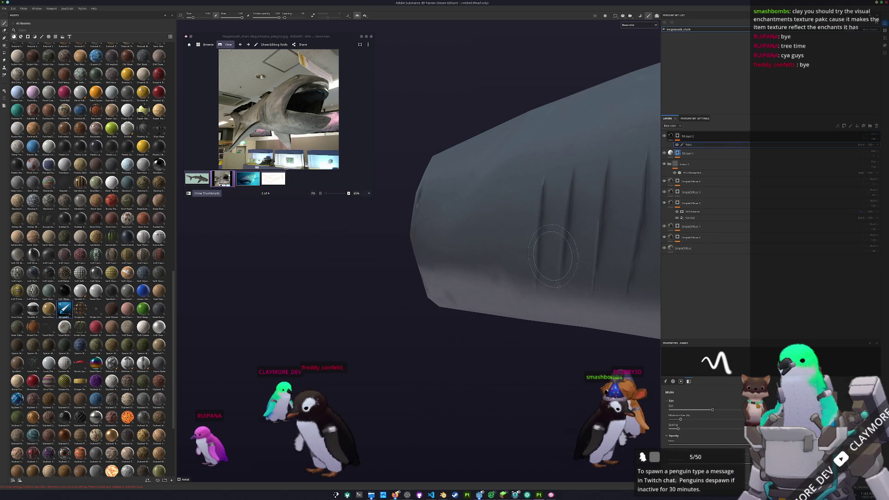
- Paint dark straight strokes into each of the shark's gill slits
{"action": "mouse_move", "coordinate": [552, 255]}
{"action": "left_mouse_down", "text": "alt"}
{"action": "mouse_move", "coordinate": [525, 277]}
{"action": "mouse_move", "coordinate": [528, 167]}
{"action": "mouse_move", "coordinate": [539, 160]}
{"action": "mouse_move", "coordinate": [547, 228]}
{"action": "left_mouse_up", "text": "alt"}
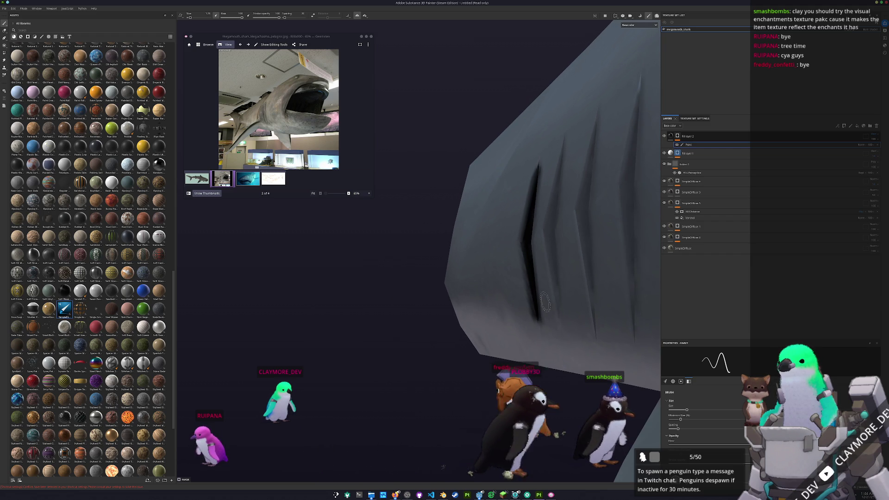
{"action": "left_click", "coordinate": [548, 228], "text": "shift"}
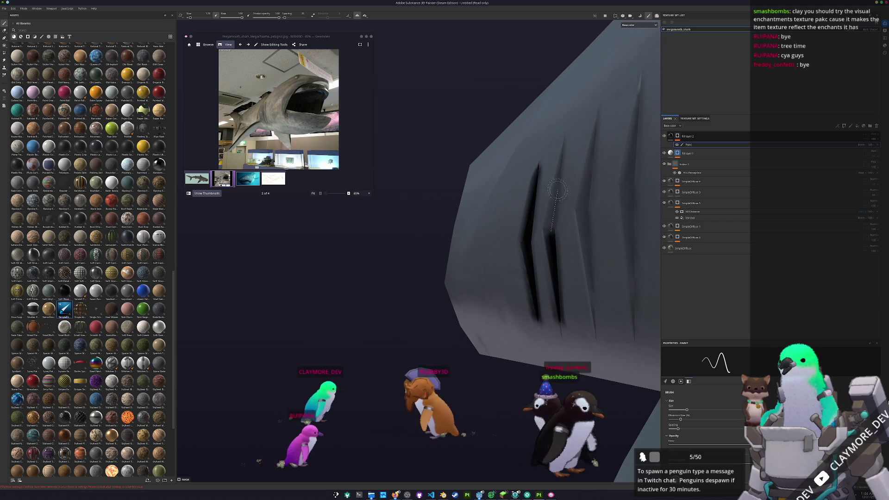
{"action": "left_click_drag", "start_coordinate": [565, 139], "coordinate": [581, 277], "text": "alt"}
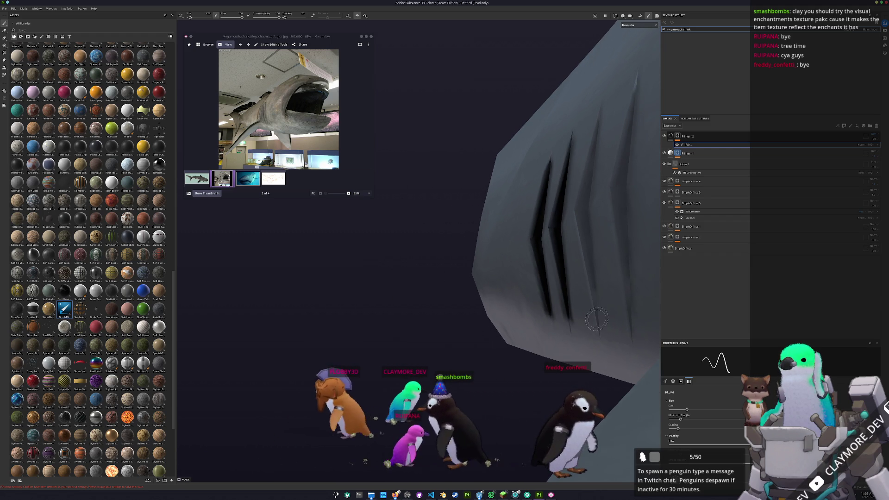
{"action": "left_click", "coordinate": [583, 213], "text": "shift"}
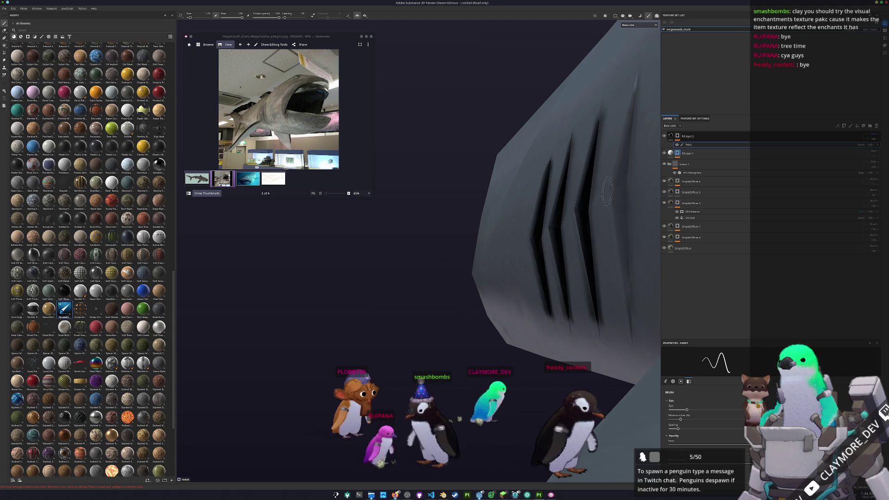
{"action": "left_click_drag", "start_coordinate": [605, 171], "coordinate": [569, 176], "text": "alt"}
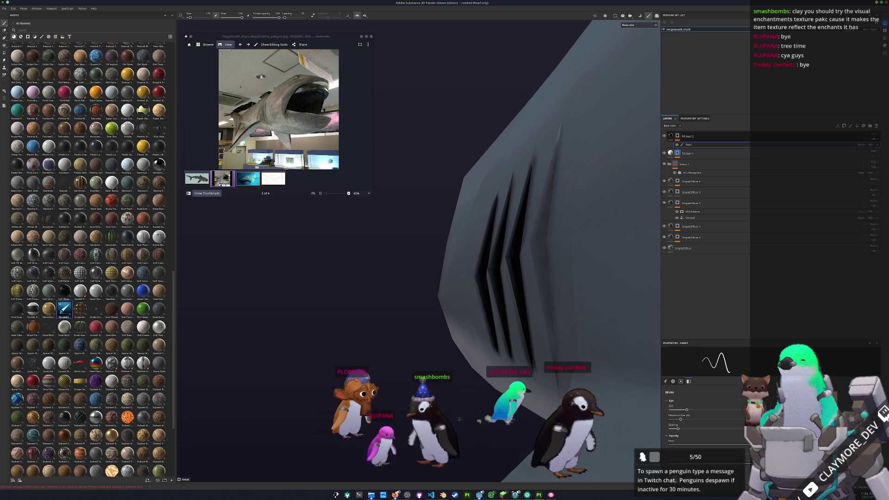
{"action": "left_click", "coordinate": [541, 234], "text": "shift"}
{"action": "left_click", "coordinate": [562, 137], "text": "shift"}
{"action": "mouse_move", "coordinate": [561, 138]}
{"action": "left_mouse_down", "text": "alt"}
{"action": "mouse_move", "coordinate": [457, 310]}
{"action": "mouse_move", "coordinate": [516, 267]}
{"action": "left_mouse_up", "text": "alt"}
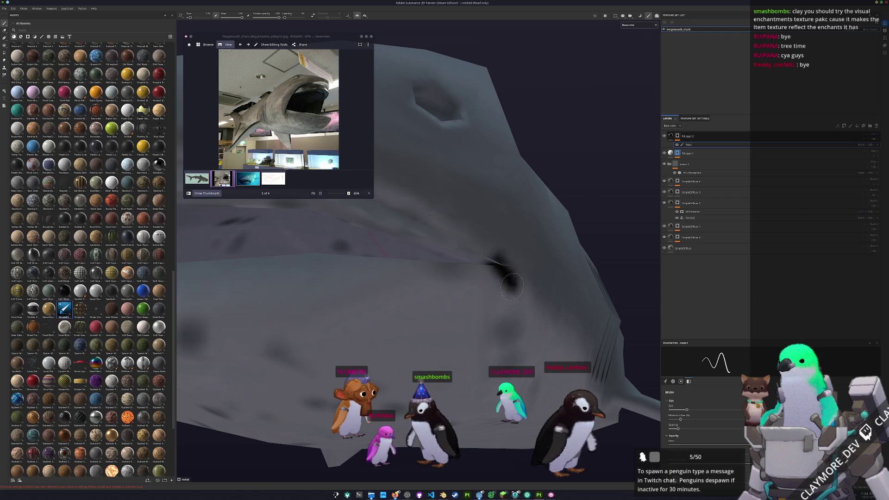
- Trace a dark line along the shark's upper lip with straight brush strokes
{"action": "left_click_drag", "start_coordinate": [495, 318], "coordinate": [548, 317], "text": "alt"}
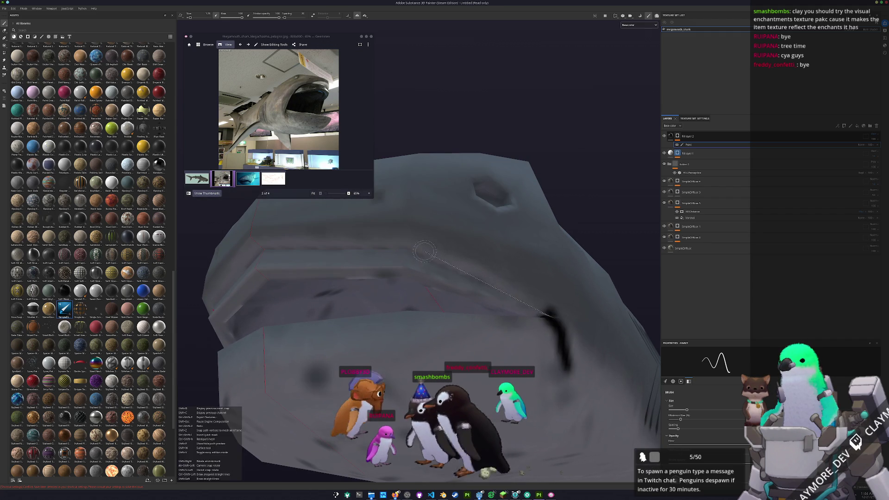
{"action": "left_click", "coordinate": [399, 246], "text": "shift"}
{"action": "left_click", "coordinate": [319, 245], "text": "shift"}
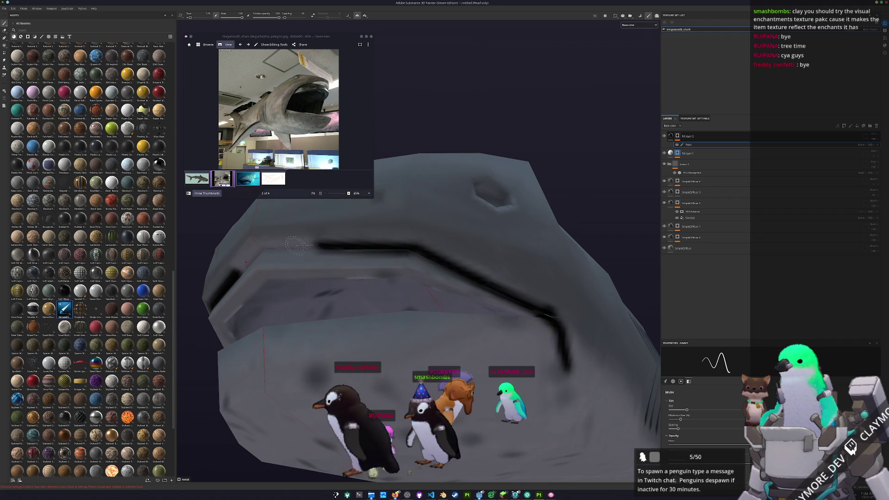
{"action": "left_click", "coordinate": [278, 248], "text": "shift"}
{"action": "left_click", "coordinate": [261, 251], "text": "shift"}
{"action": "scroll", "coordinate": [267, 268], "scroll_direction": "down", "scroll_amount": 5}
{"action": "mouse_move", "coordinate": [268, 267]}
{"action": "left_mouse_down", "text": "alt"}
{"action": "mouse_move", "coordinate": [413, 436]}
{"action": "mouse_move", "coordinate": [467, 307]}
{"action": "left_mouse_up", "text": "alt"}
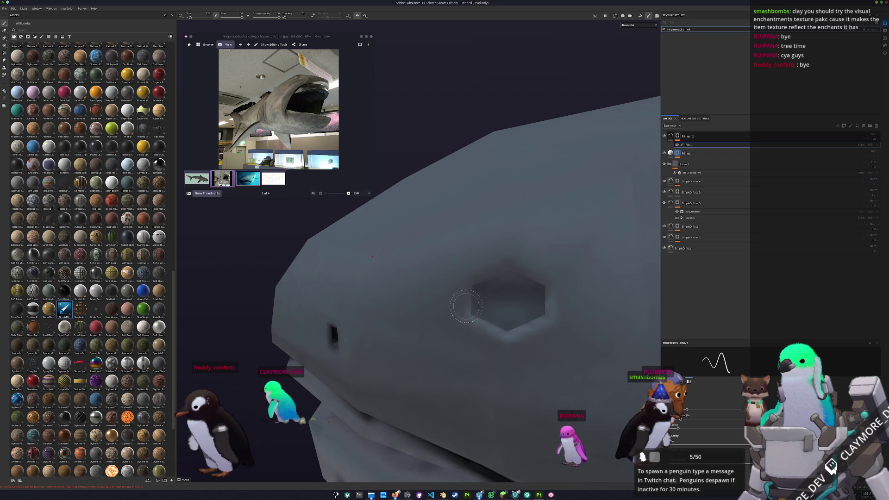
- Orbit and zoom around the shark to inspect it side-on and from underneath
{"action": "scroll", "coordinate": [545, 305], "scroll_direction": "down", "scroll_amount": 10}
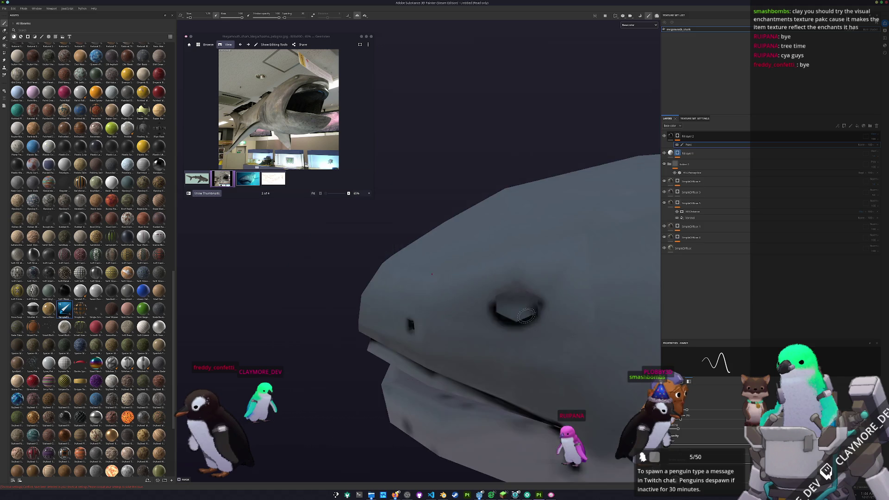
{"action": "mouse_move", "coordinate": [512, 340]}
{"action": "left_mouse_down", "text": "alt"}
{"action": "mouse_move", "coordinate": [480, 374]}
{"action": "mouse_move", "coordinate": [453, 317]}
{"action": "left_mouse_up", "text": "alt"}
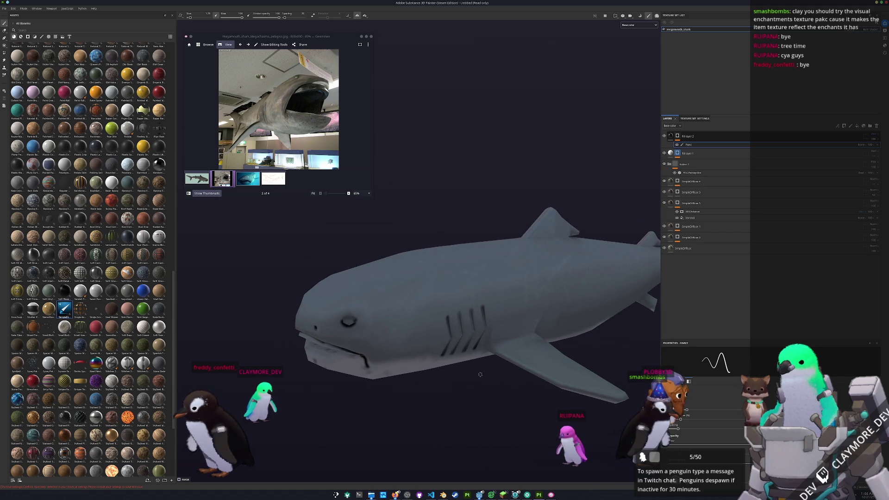
{"action": "scroll", "coordinate": [480, 374], "scroll_direction": "up", "scroll_amount": 10}
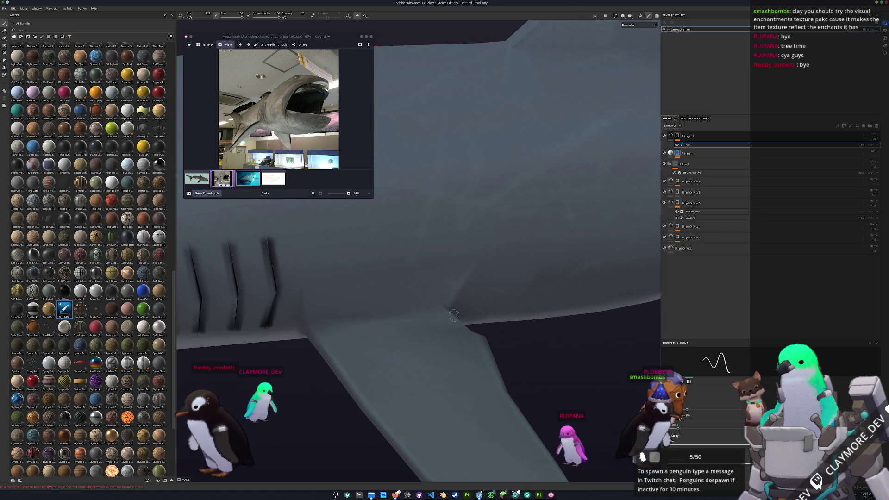
{"action": "scroll", "coordinate": [460, 329], "scroll_direction": "down", "scroll_amount": 5}
{"action": "scroll", "coordinate": [459, 309], "scroll_direction": "up", "scroll_amount": 10}
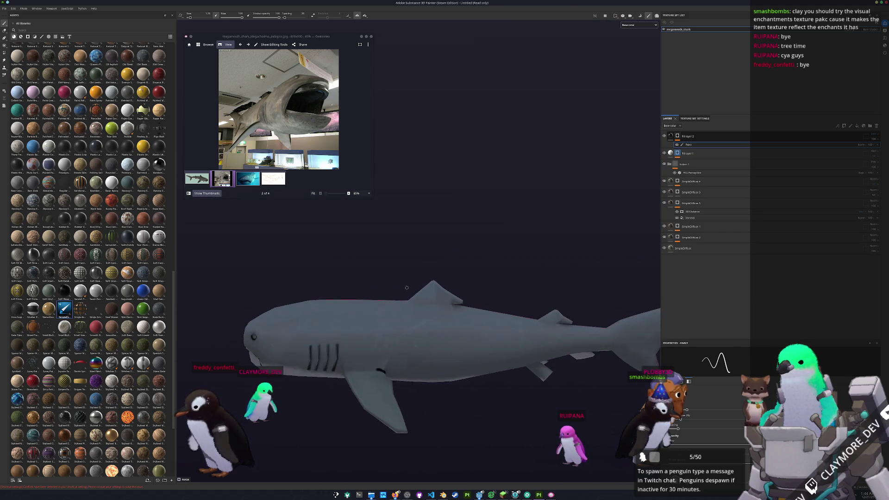
{"action": "scroll", "coordinate": [491, 333], "scroll_direction": "down", "scroll_amount": 5}
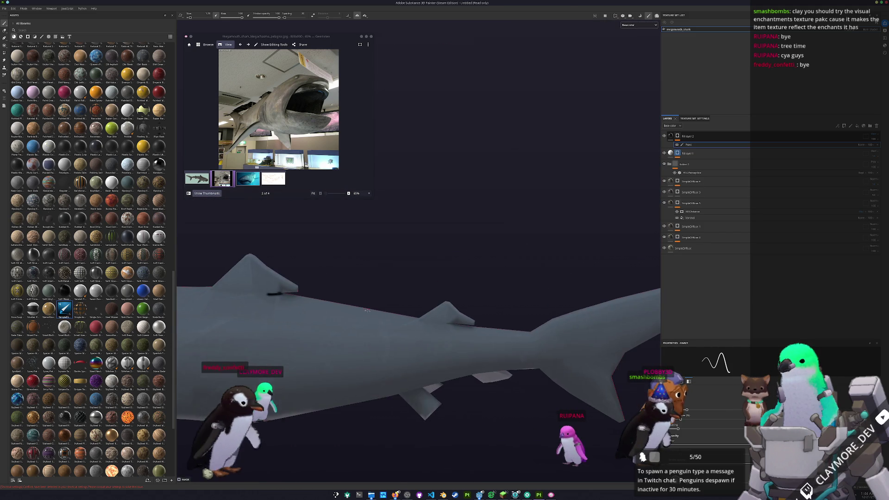
{"action": "scroll", "coordinate": [427, 328], "scroll_direction": "up", "scroll_amount": 5}
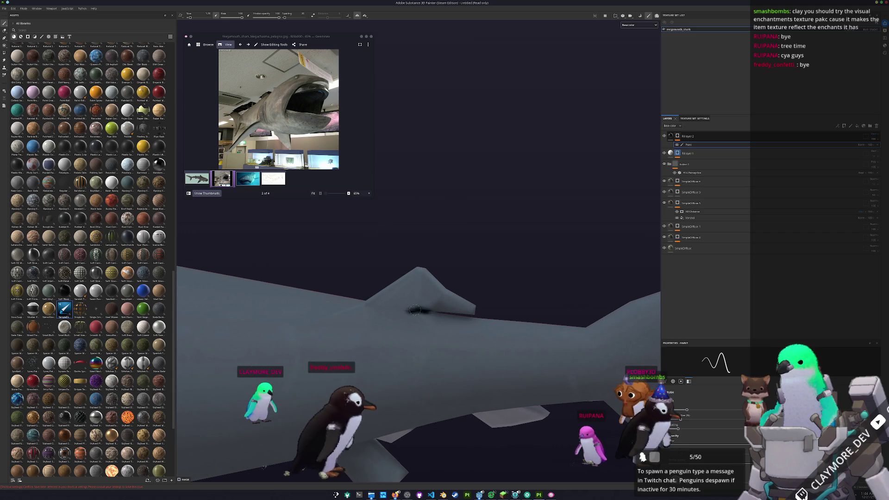
{"action": "left_click_drag", "start_coordinate": [427, 328], "coordinate": [501, 341], "text": "alt"}
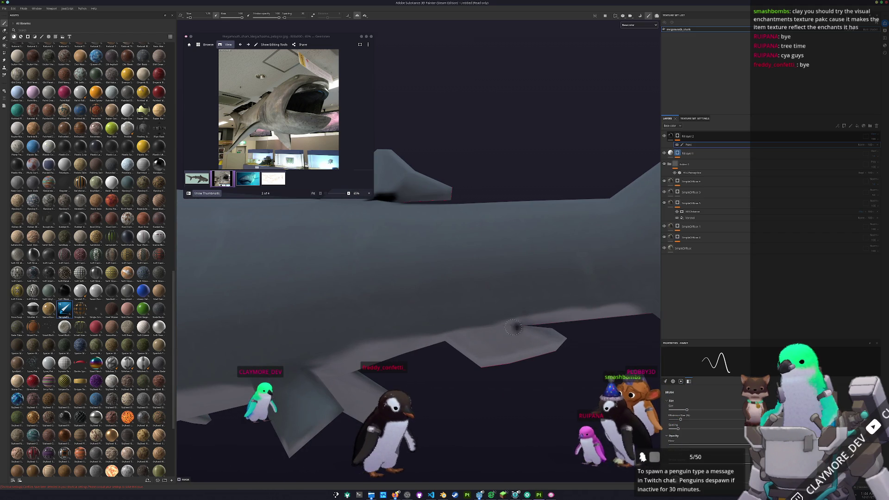
{"action": "left_click_drag", "start_coordinate": [397, 367], "coordinate": [456, 343], "text": "alt"}
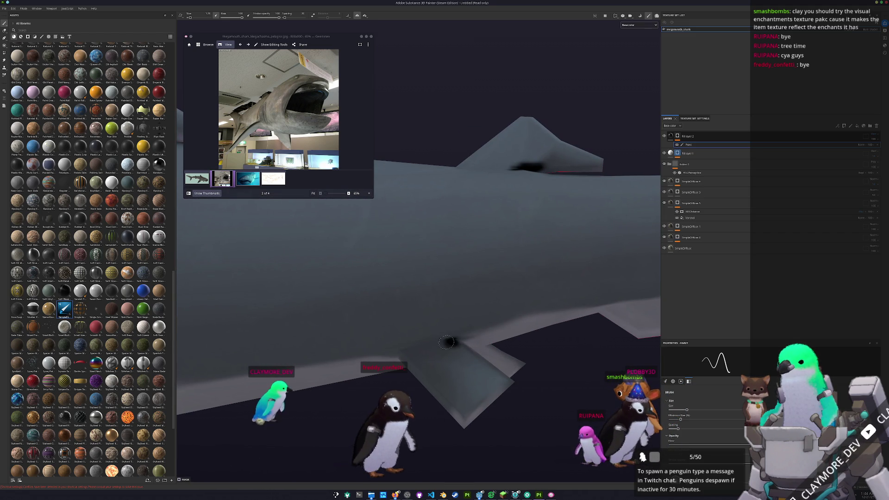
- Centre the shark's head in view and create a new folder atop the layer stack
{"action": "scroll", "coordinate": [458, 342], "scroll_direction": "down", "scroll_amount": 8}
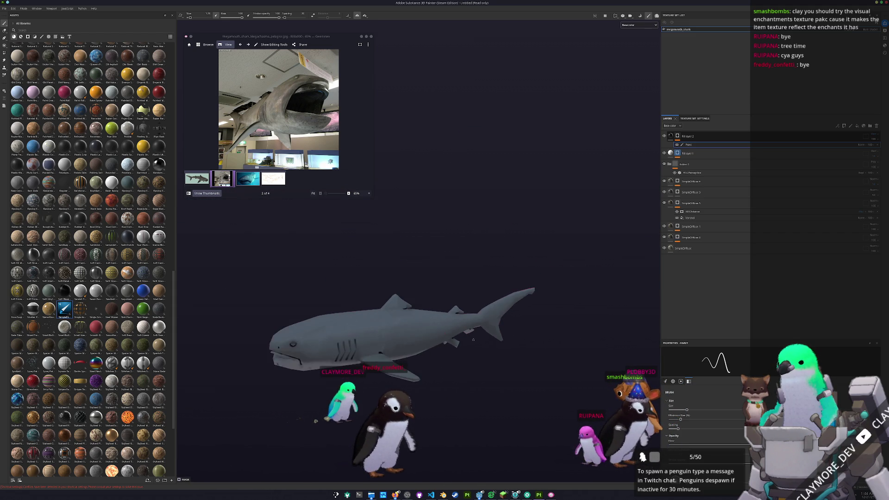
{"action": "left_click_drag", "start_coordinate": [489, 332], "coordinate": [454, 333], "text": "alt"}
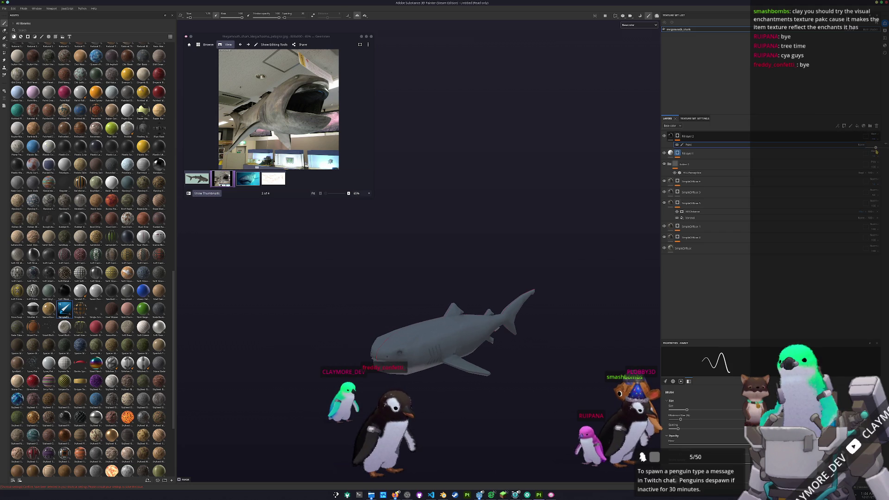
{"action": "middle_click_drag", "start_coordinate": [454, 334], "coordinate": [562, 232], "text": "alt"}
{"action": "scroll", "coordinate": [546, 248], "scroll_direction": "up", "scroll_amount": 2}
{"action": "scroll", "coordinate": [546, 248], "scroll_direction": "up", "scroll_amount": 2}
{"action": "left_click_drag", "start_coordinate": [545, 248], "coordinate": [532, 250], "text": "alt"}
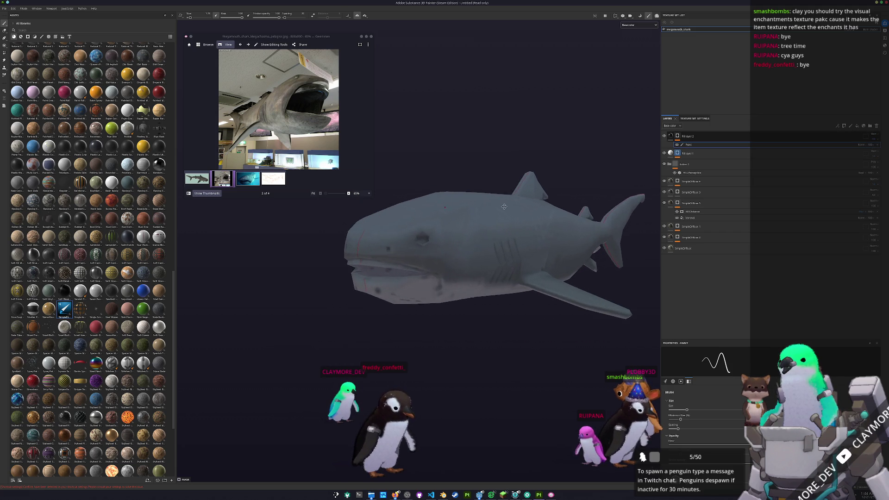
{"action": "scroll", "coordinate": [532, 250], "scroll_direction": "up", "scroll_amount": 2}
{"action": "left_click", "coordinate": [870, 125]}
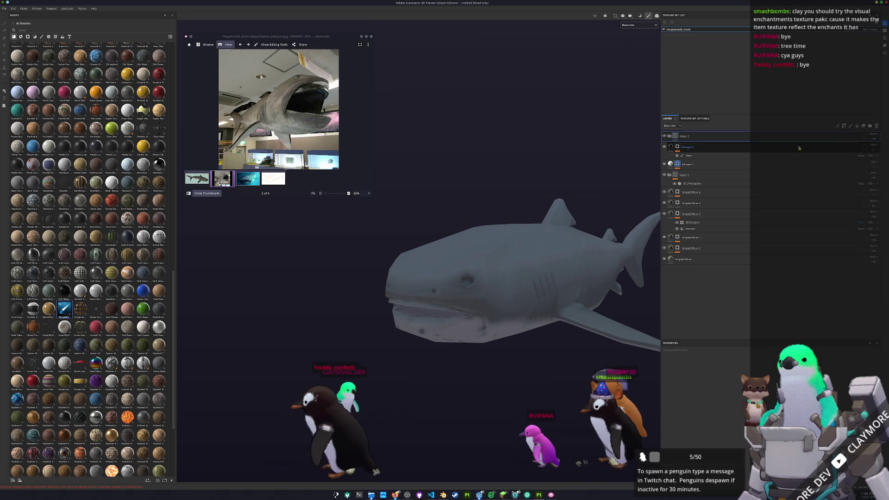
- Add a Blur Slope filter to Folder 2
{"action": "right_click", "coordinate": [821, 136]}
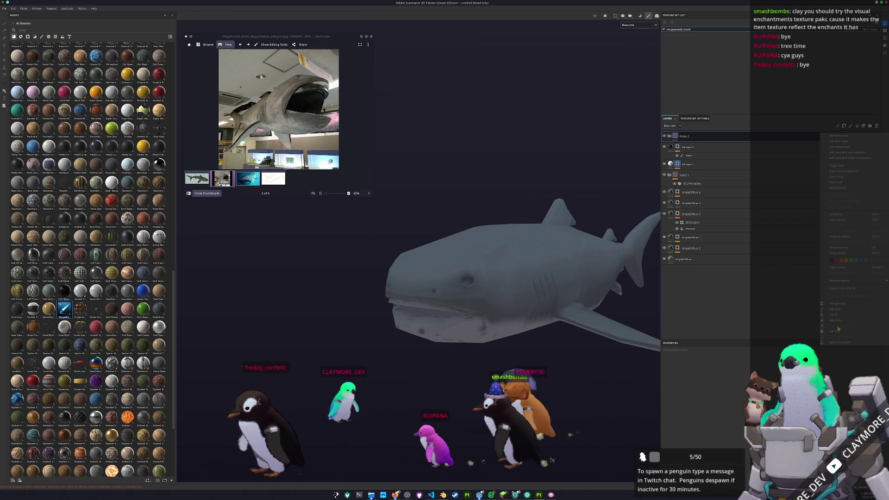
{"action": "left_click", "coordinate": [835, 331]}
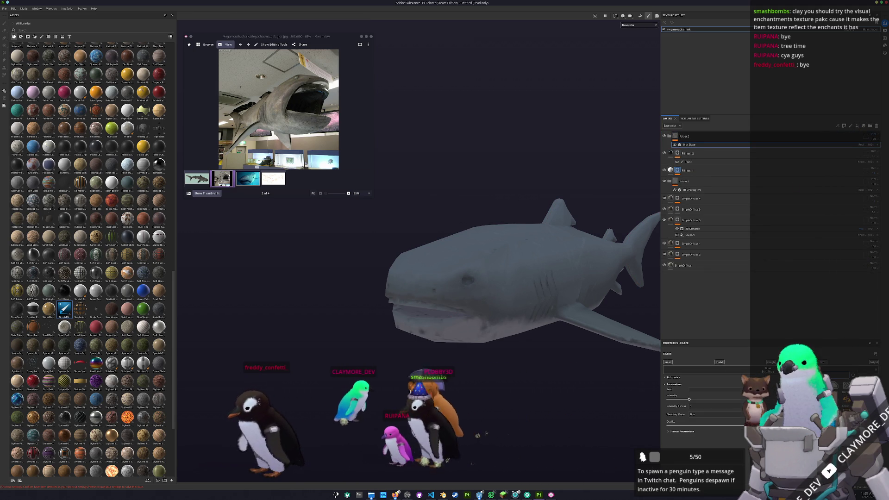
{"action": "key", "text": "f"}
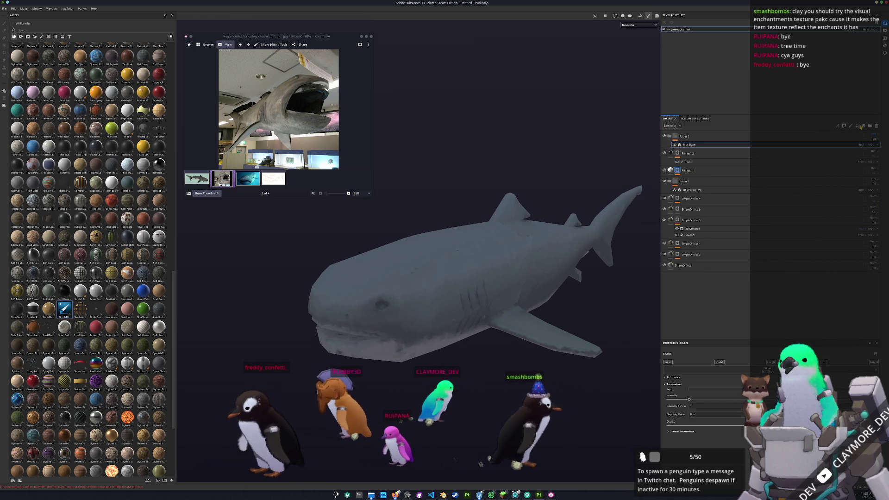
- Add a black fill layer on top with a black mask containing a paint effect
{"action": "left_click", "coordinate": [857, 126]}
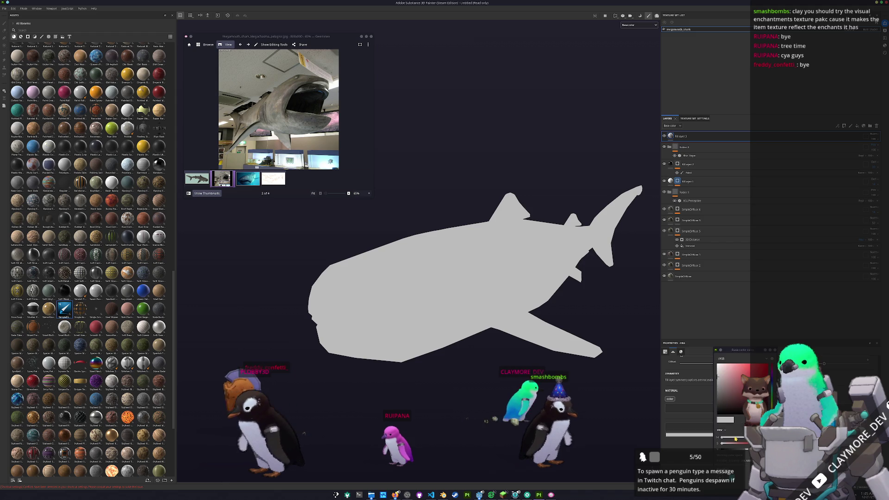
{"action": "left_click", "coordinate": [725, 407]}
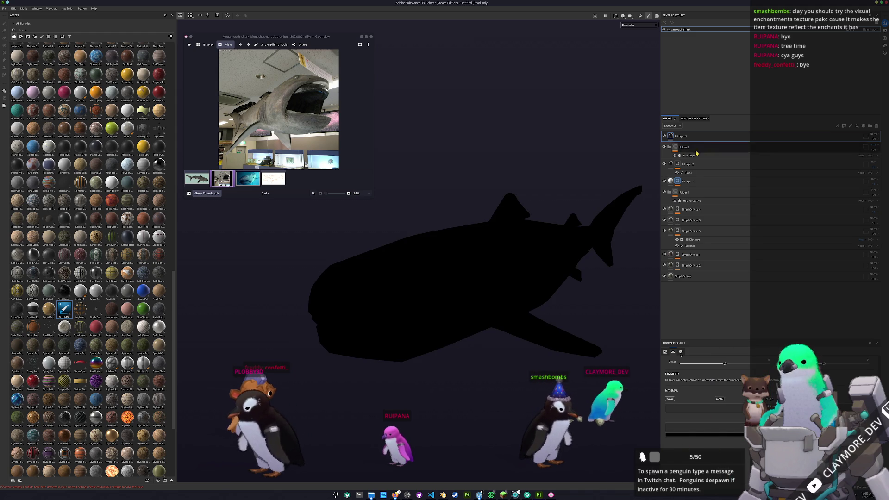
{"action": "right_click", "coordinate": [675, 136]}
{"action": "left_click", "coordinate": [699, 139]}
{"action": "right_click", "coordinate": [678, 136]}
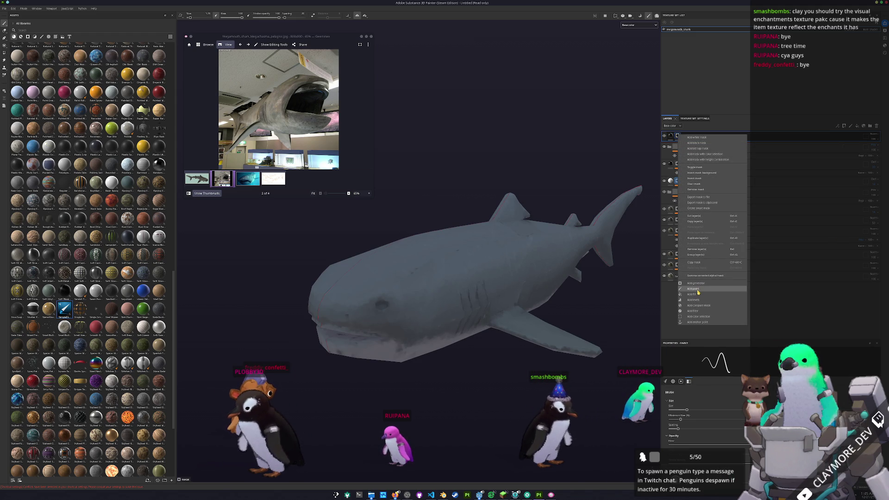
{"action": "left_click", "coordinate": [698, 289]}
{"action": "scroll", "coordinate": [411, 293], "scroll_direction": "up", "scroll_amount": 5}
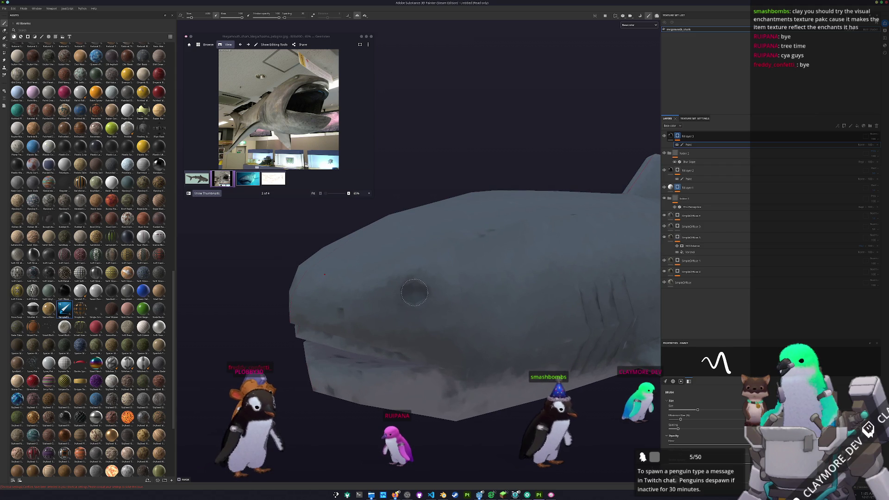
- Paint a solid round black eye on the shark's head with a brush size around 2.2
{"action": "left_click", "coordinate": [413, 292]}
{"action": "left_click_drag", "start_coordinate": [413, 292], "coordinate": [404, 302], "text": "alt"}
{"action": "scroll", "coordinate": [407, 292], "scroll_direction": "up", "scroll_amount": 5}
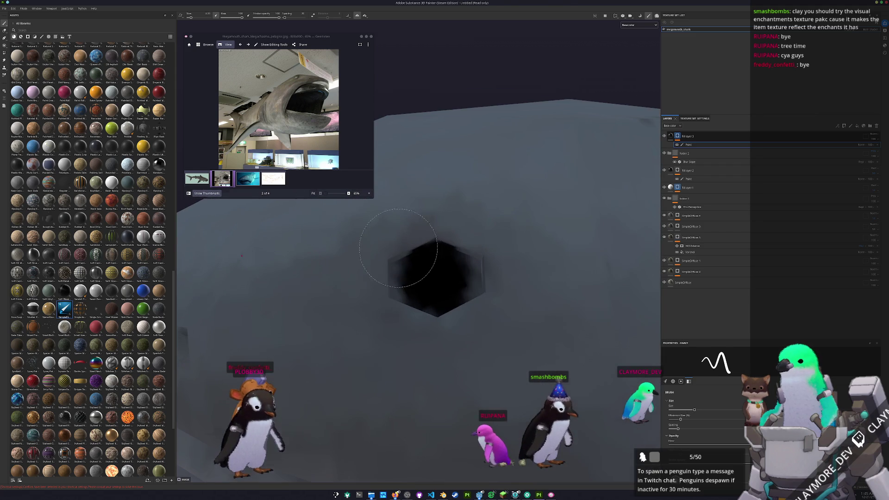
{"action": "key", "text": "bracketleft"}
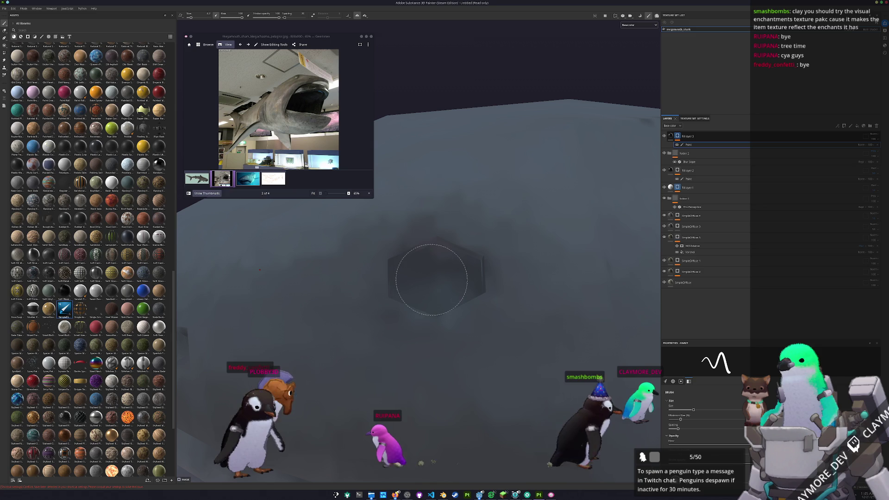
{"action": "right_click_drag", "start_coordinate": [431, 280], "coordinate": [435, 279], "text": "ctrl"}
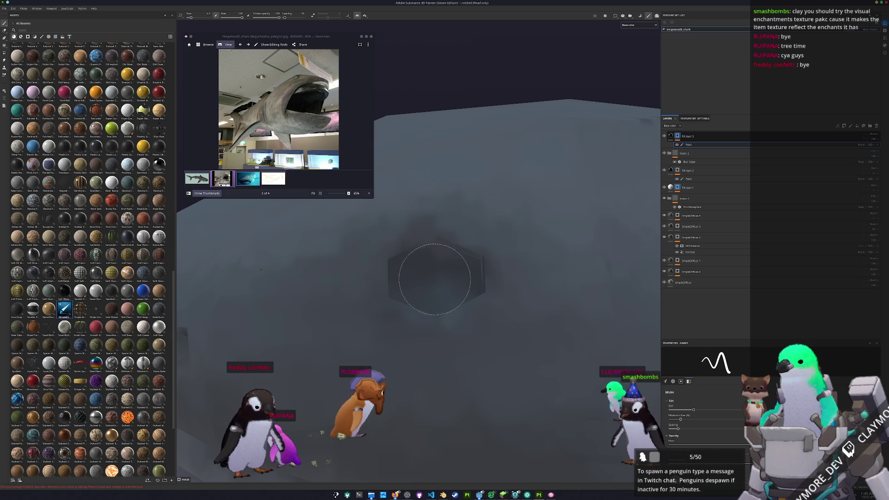
{"action": "left_click", "coordinate": [435, 280]}
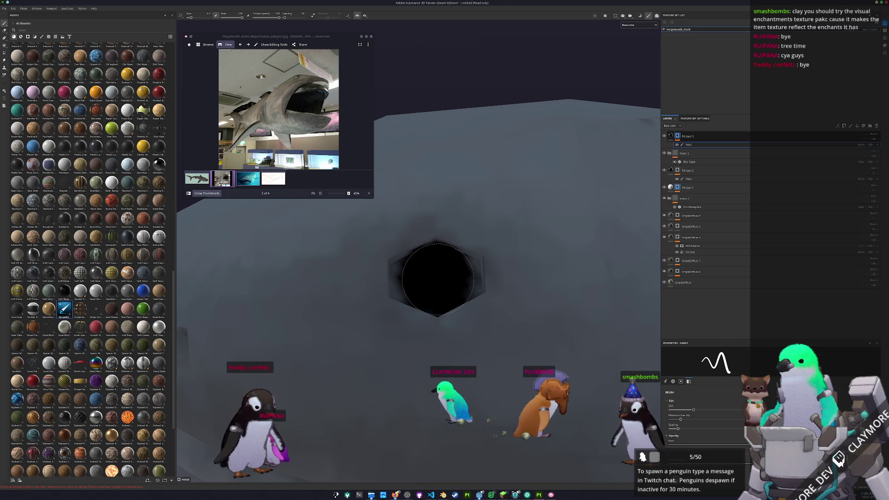
{"action": "scroll", "coordinate": [438, 280], "scroll_direction": "down", "scroll_amount": 10}
{"action": "mouse_move", "coordinate": [500, 342]}
{"action": "left_mouse_down", "text": "alt"}
{"action": "mouse_move", "coordinate": [537, 364]}
{"action": "mouse_move", "coordinate": [609, 352]}
{"action": "mouse_move", "coordinate": [534, 355]}
{"action": "mouse_move", "coordinate": [526, 345]}
{"action": "left_mouse_up", "text": "alt"}
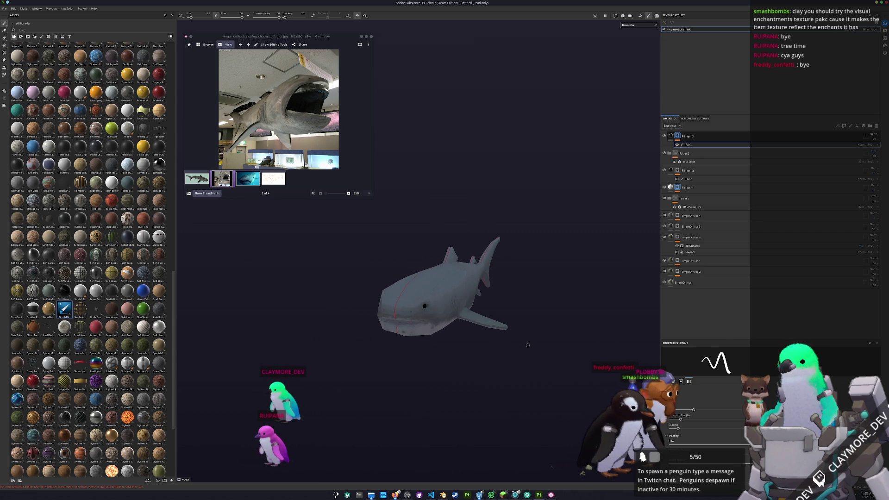
- Pick the mouth colour #0f0f10 with KColorChooser and add SimpleDiffuse 6 above SimpleDiffuse
{"action": "mouse_move", "coordinate": [468, 327]}
{"action": "left_mouse_down", "text": "alt"}
{"action": "mouse_move", "coordinate": [459, 340]}
{"action": "mouse_move", "coordinate": [377, 327]}
{"action": "mouse_move", "coordinate": [440, 309]}
{"action": "left_mouse_up", "text": "alt"}
{"action": "scroll", "coordinate": [440, 309], "scroll_direction": "up", "scroll_amount": 2}
{"action": "scroll", "coordinate": [299, 111], "scroll_direction": "up", "scroll_amount": 2}
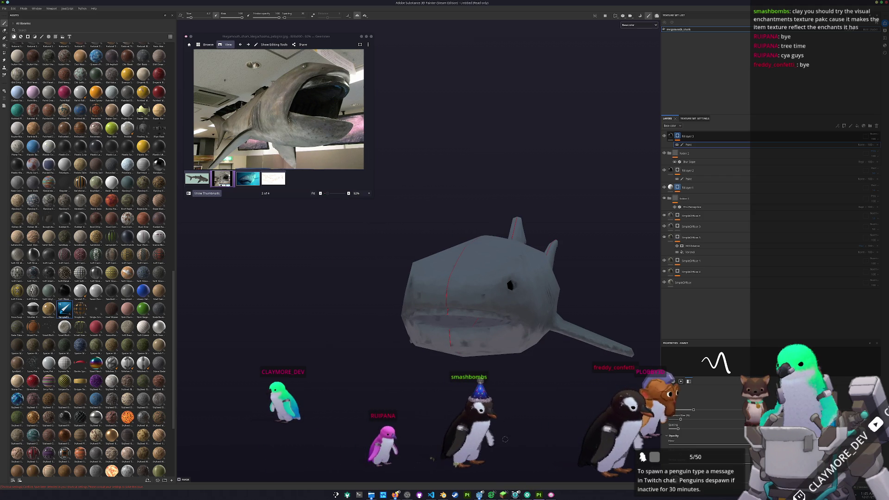
{"action": "key", "text": "super"}
{"action": "type", "text": "kcolor"}
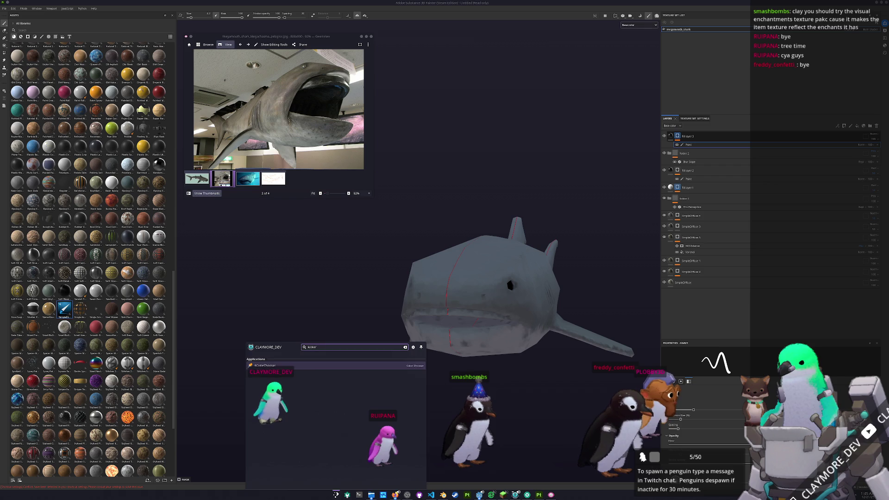
{"action": "key", "text": "Return"}
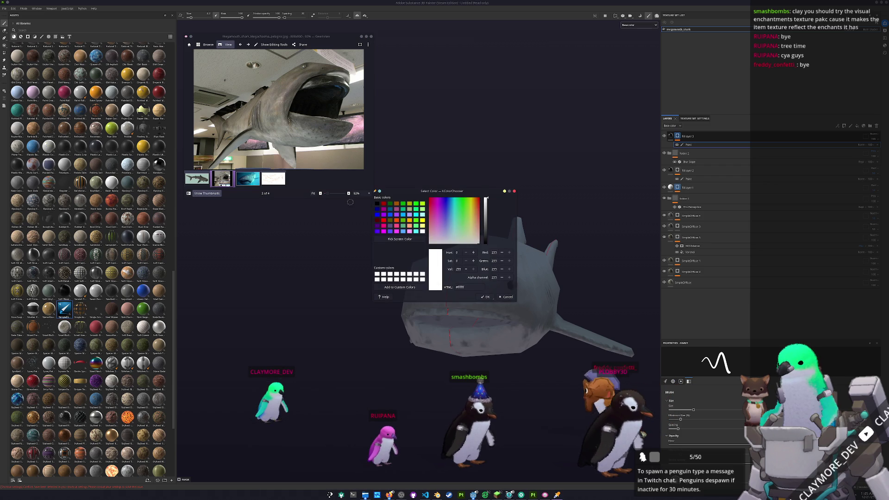
{"action": "left_click", "coordinate": [317, 88]}
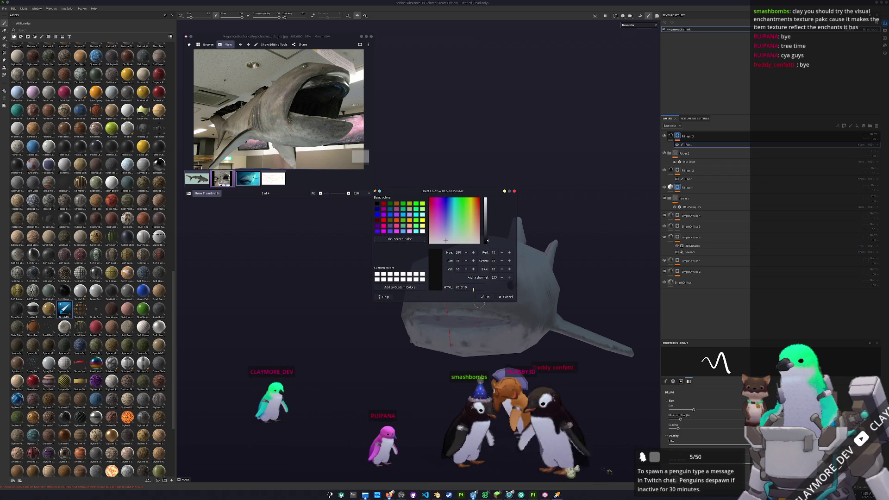
{"action": "left_click", "coordinate": [685, 282]}
{"action": "key", "text": "ctrl+d"}
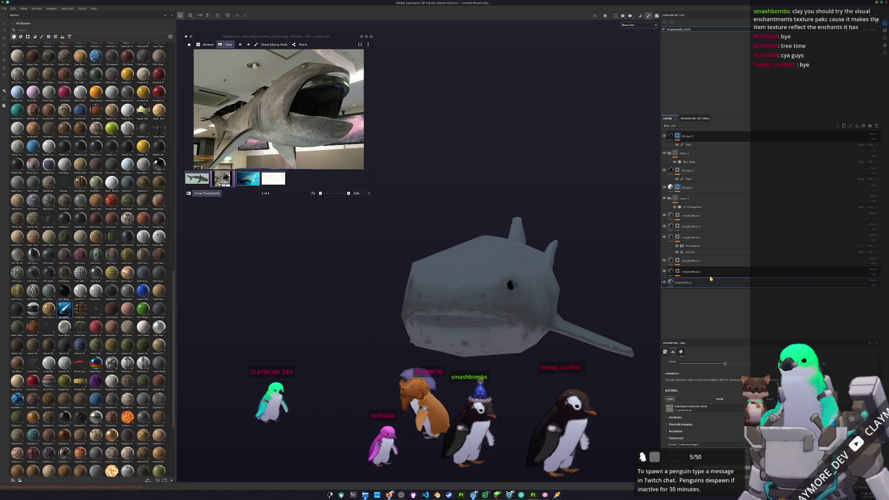
{"action": "left_click_drag", "start_coordinate": [684, 291], "coordinate": [694, 218]}
{"action": "right_click", "coordinate": [695, 218]}
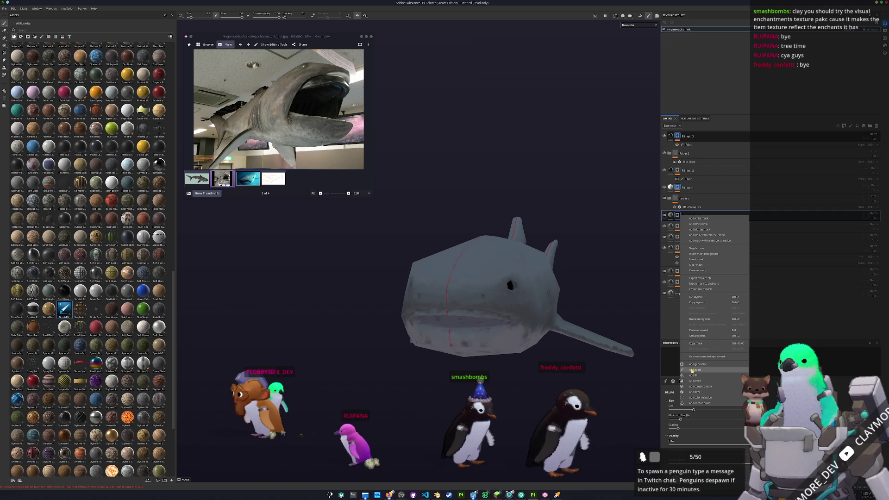
{"action": "left_click", "coordinate": [693, 370]}
{"action": "key", "text": "ctrl+z"}
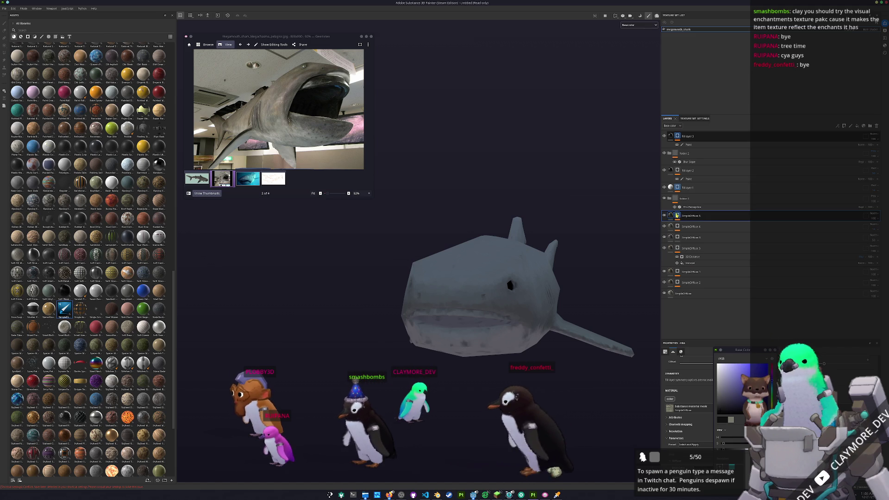
{"action": "key", "text": "ctrl+y"}
{"action": "scroll", "coordinate": [477, 308], "scroll_direction": "up", "scroll_amount": 5}
{"action": "scroll", "coordinate": [477, 309], "scroll_direction": "up", "scroll_amount": 3}
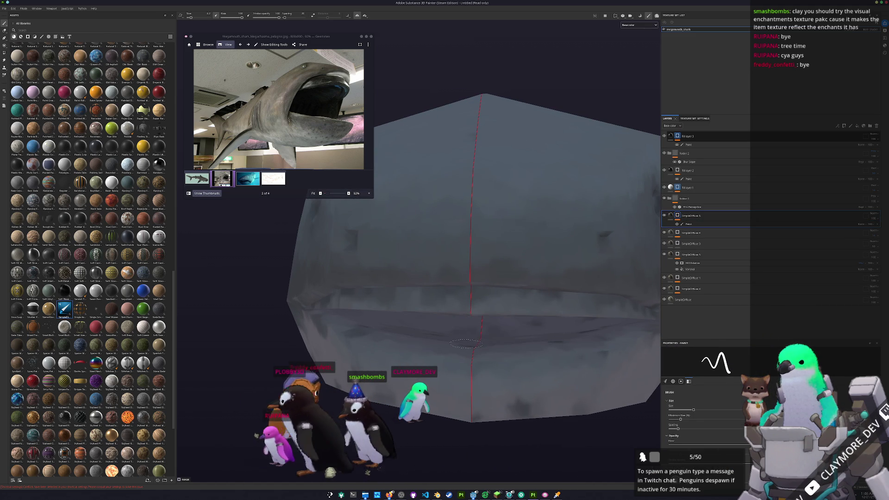
{"action": "left_click", "coordinate": [674, 162]}
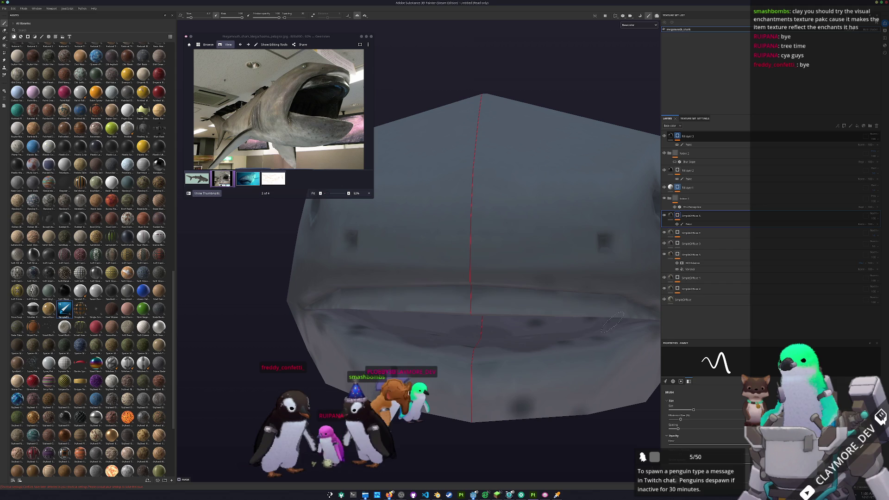
{"action": "left_click_drag", "start_coordinate": [519, 340], "coordinate": [574, 336], "text": "alt"}
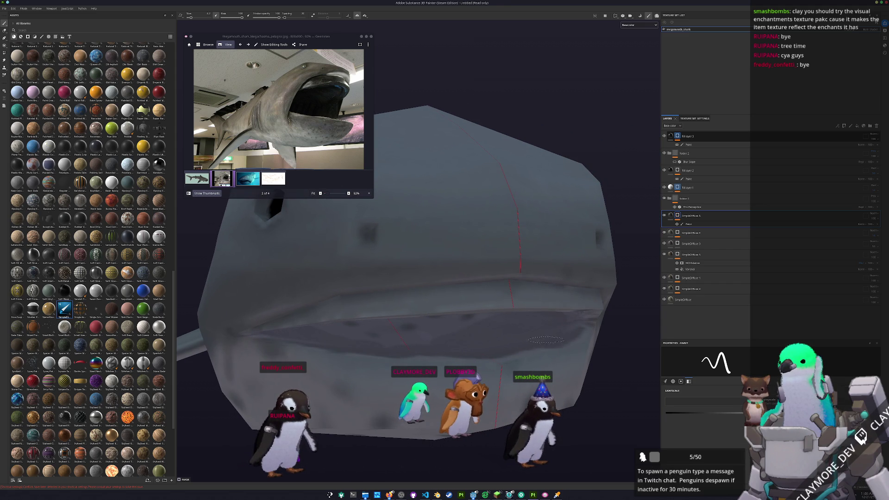
{"action": "left_click_drag", "start_coordinate": [556, 325], "coordinate": [541, 327], "text": "alt"}
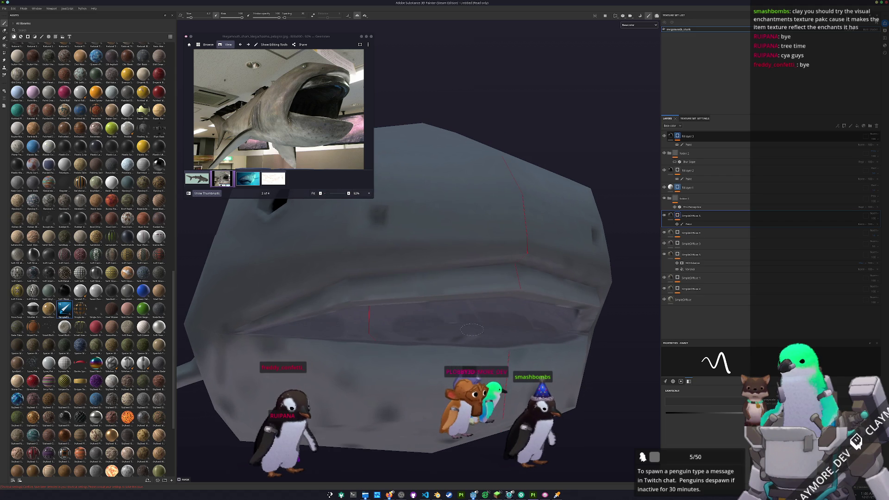
{"action": "left_click_drag", "start_coordinate": [433, 328], "coordinate": [431, 343], "text": "alt"}
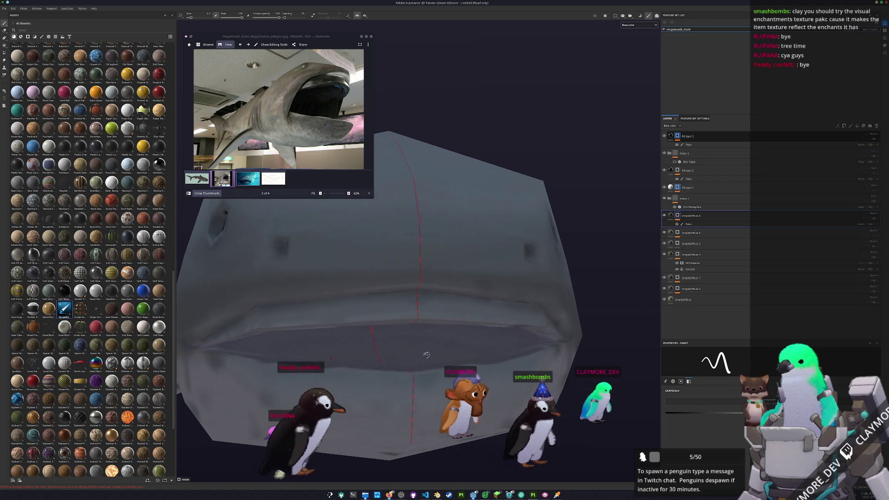
{"action": "left_click_drag", "start_coordinate": [424, 359], "coordinate": [500, 311], "text": "alt"}
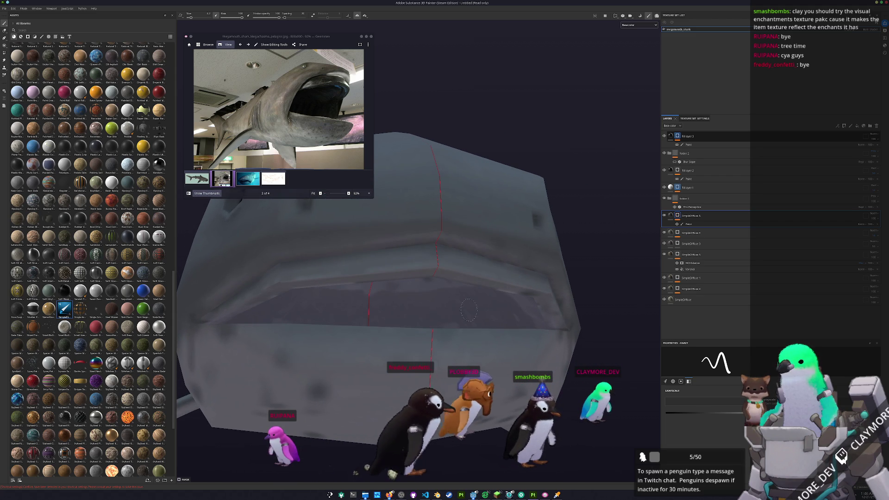
{"action": "mouse_move", "coordinate": [434, 314]}
{"action": "left_mouse_down", "text": "alt"}
{"action": "mouse_move", "coordinate": [524, 326]}
{"action": "mouse_move", "coordinate": [570, 309]}
{"action": "mouse_move", "coordinate": [595, 324]}
{"action": "left_mouse_up", "text": "alt"}
{"action": "left_click_drag", "start_coordinate": [581, 283], "coordinate": [550, 286], "text": "alt"}
{"action": "left_click_drag", "start_coordinate": [480, 289], "coordinate": [472, 295], "text": "alt"}
{"action": "mouse_move", "coordinate": [392, 290]}
{"action": "left_mouse_down", "text": "alt"}
{"action": "mouse_move", "coordinate": [433, 273]}
{"action": "mouse_move", "coordinate": [393, 274]}
{"action": "left_mouse_up", "text": "alt"}
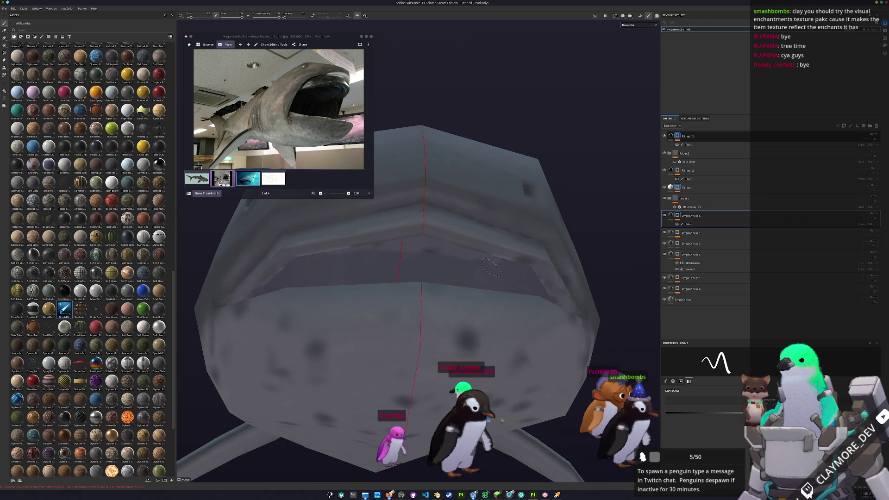
{"action": "left_click_drag", "start_coordinate": [459, 265], "coordinate": [504, 255], "text": "alt"}
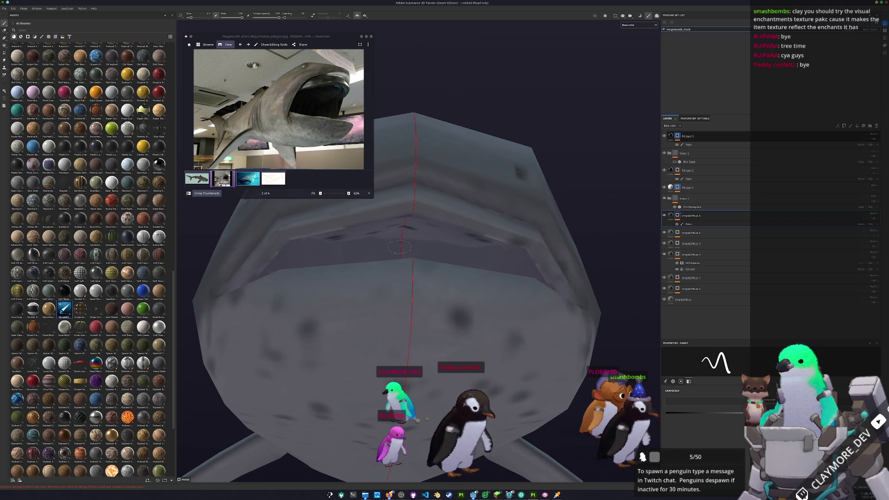
{"action": "left_click_drag", "start_coordinate": [427, 239], "coordinate": [410, 231], "text": "alt"}
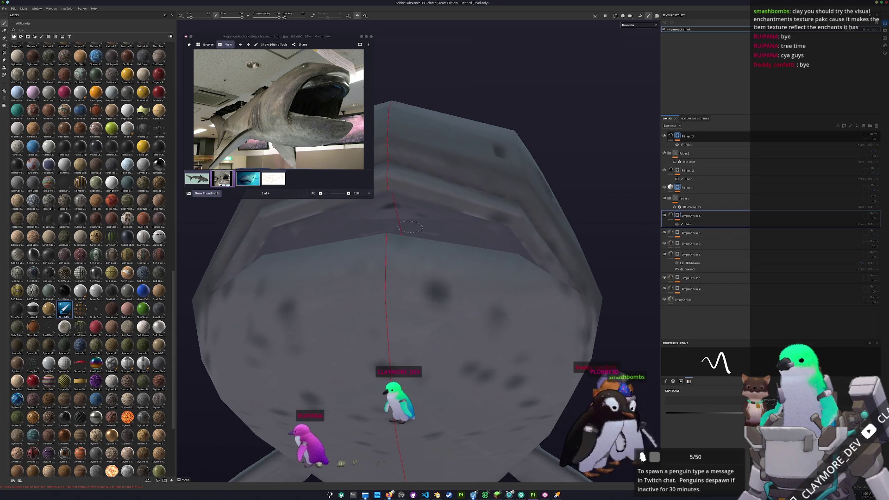
{"action": "left_click_drag", "start_coordinate": [389, 224], "coordinate": [506, 221], "text": "alt"}
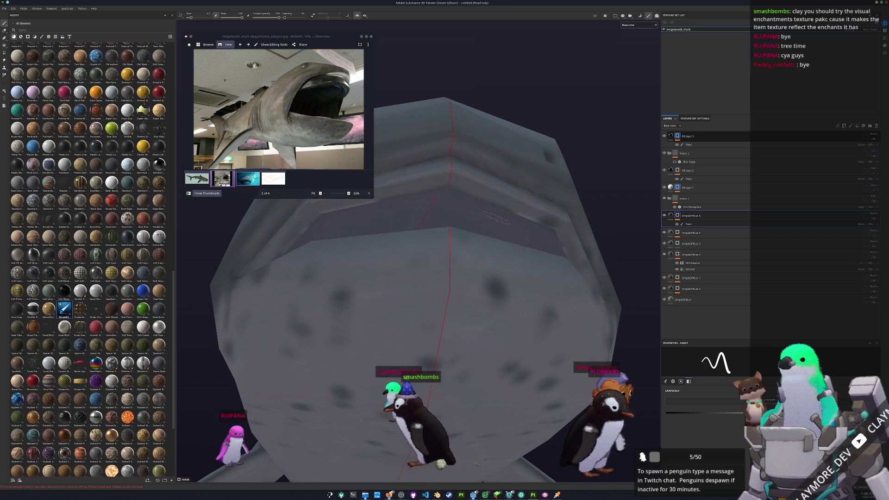
{"action": "left_click_drag", "start_coordinate": [522, 230], "coordinate": [577, 249], "text": "alt"}
{"action": "mouse_move", "coordinate": [497, 227]}
{"action": "left_mouse_down", "text": "alt"}
{"action": "mouse_move", "coordinate": [470, 214]}
{"action": "mouse_move", "coordinate": [370, 201]}
{"action": "mouse_move", "coordinate": [506, 207]}
{"action": "left_mouse_up", "text": "alt"}
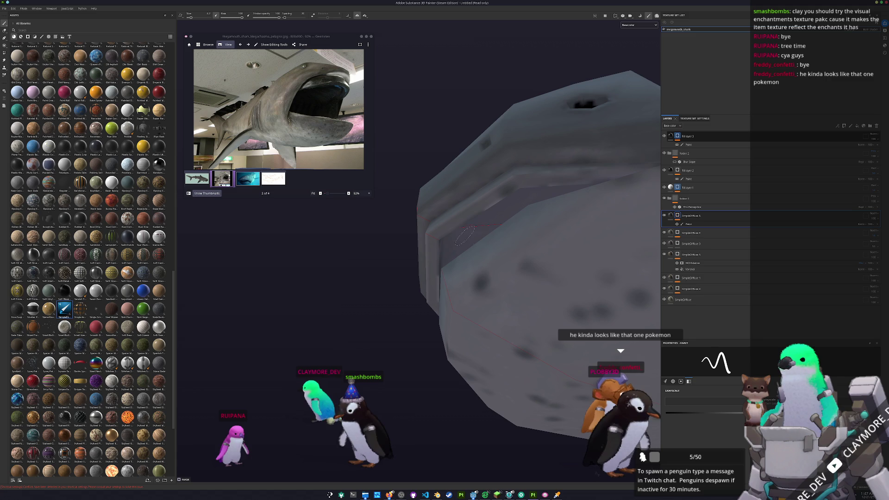
{"action": "left_click_drag", "start_coordinate": [454, 251], "coordinate": [456, 217], "text": "alt"}
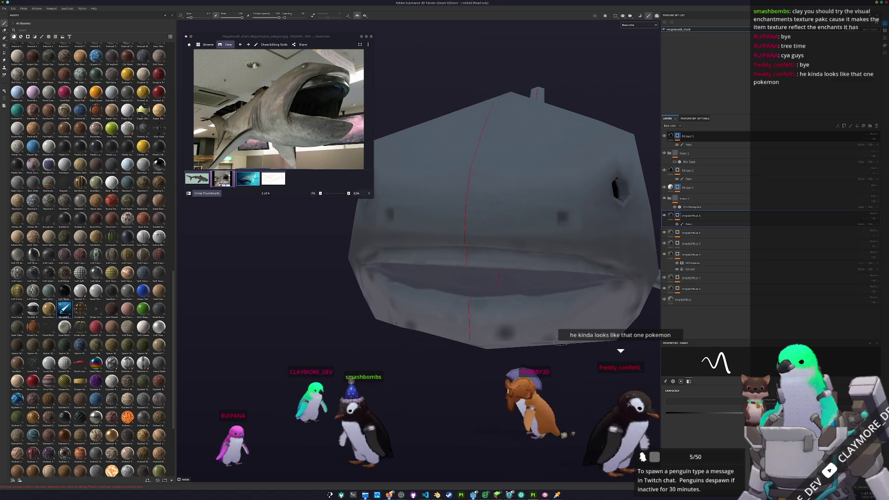
{"action": "scroll", "coordinate": [506, 283], "scroll_direction": "down", "scroll_amount": 10}
{"action": "left_click_drag", "start_coordinate": [505, 284], "coordinate": [515, 293], "text": "alt"}
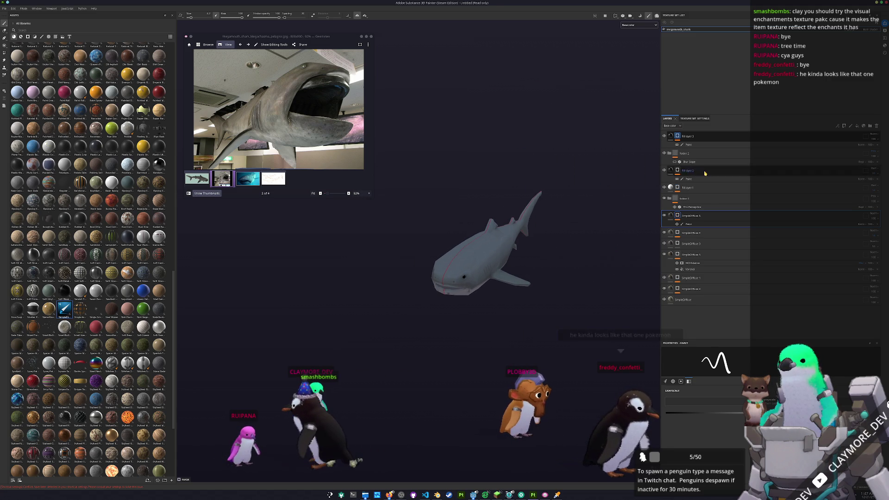
- Shift the HSL Perceptive hue to tint the shark olive-tan, comparing it against the references
{"action": "left_click", "coordinate": [696, 208]}
{"action": "key", "text": "f"}
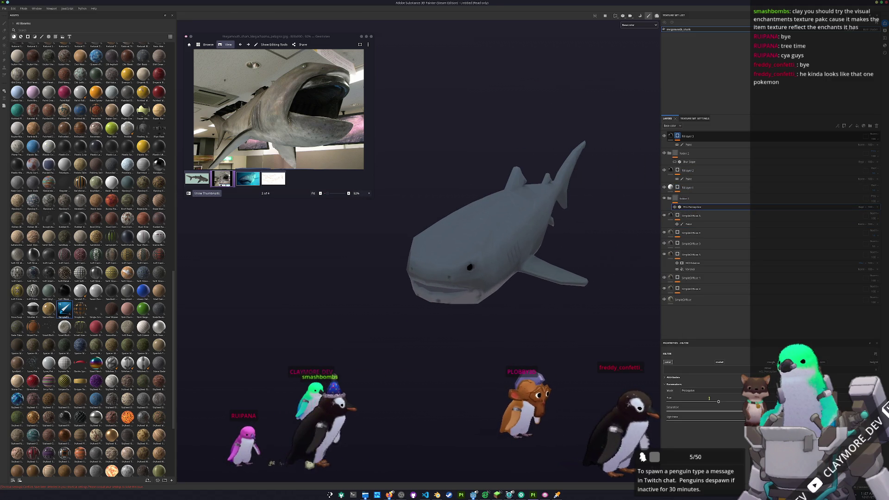
{"action": "left_click_drag", "start_coordinate": [719, 401], "coordinate": [741, 401]}
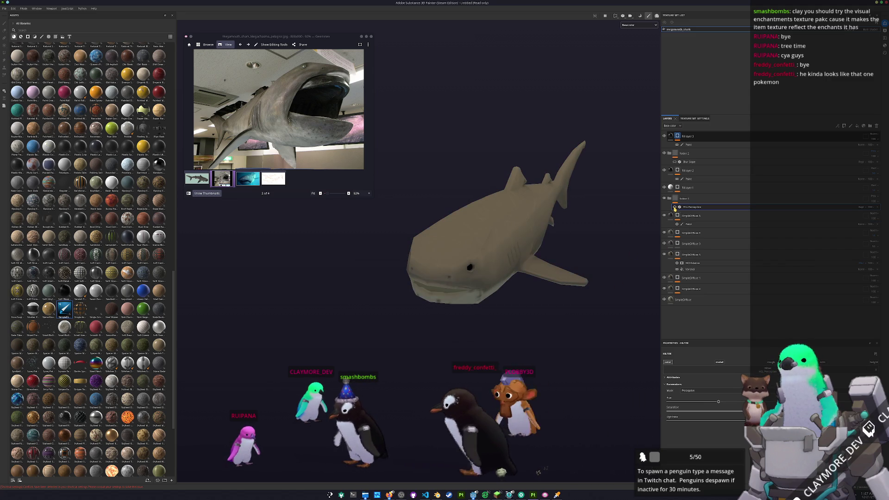
{"action": "left_click", "coordinate": [675, 208]}
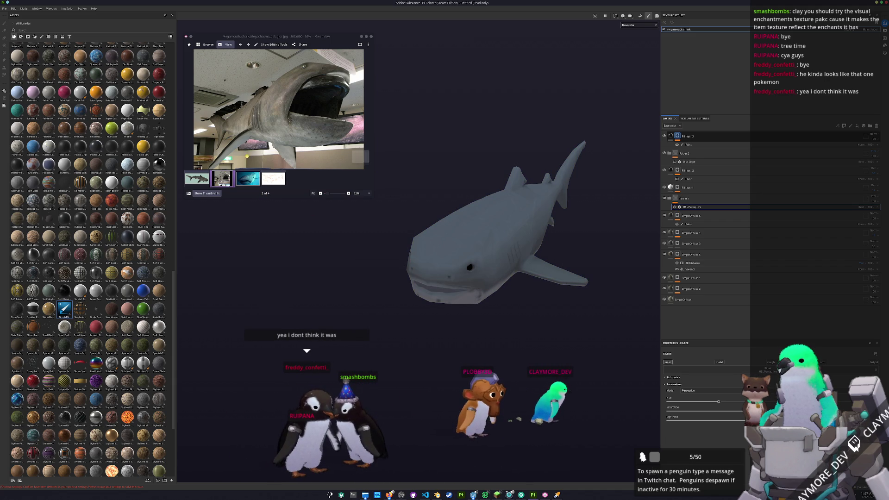
{"action": "left_click", "coordinate": [249, 182]}
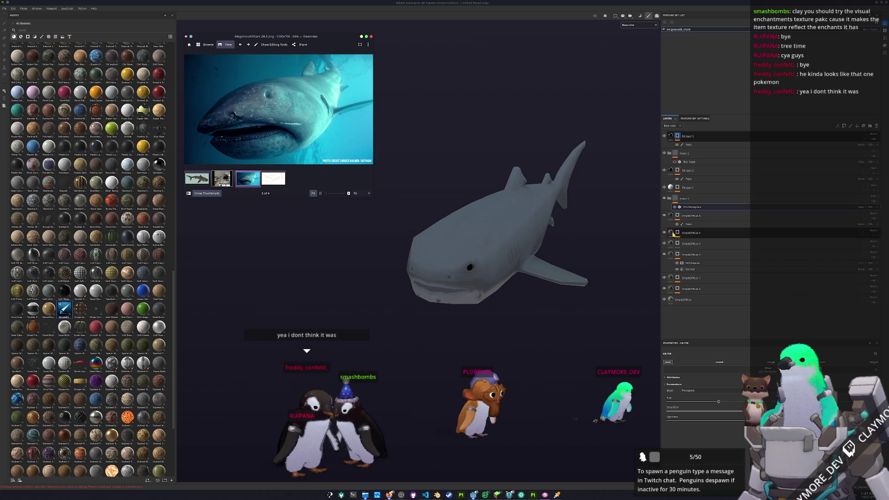
{"action": "left_click", "coordinate": [673, 208]}
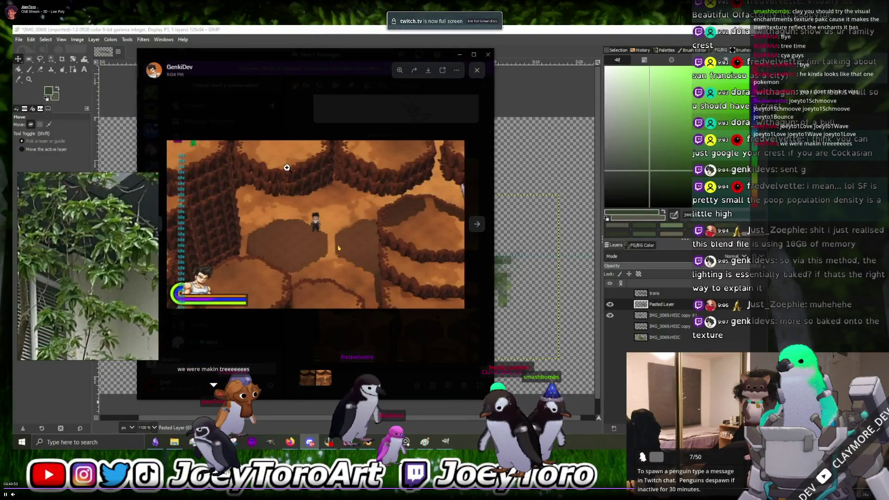
- Watch the Twitch channel's shared game preview, then pause it
{"action": "left_click", "coordinate": [287, 167]}
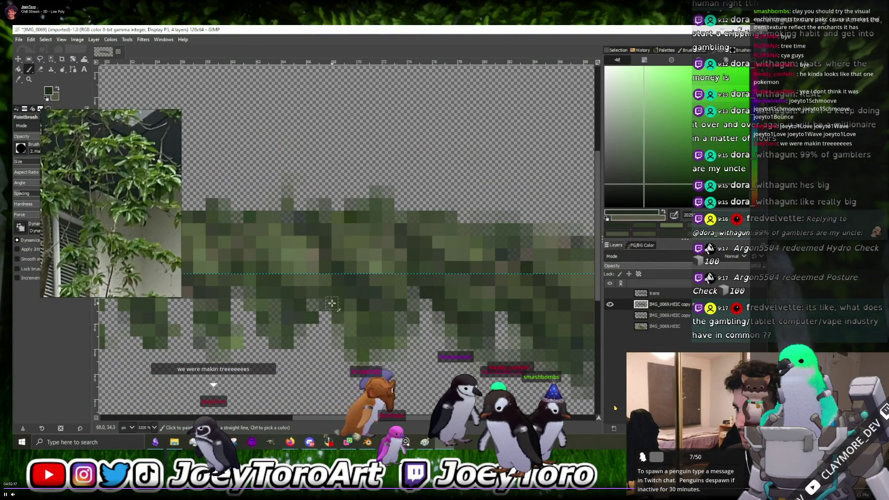
{"action": "middle_click_drag", "start_coordinate": [331, 304], "coordinate": [375, 309]}
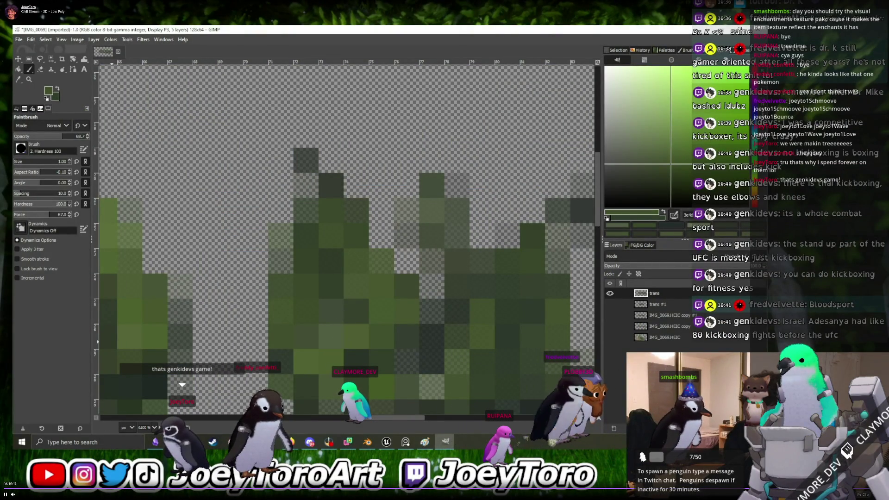
{"action": "scroll", "coordinate": [447, 250], "scroll_direction": "down", "scroll_amount": 1, "text": "ctrl"}
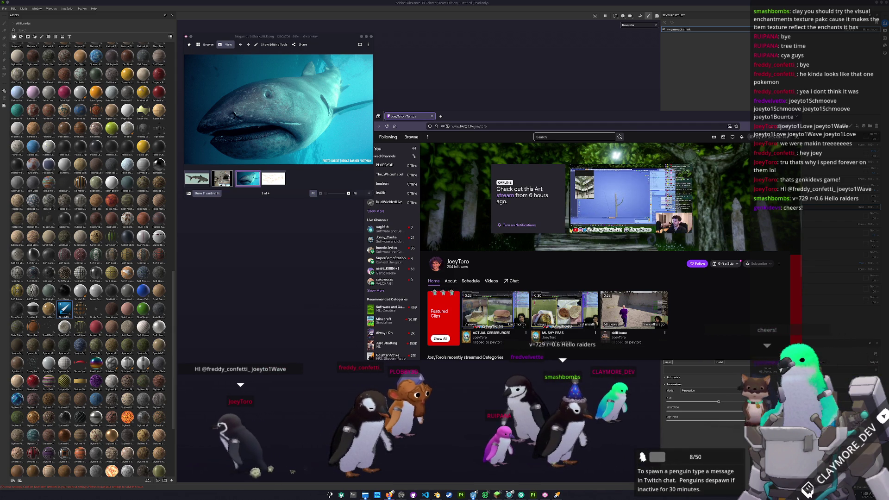
{"action": "left_click", "coordinate": [575, 227]}
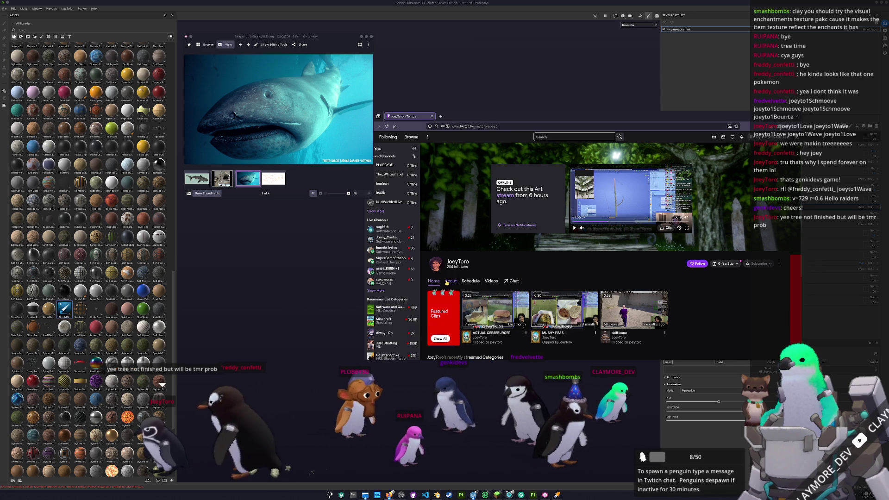
- Scroll through the channel's About page panels and close the browser
{"action": "left_click", "coordinate": [450, 281]}
{"action": "scroll", "coordinate": [556, 245], "scroll_direction": "down", "scroll_amount": 3}
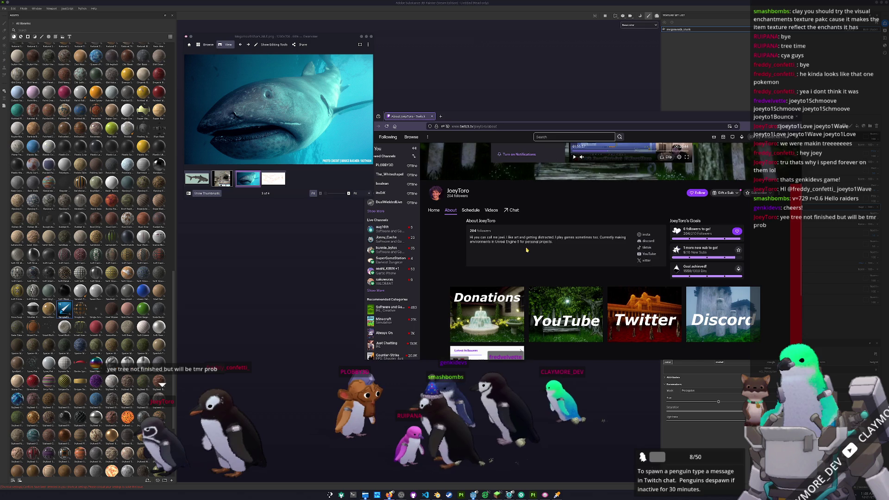
{"action": "scroll", "coordinate": [436, 273], "scroll_direction": "down", "scroll_amount": 2}
{"action": "scroll", "coordinate": [521, 296], "scroll_direction": "down", "scroll_amount": 1}
{"action": "scroll", "coordinate": [516, 352], "scroll_direction": "up", "scroll_amount": 1}
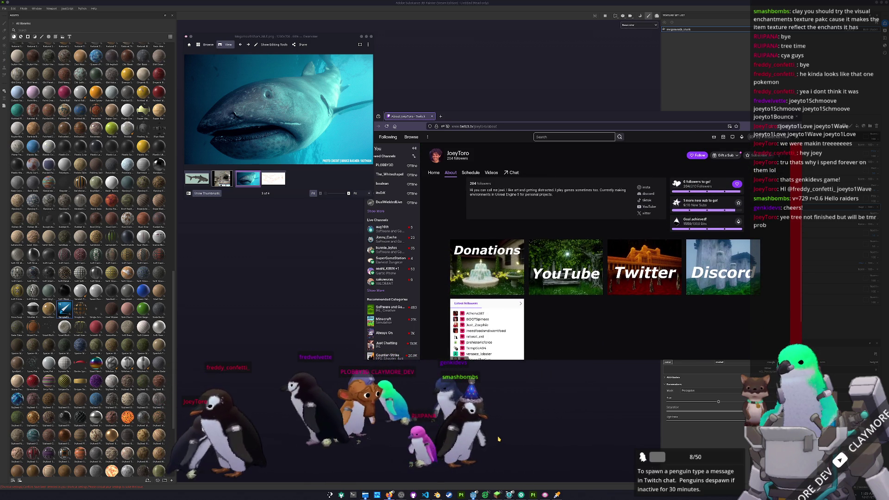
{"action": "left_click", "coordinate": [466, 366]}
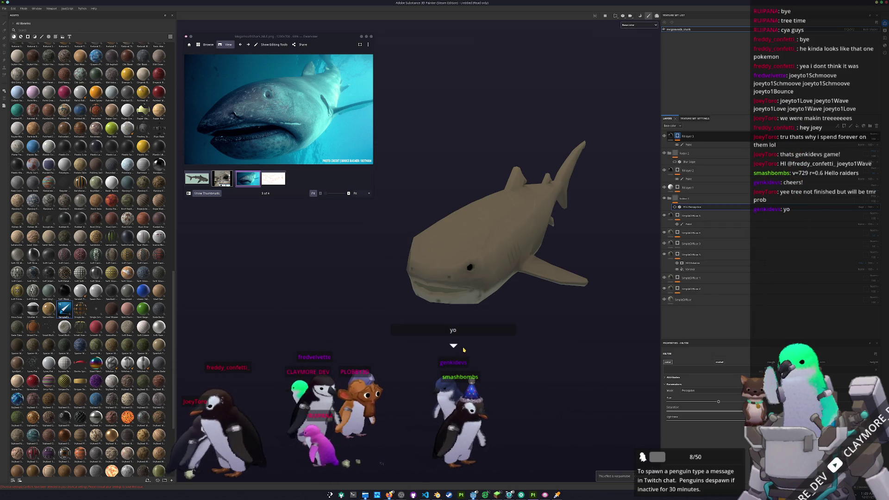
- Compare the shark with and without the HSL Perceptive hue, leaving it hidden and grey
{"action": "left_click_drag", "start_coordinate": [449, 285], "coordinate": [444, 279], "text": "alt"}
{"action": "left_click_drag", "start_coordinate": [606, 275], "coordinate": [612, 269], "text": "alt"}
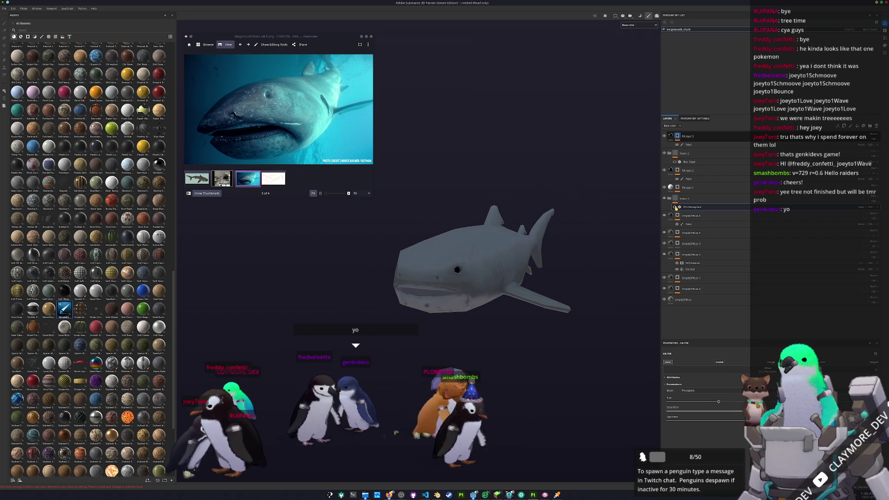
{"action": "left_click", "coordinate": [675, 207]}
{"action": "left_click", "coordinate": [675, 207]}
{"action": "left_click", "coordinate": [675, 208]}
{"action": "left_click", "coordinate": [675, 207]}
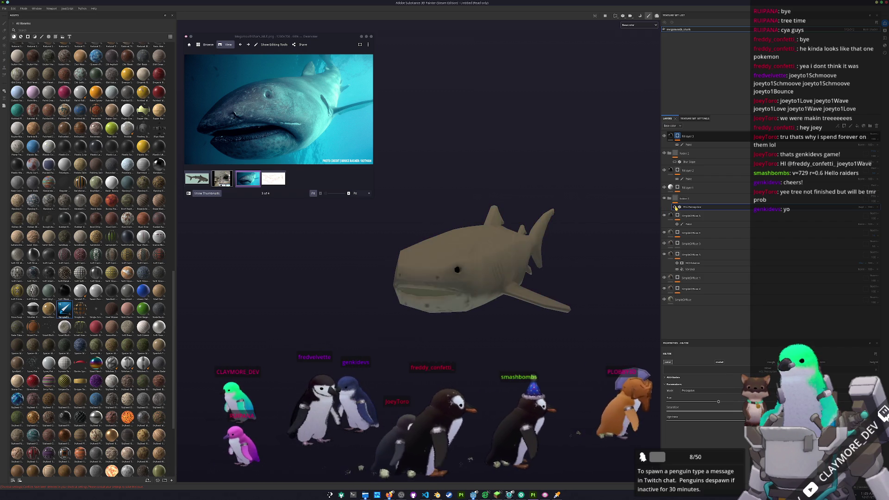
{"action": "left_click", "coordinate": [675, 208]}
{"action": "left_click", "coordinate": [675, 208]}
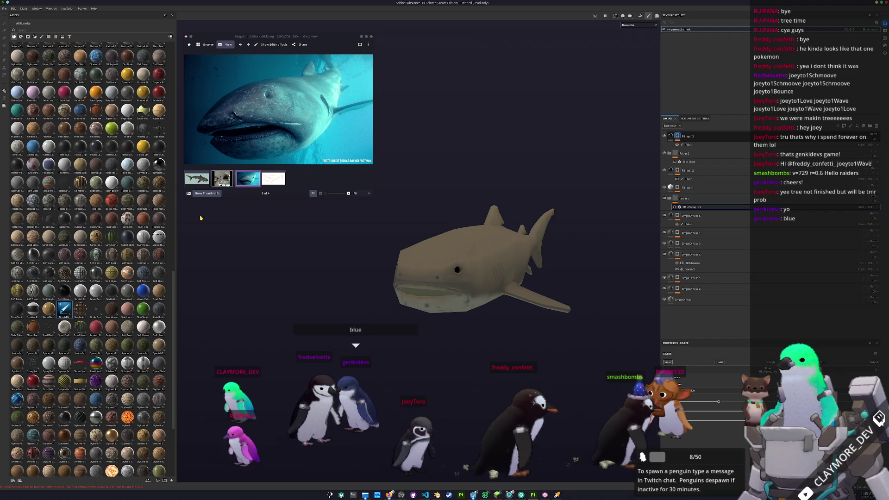
- Show the museum megamouth photo and begin saving the Painter project
{"action": "left_click", "coordinate": [222, 179]}
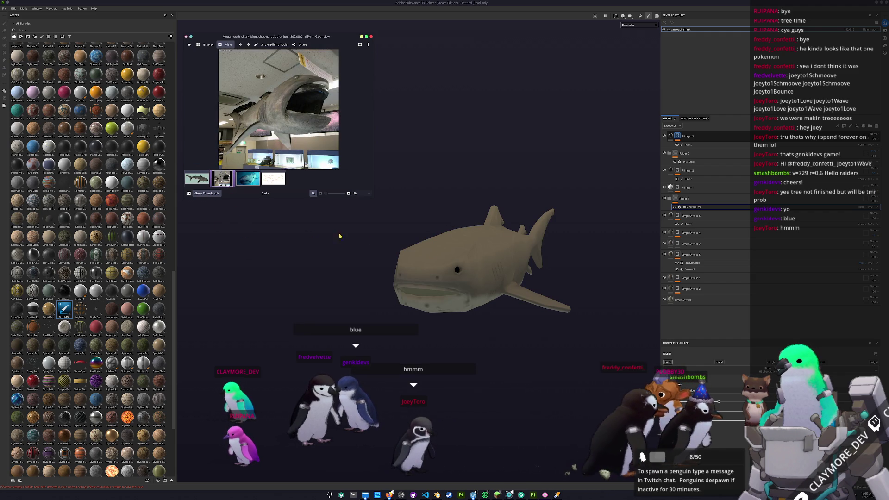
{"action": "left_click", "coordinate": [675, 207]}
{"action": "key", "text": "ctrl+s"}
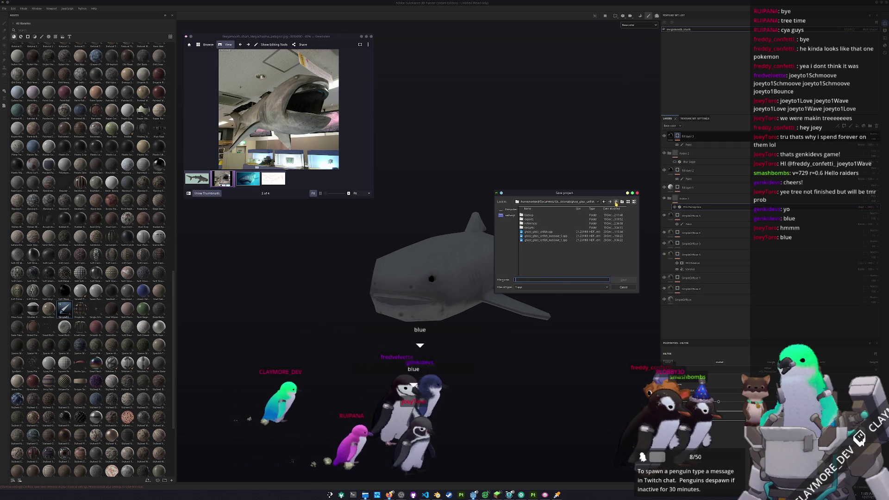
- Save the project as megamouth_shark in the huge fish/megamouth_shark folder, then open Export textures
{"action": "double_click", "coordinate": [528, 219]}
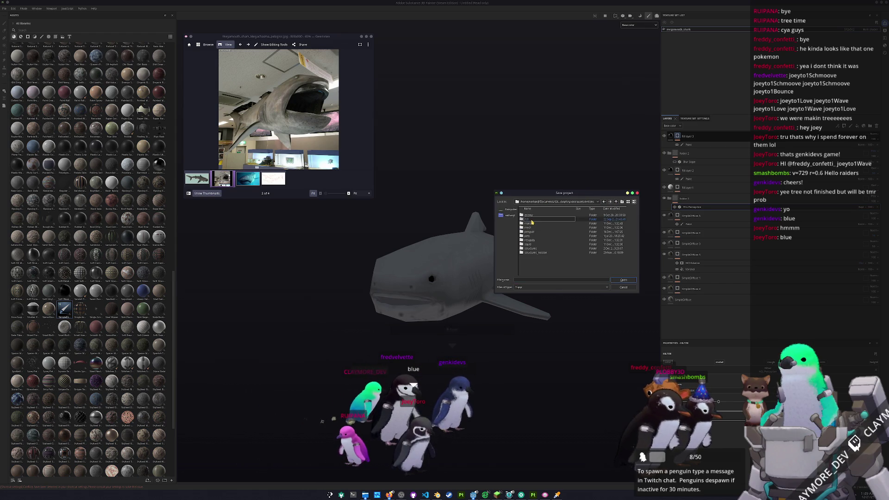
{"action": "double_click", "coordinate": [530, 220]}
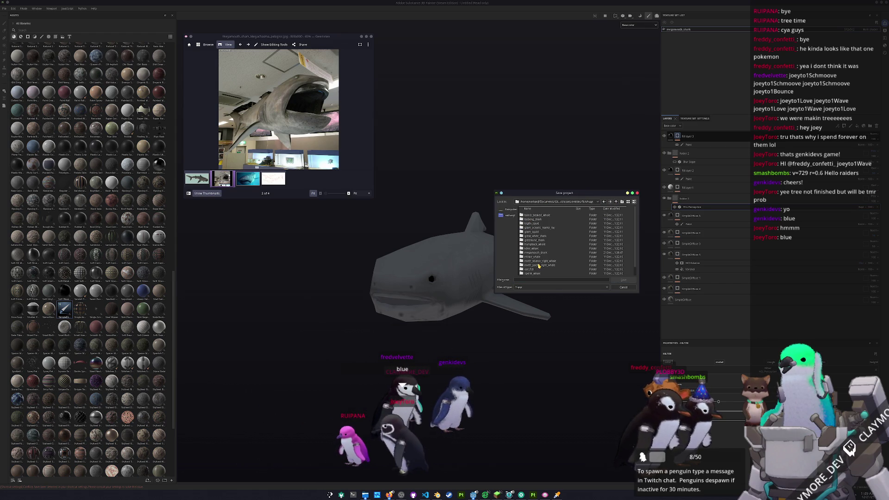
{"action": "scroll", "coordinate": [539, 263], "scroll_direction": "down", "scroll_amount": 1}
{"action": "scroll", "coordinate": [542, 263], "scroll_direction": "up", "scroll_amount": 1}
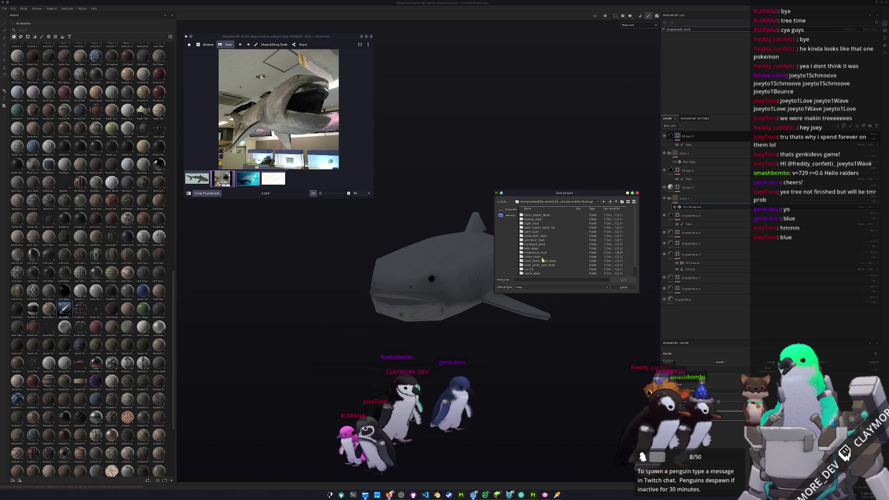
{"action": "double_click", "coordinate": [534, 253]}
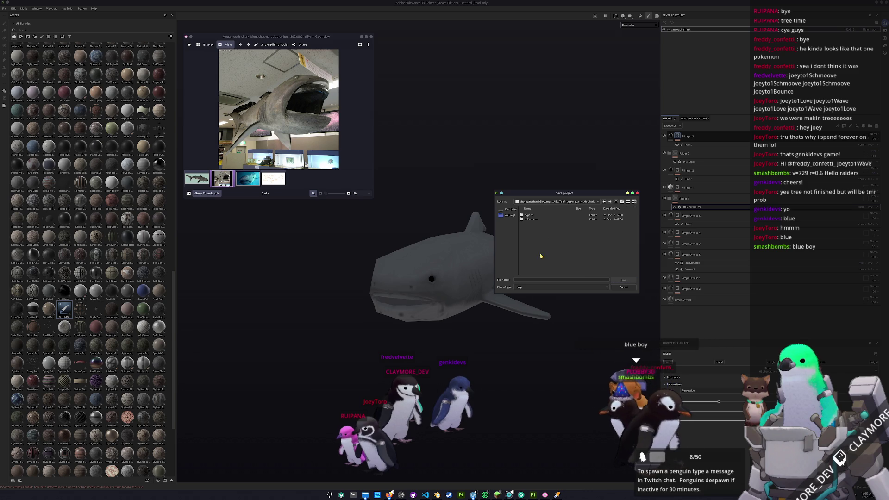
{"action": "left_click", "coordinate": [527, 279]}
{"action": "type", "text": "meg"}
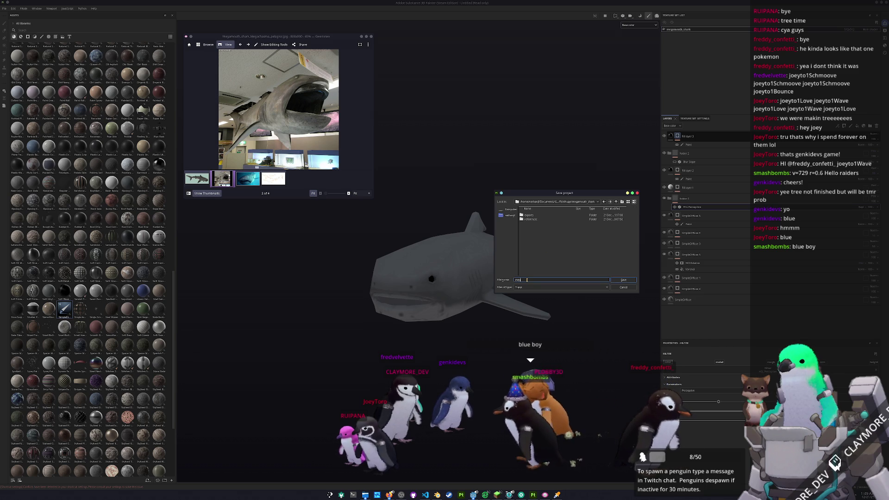
{"action": "type", "text": "amouth_shark"}
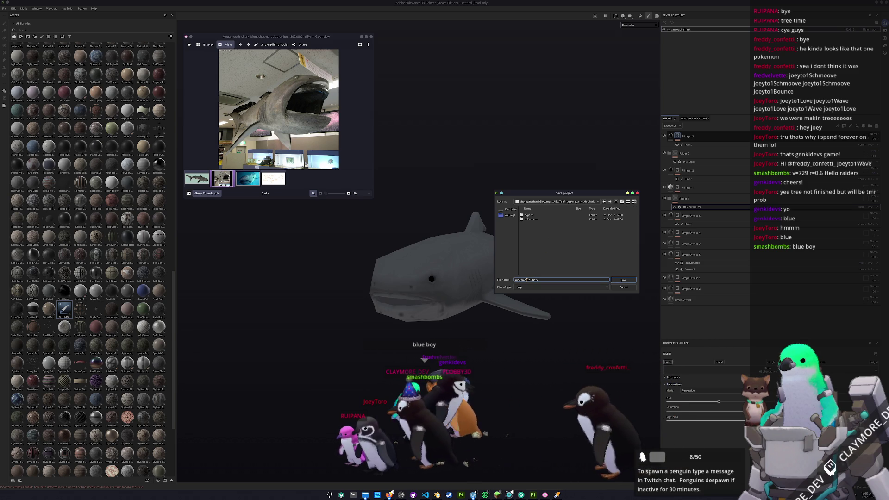
{"action": "key", "text": "Return"}
{"action": "key", "text": "ctrl+shift+e"}
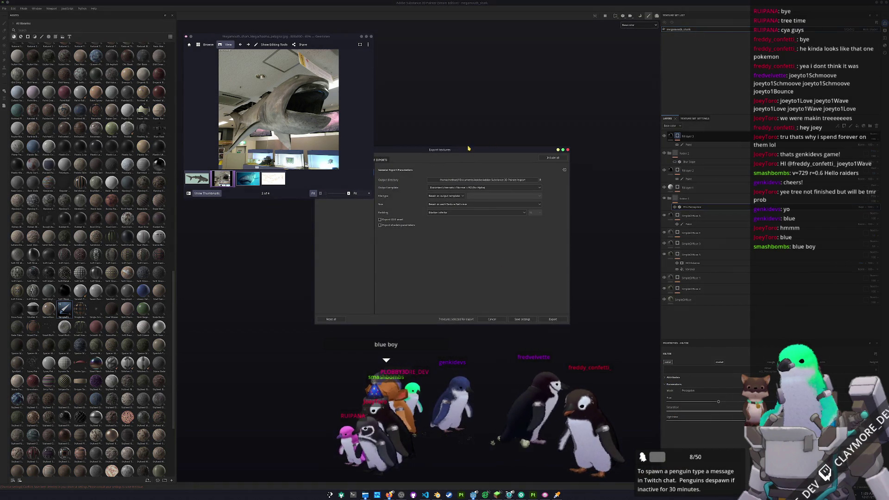
- Set the export output directory to a new 'textures' folder inside megamouth_shark
{"action": "left_click", "coordinate": [586, 226]}
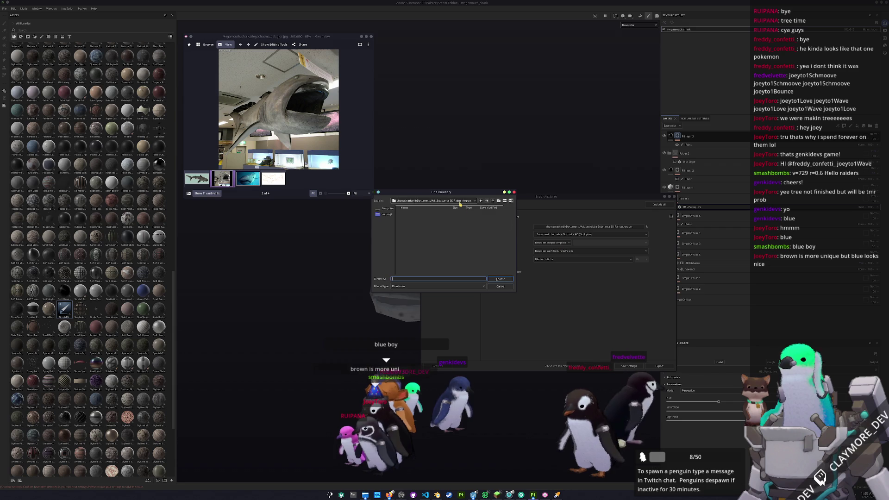
{"action": "left_click", "coordinate": [462, 202]}
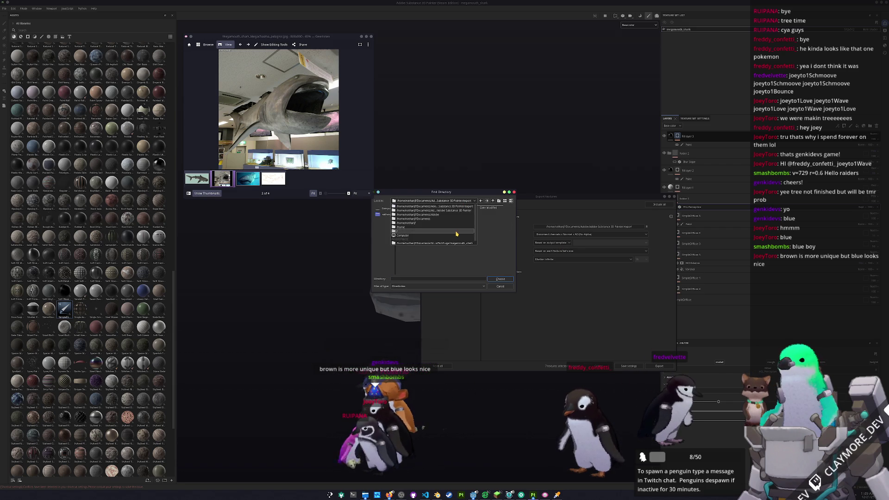
{"action": "left_click", "coordinate": [455, 240]}
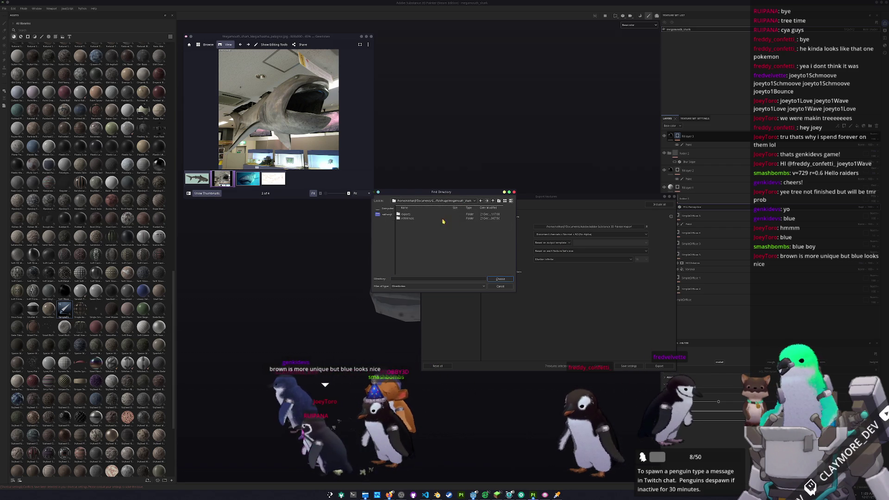
{"action": "left_click", "coordinate": [498, 200]}
{"action": "type", "text": "textures"}
{"action": "key", "text": "Return"}
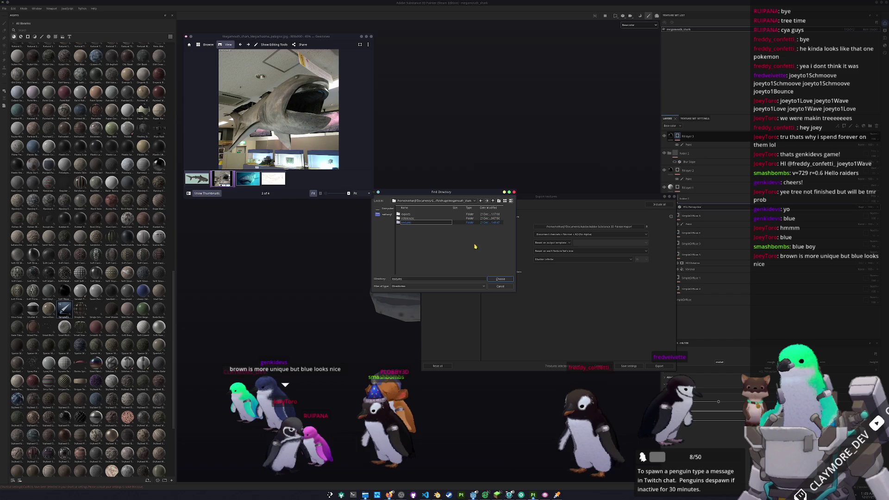
{"action": "double_click", "coordinate": [441, 223]}
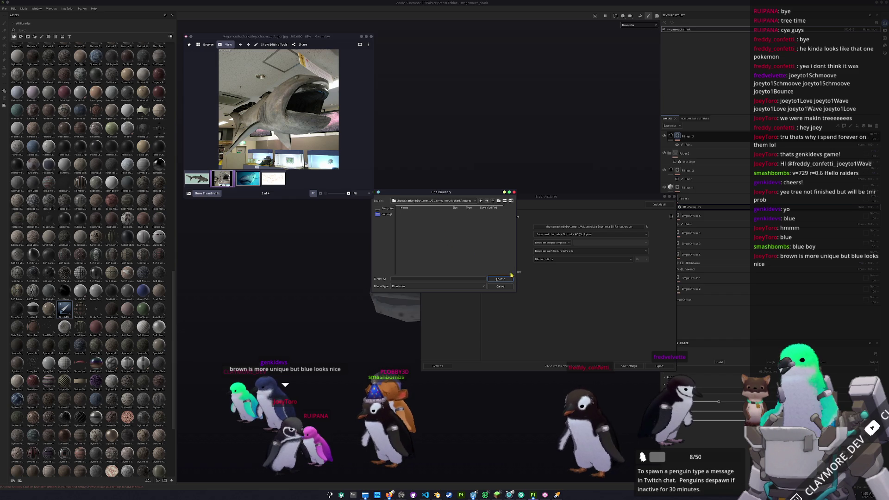
{"action": "key", "text": "Return"}
- Export only the base colour map, leaving out Normal_OpenGL and Mixed_AO
{"action": "left_click", "coordinate": [447, 225]}
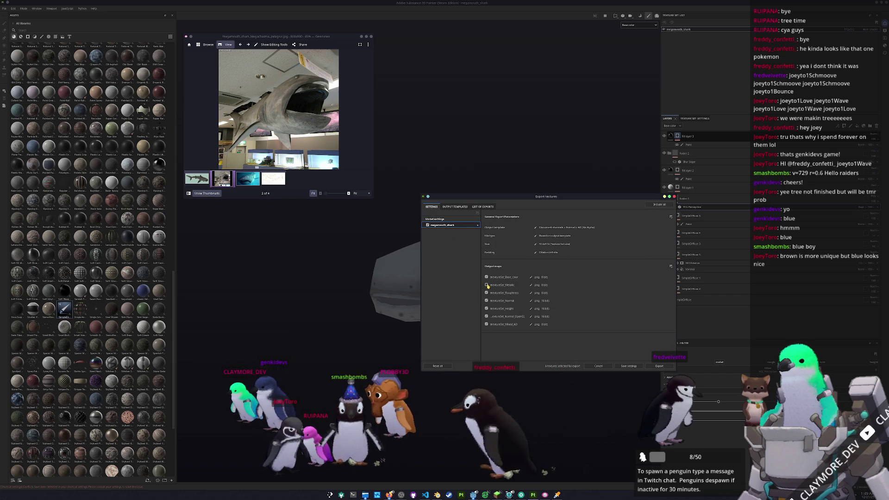
{"action": "left_click", "coordinate": [486, 316]}
{"action": "left_click", "coordinate": [486, 324]}
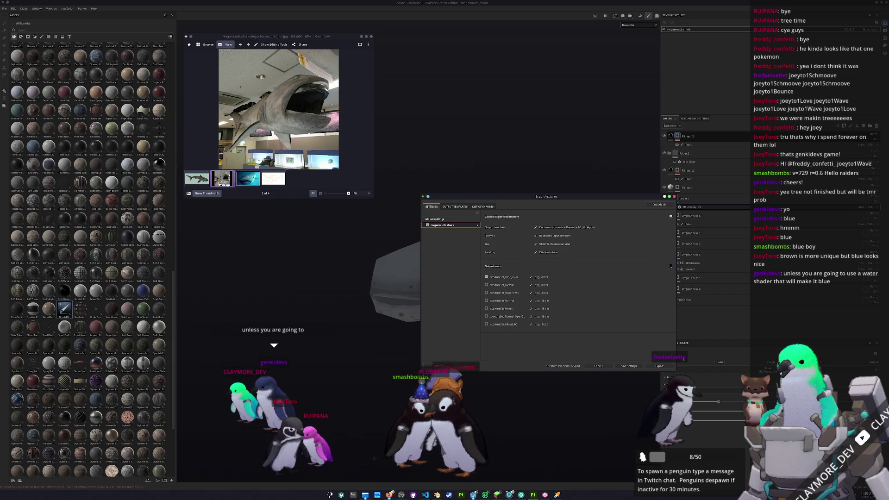
{"action": "left_click", "coordinate": [659, 366]}
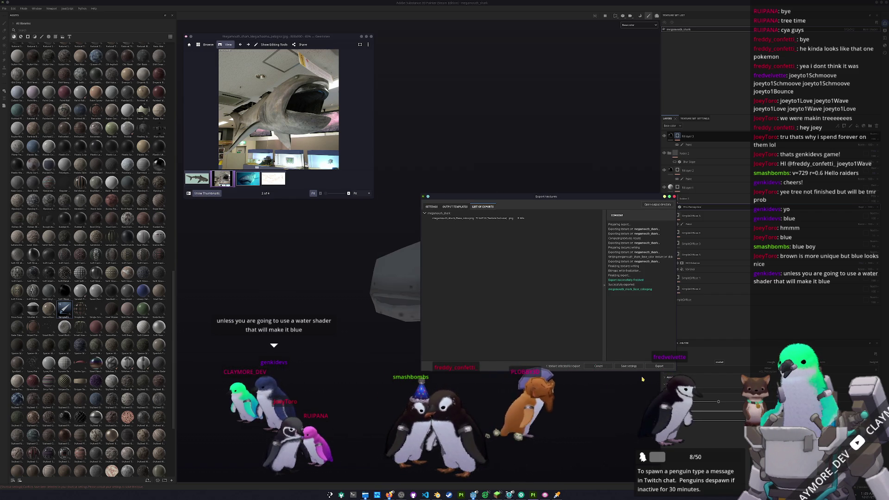
{"action": "left_click", "coordinate": [598, 366]}
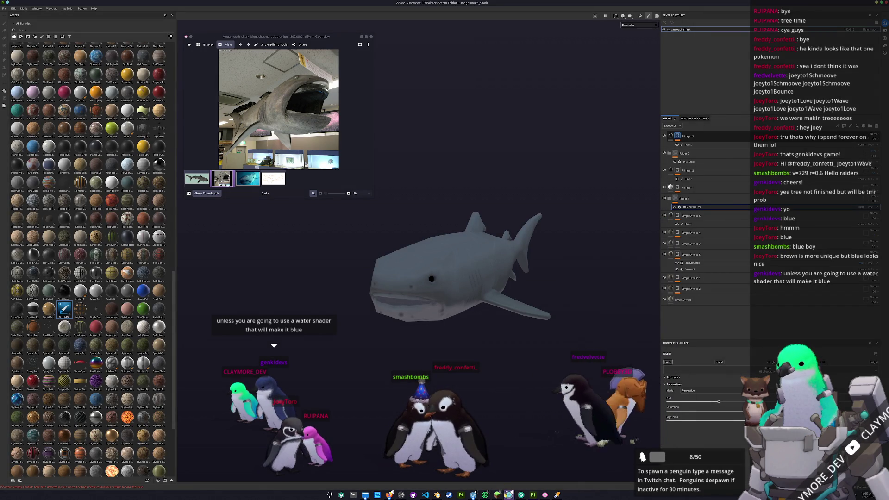
{"action": "left_click", "coordinate": [509, 495]}
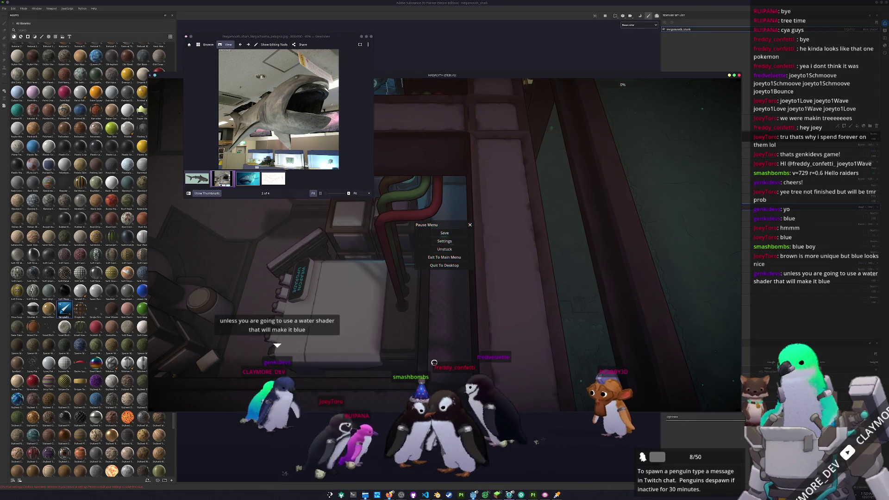
- Dismiss the game's pause menu, return to the Godot editor and close the Gwenview viewer
{"action": "key", "text": "Escape"}
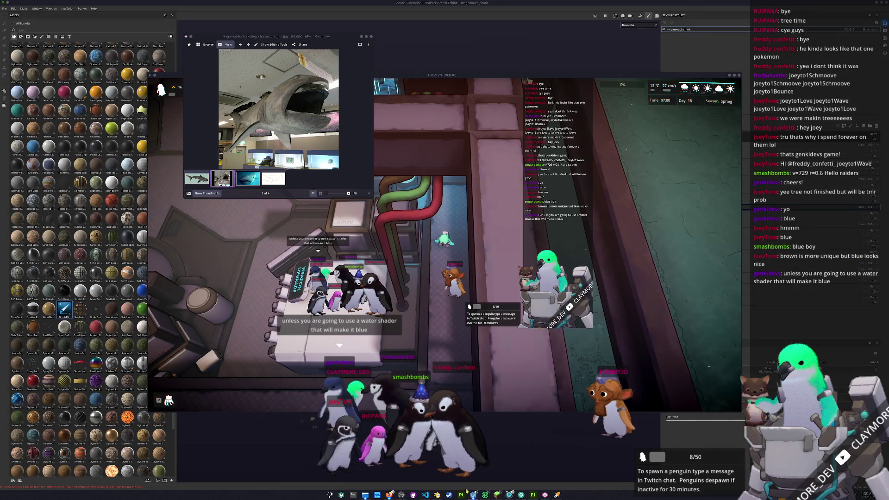
{"action": "left_click", "coordinate": [473, 495]}
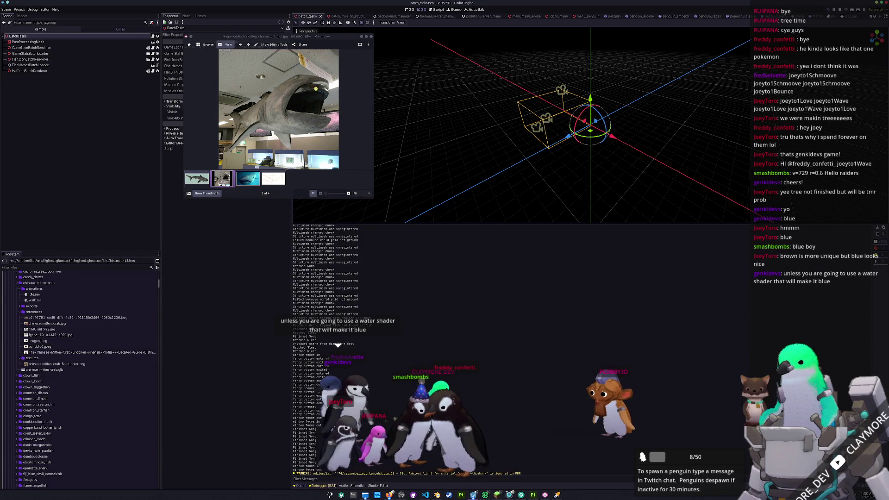
{"action": "left_click", "coordinate": [372, 37]}
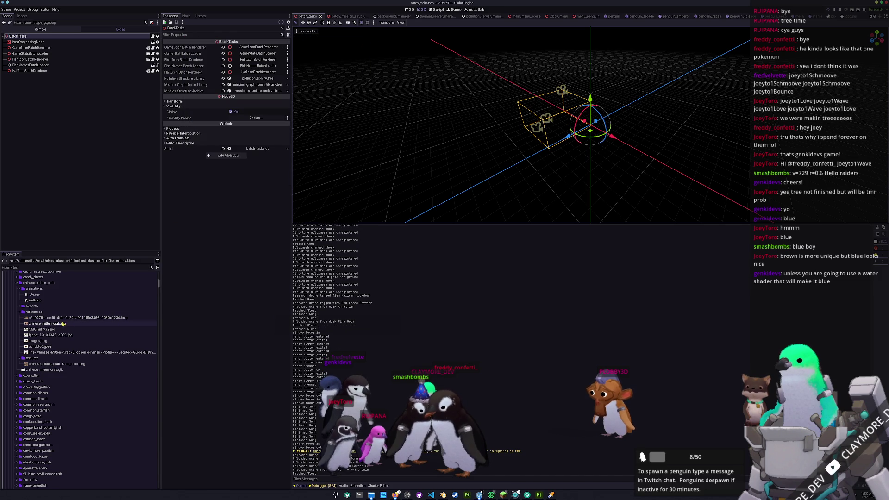
- Collapse the chinese_mitten_crab, entities, addons and assets folders in the FileSystem dock
{"action": "left_click", "coordinate": [49, 323]}
{"action": "key", "text": "Left"}
{"action": "key", "text": "Left"}
{"action": "key", "text": "Left"}
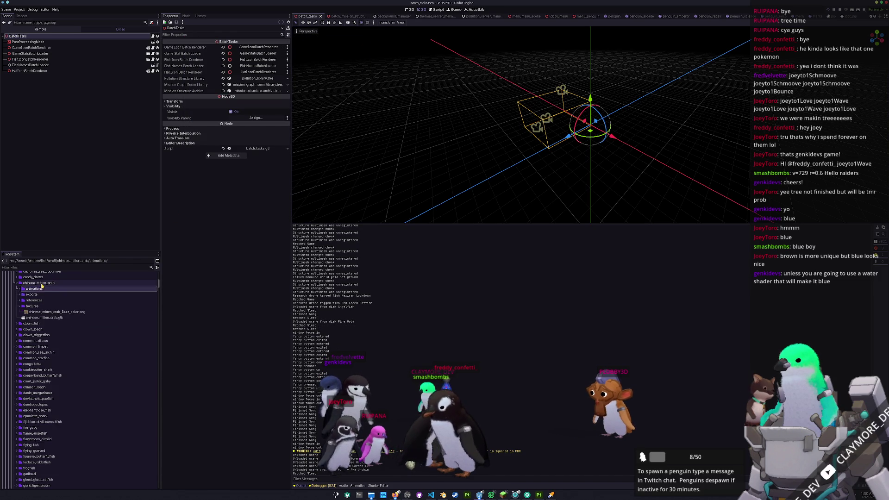
{"action": "scroll", "coordinate": [36, 326], "scroll_direction": "up", "scroll_amount": 3}
{"action": "scroll", "coordinate": [35, 327], "scroll_direction": "up", "scroll_amount": 5}
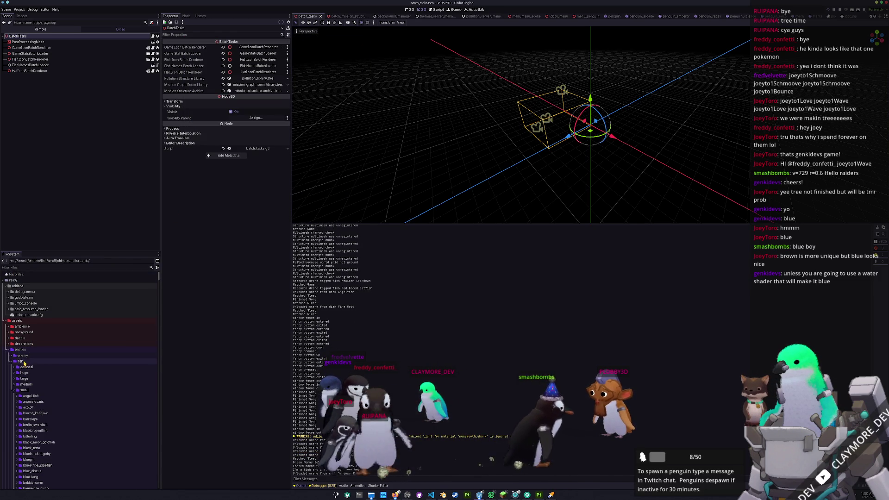
{"action": "left_click", "coordinate": [8, 349]}
{"action": "double_click", "coordinate": [17, 285]}
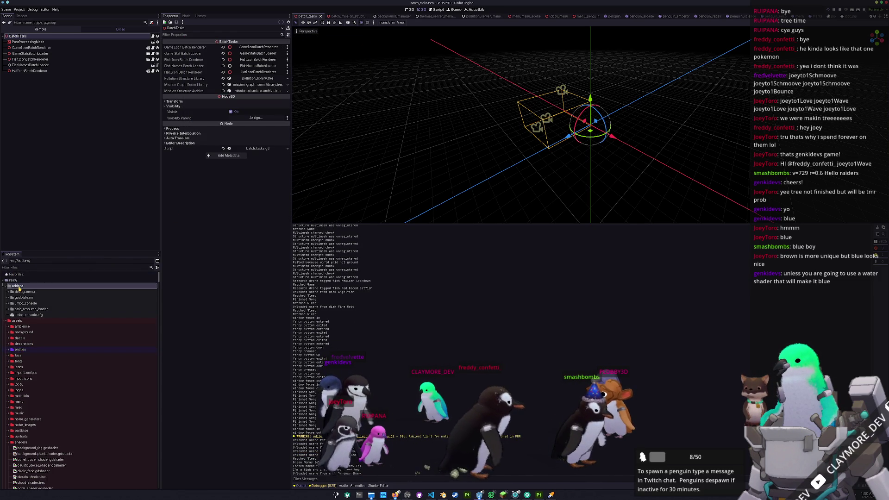
{"action": "double_click", "coordinate": [17, 291]}
{"action": "scroll", "coordinate": [30, 365], "scroll_direction": "down", "scroll_amount": 5}
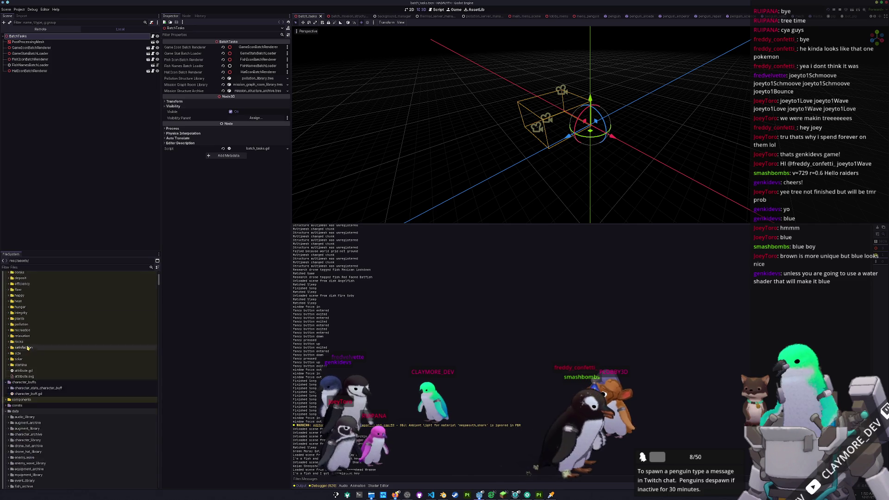
- Duplicate the basking_shark folder in entities/fish/huge as megamouth_shark
{"action": "scroll", "coordinate": [29, 365], "scroll_direction": "down", "scroll_amount": 10}
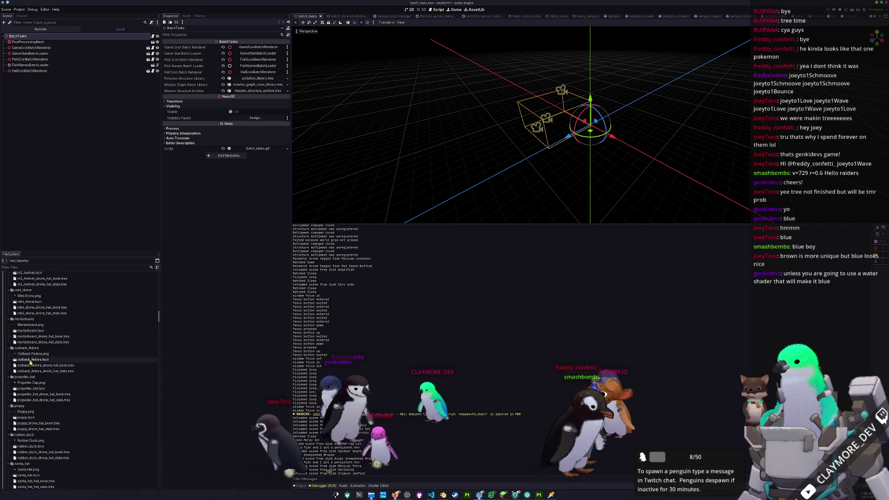
{"action": "scroll", "coordinate": [31, 361], "scroll_direction": "down", "scroll_amount": 9}
{"action": "double_click", "coordinate": [24, 309]}
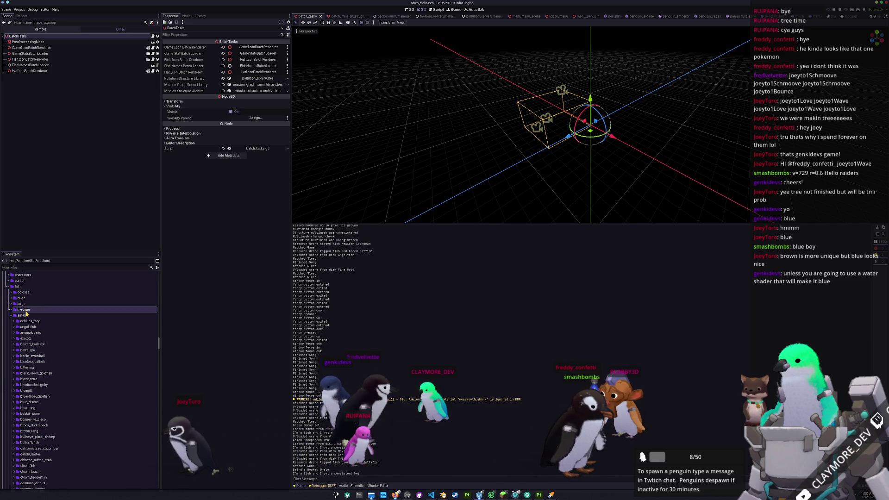
{"action": "double_click", "coordinate": [21, 298]}
{"action": "left_click", "coordinate": [31, 309]}
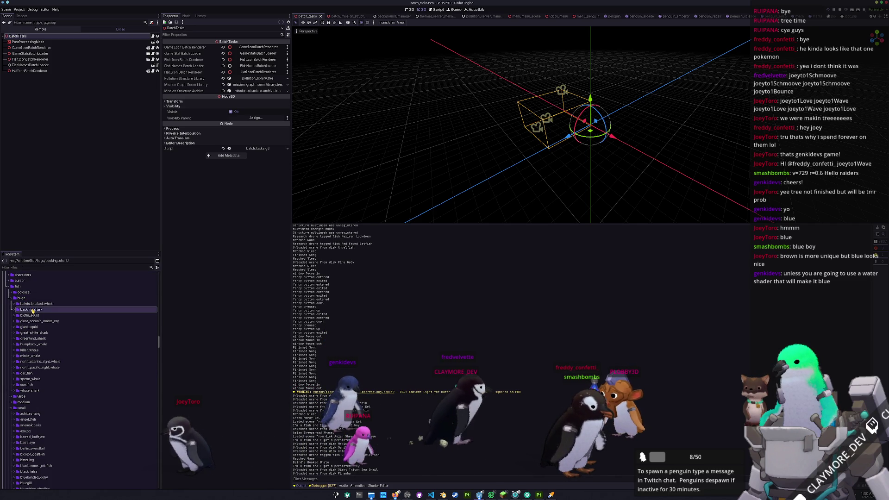
{"action": "key", "text": "ctrl+d"}
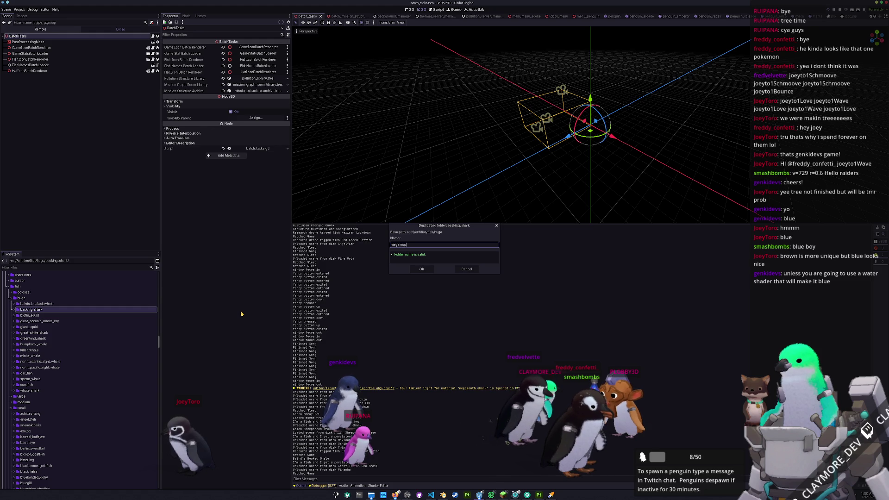
{"action": "type", "text": "th_shark"}
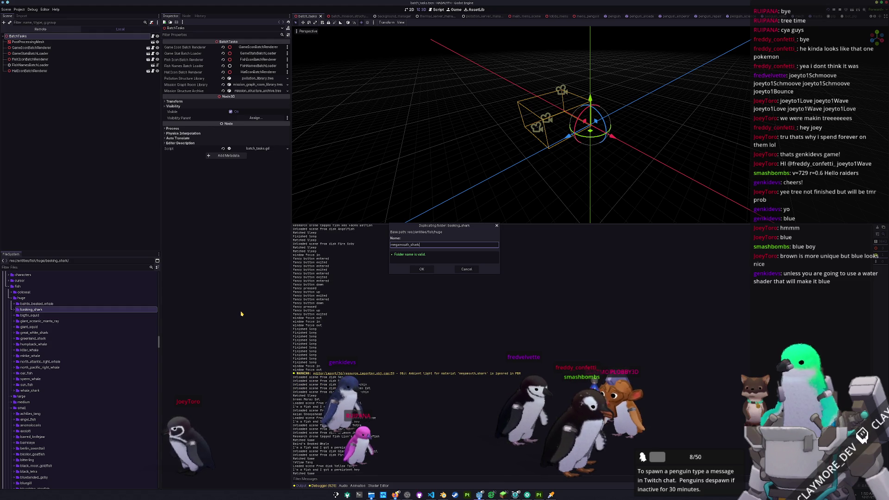
{"action": "key", "text": "Return"}
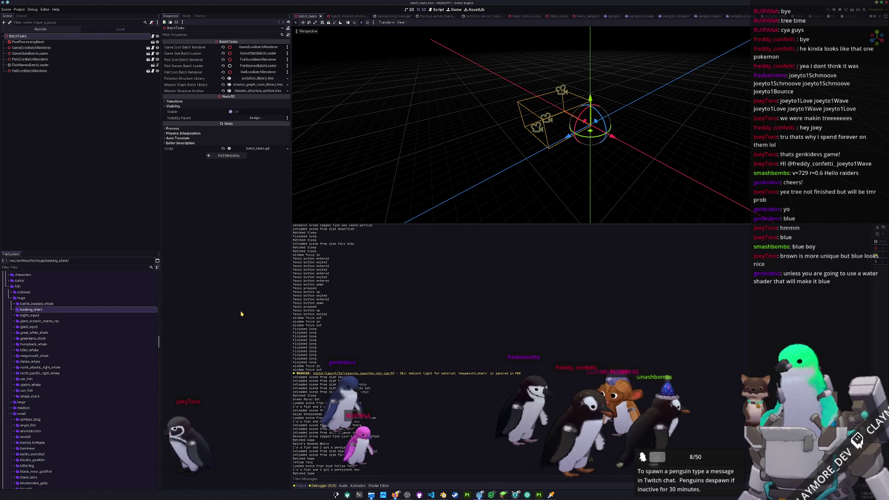
- Open basking_shark.tscn from the basking_shark folder
{"action": "double_click", "coordinate": [53, 310]}
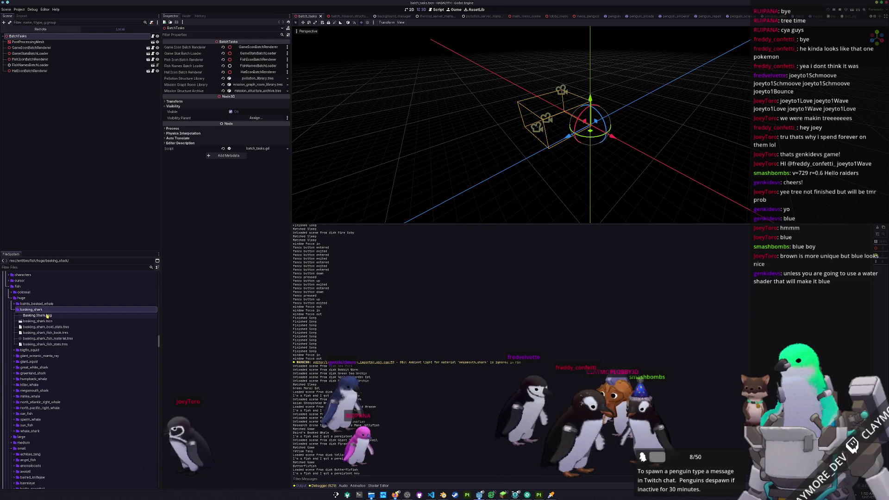
{"action": "left_click", "coordinate": [47, 321]}
{"action": "double_click", "coordinate": [43, 320]}
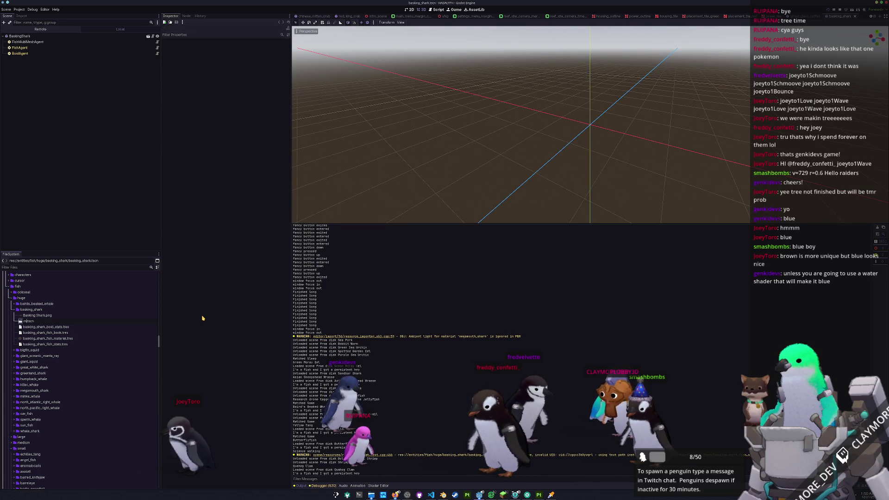
- Rename the scene to megamouth_shark.tscn, then revert it to basking_shark.tscn after the file-exists warning
{"action": "type", "text": "egamouth_shark"}
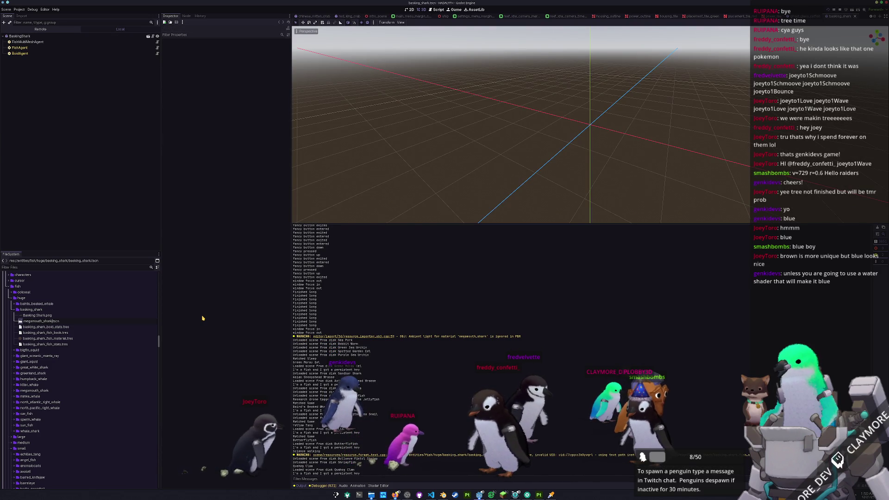
{"action": "key", "text": "Return"}
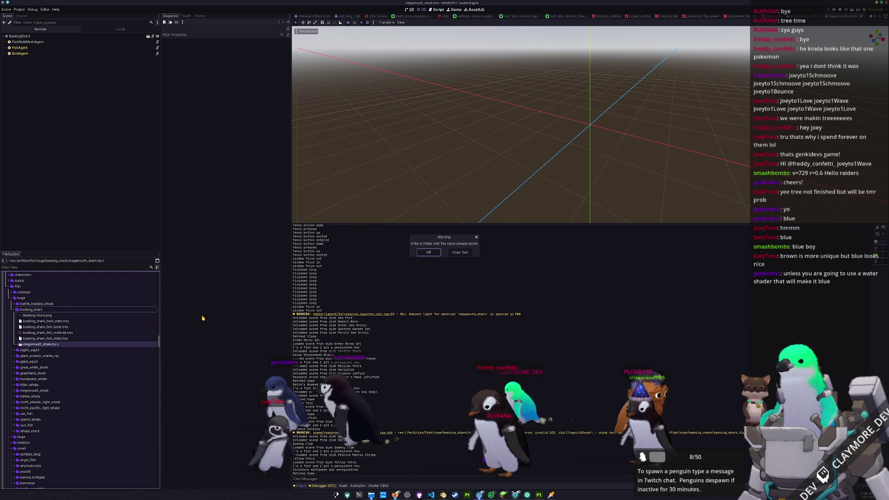
{"action": "key", "text": "Return"}
{"action": "key", "text": "Down"}
{"action": "key", "text": "ctrl+z"}
{"action": "left_click", "coordinate": [54, 345]}
{"action": "key", "text": "F2"}
{"action": "type", "text": "Baski"}
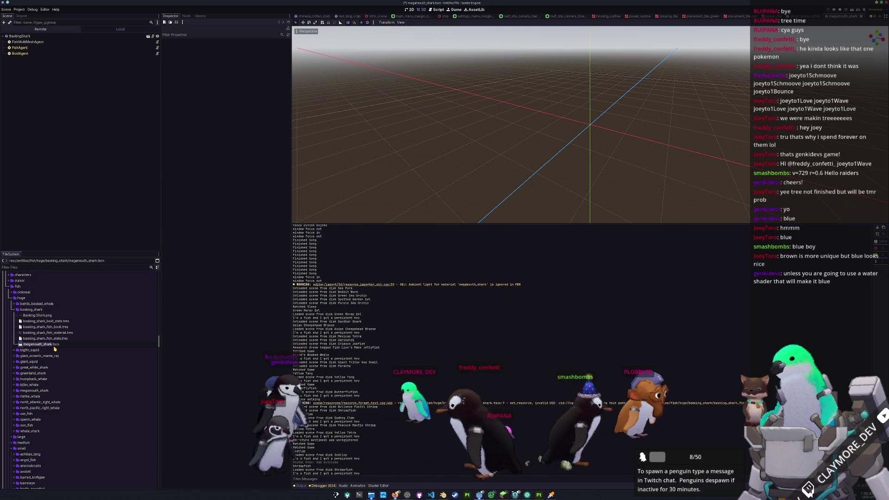
{"action": "type", "text": "ngShar"}
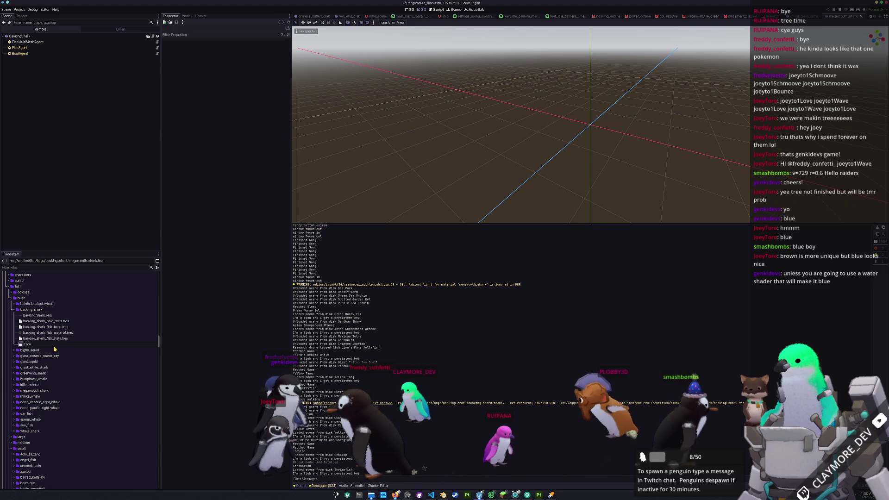
{"action": "type", "text": "k"}
{"action": "key", "text": "Return"}
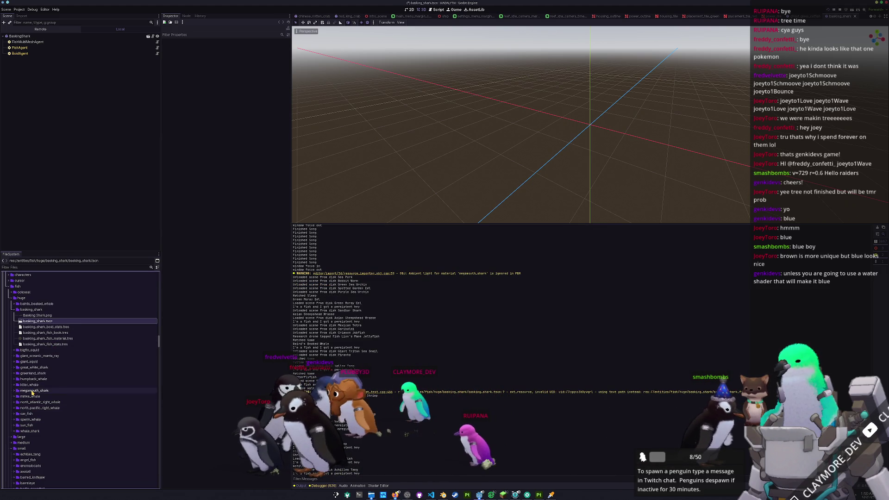
- Rename the copied stats and material files in megamouth_shark to megamouth_shark names
{"action": "double_click", "coordinate": [32, 391]}
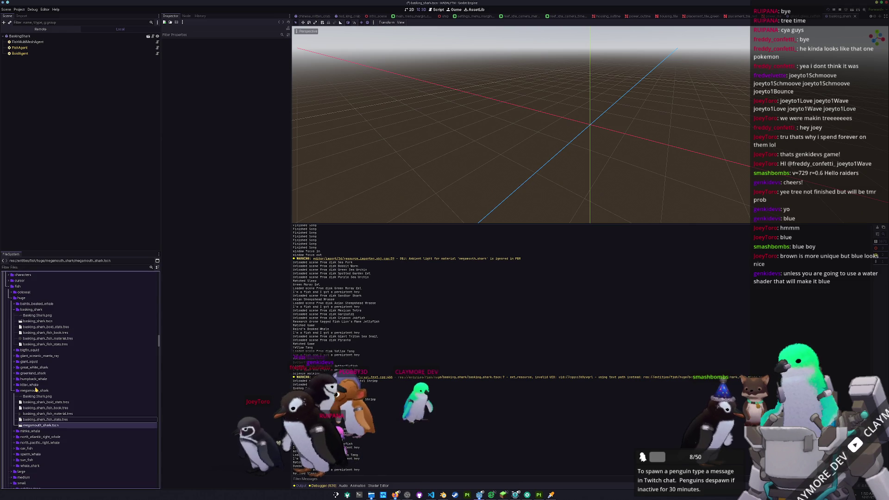
{"action": "key", "text": "F2"}
{"action": "type", "text": "megamouth_shark"}
{"action": "key", "text": "Return"}
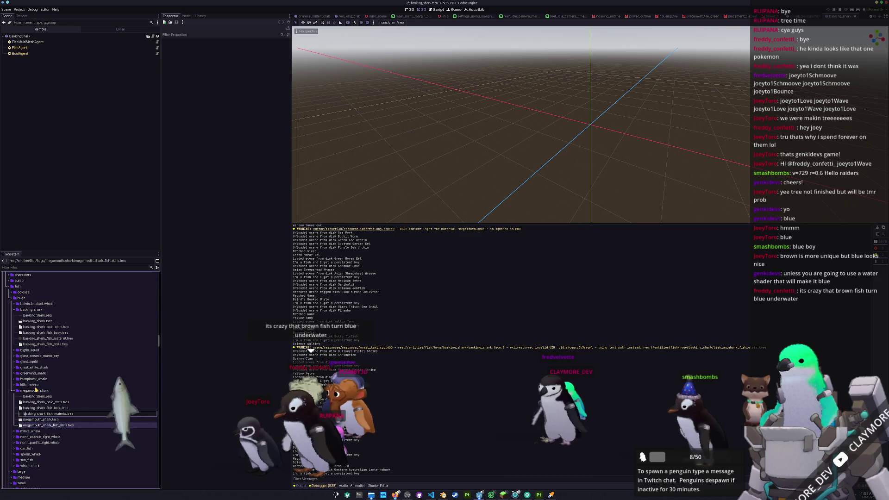
{"action": "type", "text": "megamouth_shark"}
{"action": "key", "text": "Return"}
- Rename the book and boid stats files to megamouth_shark names and open megamouth_shark.tscn
{"action": "key", "text": "Up"}
{"action": "key", "text": "Up"}
{"action": "key", "text": "F2"}
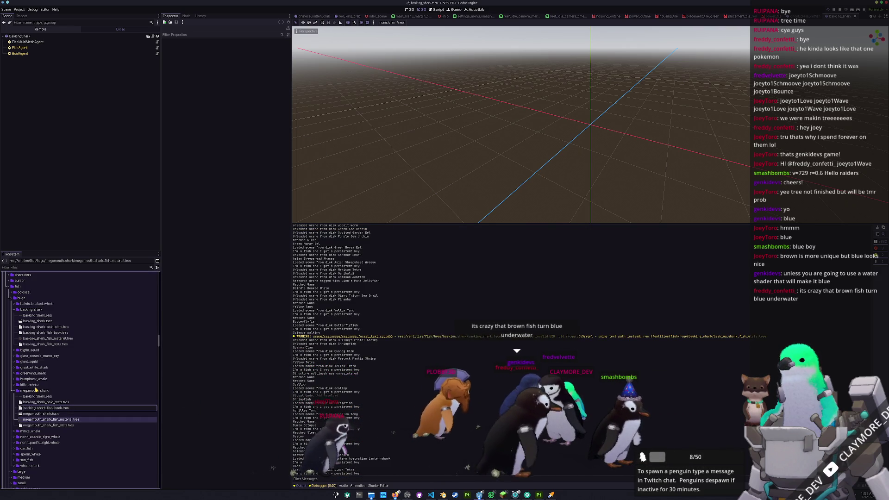
{"action": "key", "text": "Return"}
{"action": "key", "text": "F2"}
{"action": "type", "text": "megamouth_shark"}
{"action": "key", "text": "Return"}
{"action": "double_click", "coordinate": [35, 401]}
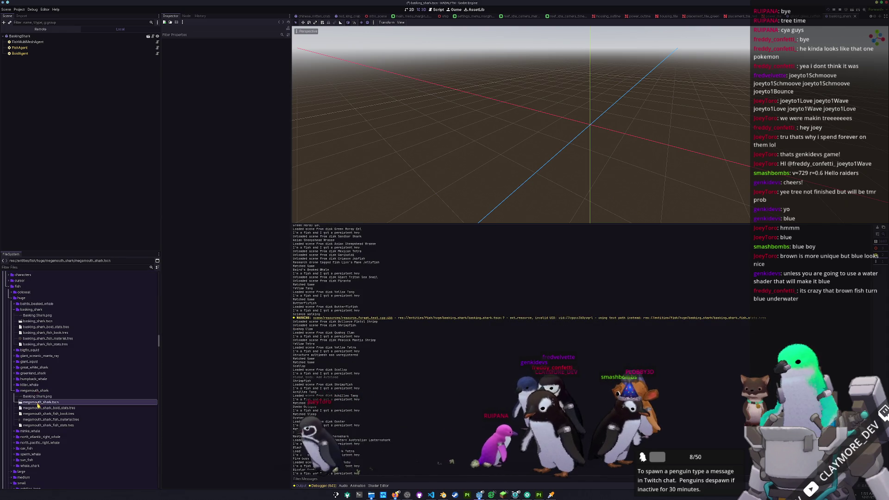
{"action": "left_click", "coordinate": [21, 36]}
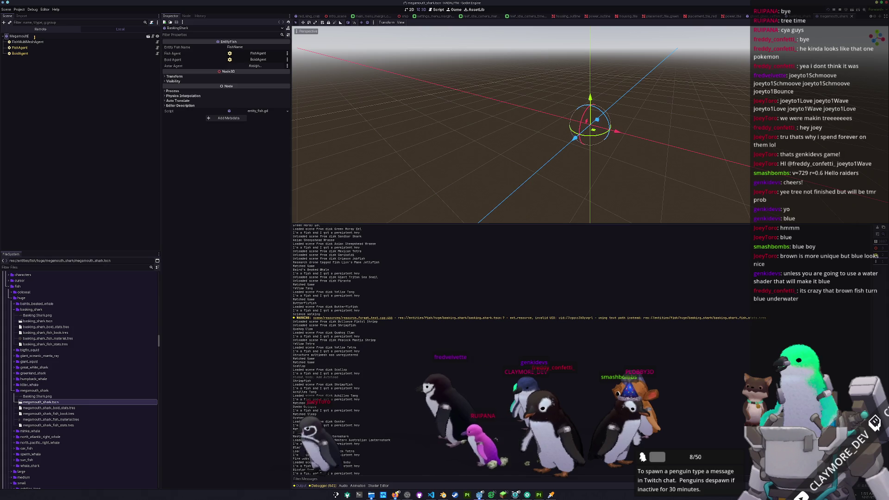
- Rename the root node MegamouthShark and load the megamouth mesh into FishMultiMeshAgent
{"action": "type", "text": "Shark"}
{"action": "key", "text": "Return"}
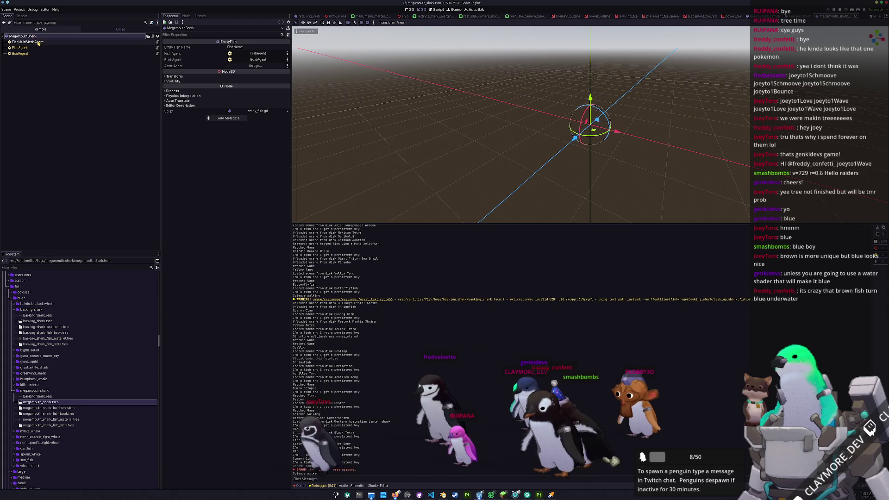
{"action": "left_click", "coordinate": [38, 42]}
{"action": "left_click", "coordinate": [270, 70]}
{"action": "right_click", "coordinate": [268, 73]}
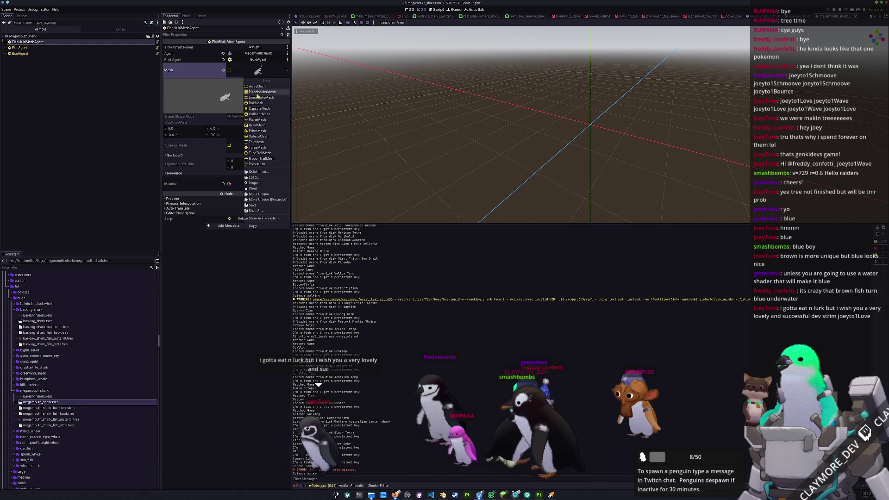
{"action": "left_click", "coordinate": [267, 172]}
{"action": "type", "text": "mega"}
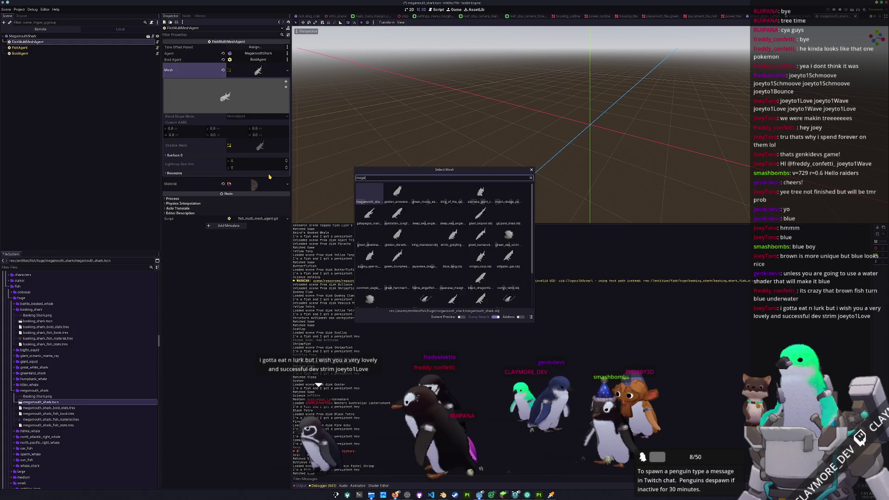
{"action": "type", "text": "mouth"}
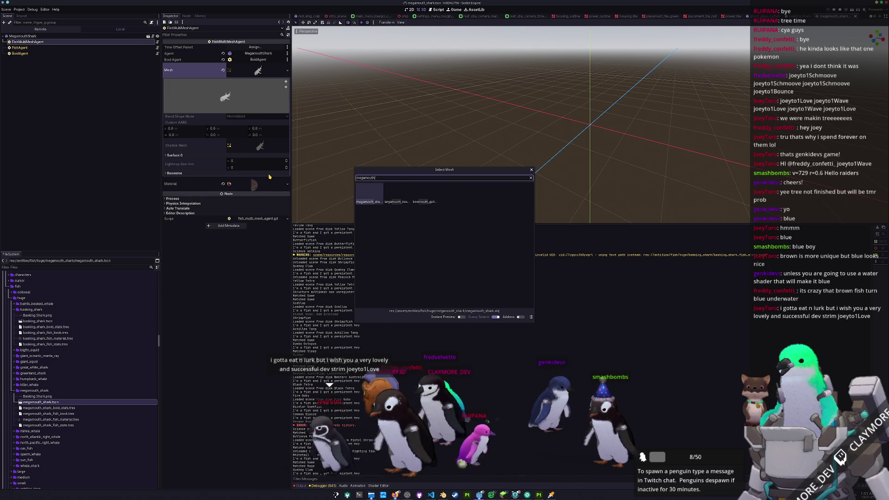
{"action": "key", "text": "Return"}
- Load the megamouth base colour texture into the material's Albedo shader parameter
{"action": "left_click", "coordinate": [256, 185]}
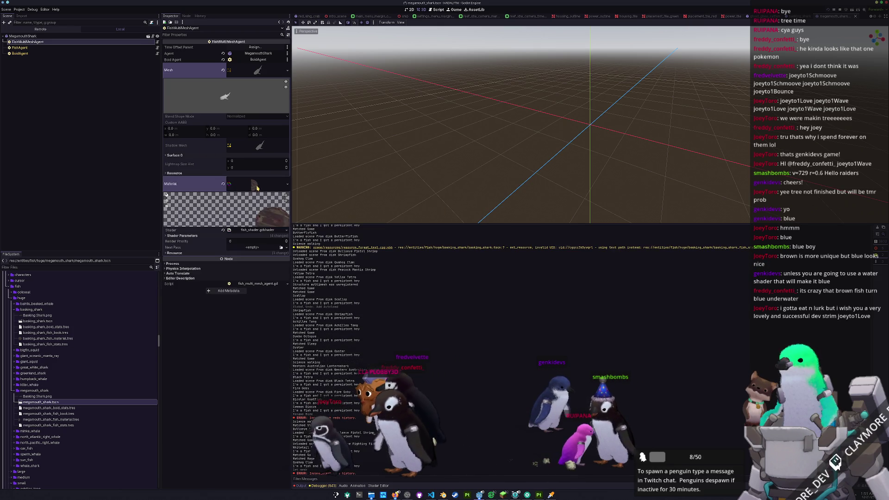
{"action": "left_click", "coordinate": [244, 236]}
{"action": "left_click", "coordinate": [286, 246]}
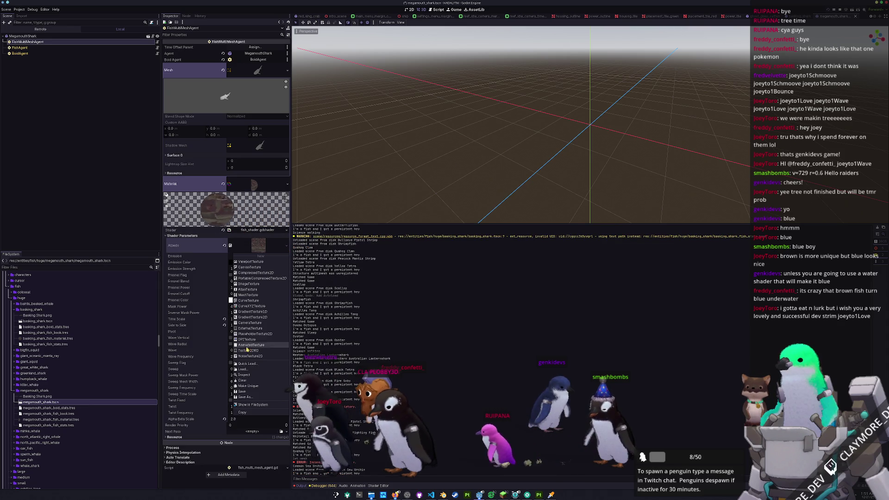
{"action": "left_click", "coordinate": [247, 364]}
{"action": "type", "text": "megamouth"}
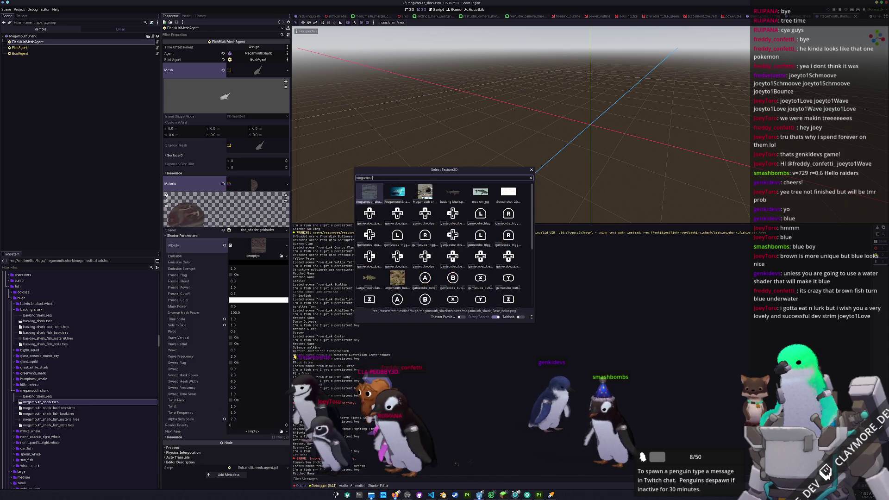
{"action": "key", "text": "Return"}
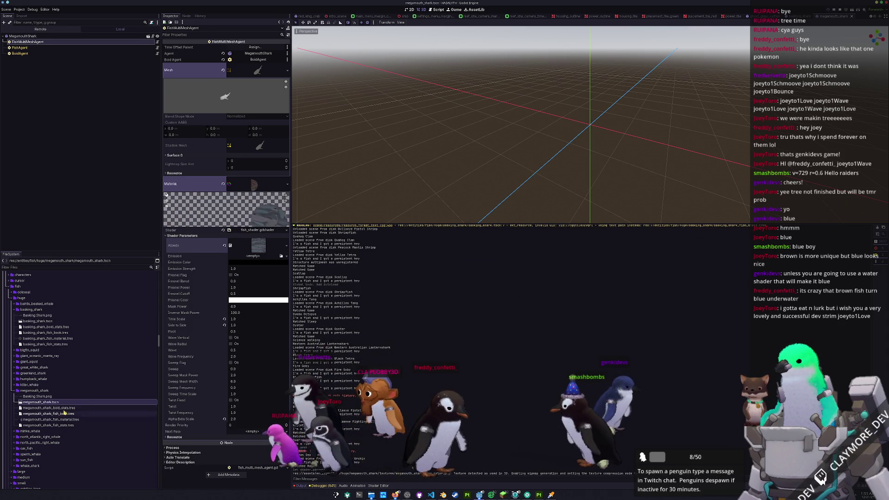
{"action": "left_click", "coordinate": [56, 49]}
- Name the FishAgent's fish stats 'Megamouth Shark' and save the scene
{"action": "left_click", "coordinate": [257, 47]}
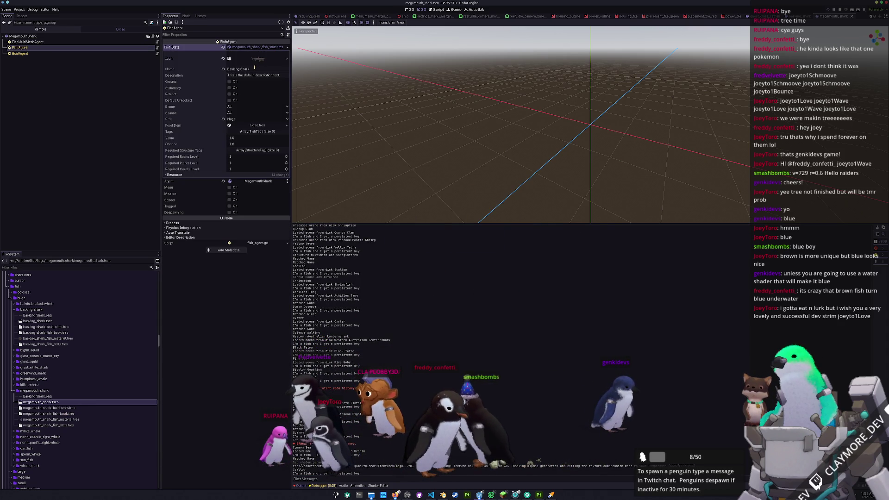
{"action": "type", "text": "Megam"}
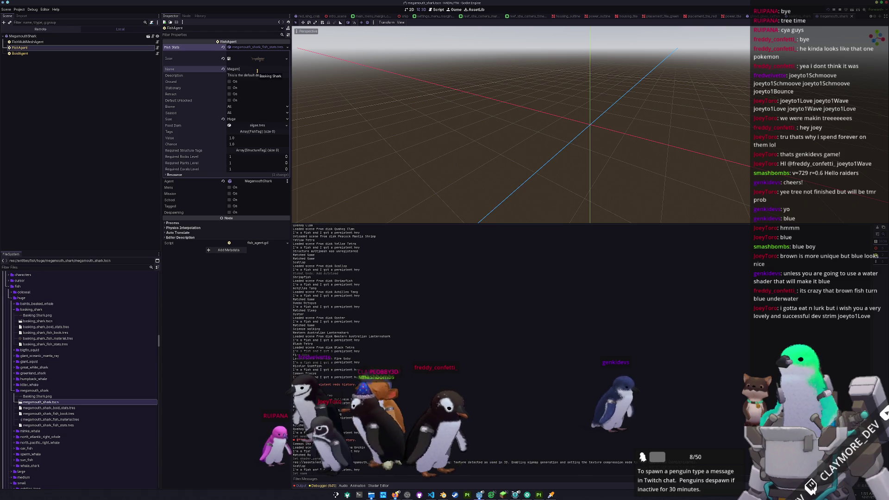
{"action": "type", "text": "outh Shark"}
{"action": "key", "text": "ctrl+s"}
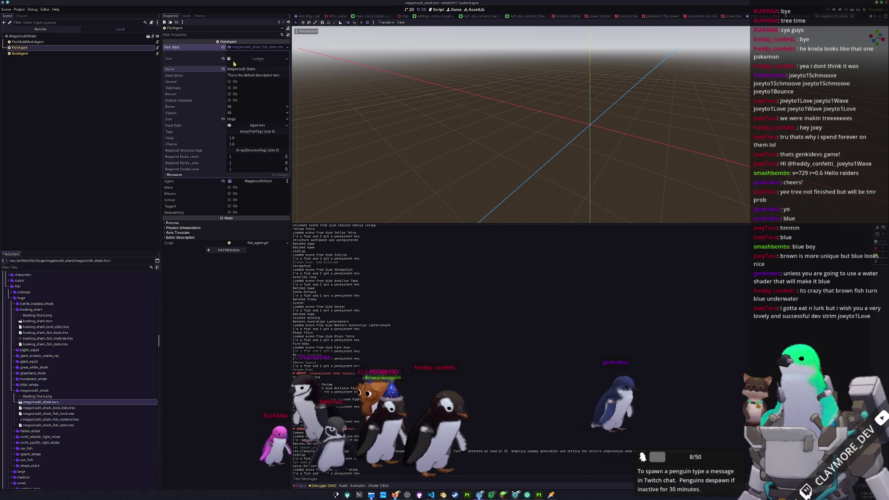
{"action": "left_click", "coordinate": [20, 53]}
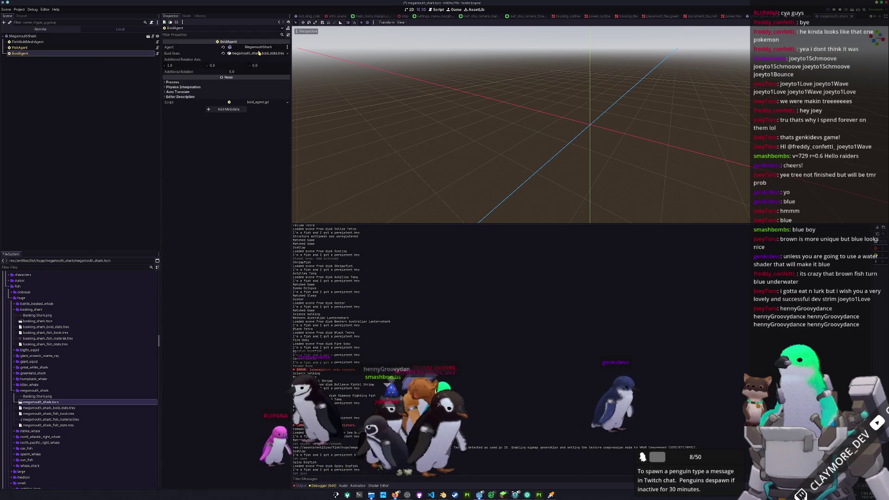
{"action": "left_click", "coordinate": [259, 54]}
- Delete the leftover Basking Shark.png from the megamouth_shark folder
{"action": "left_click", "coordinate": [26, 396]}
{"action": "key", "text": "Delete"}
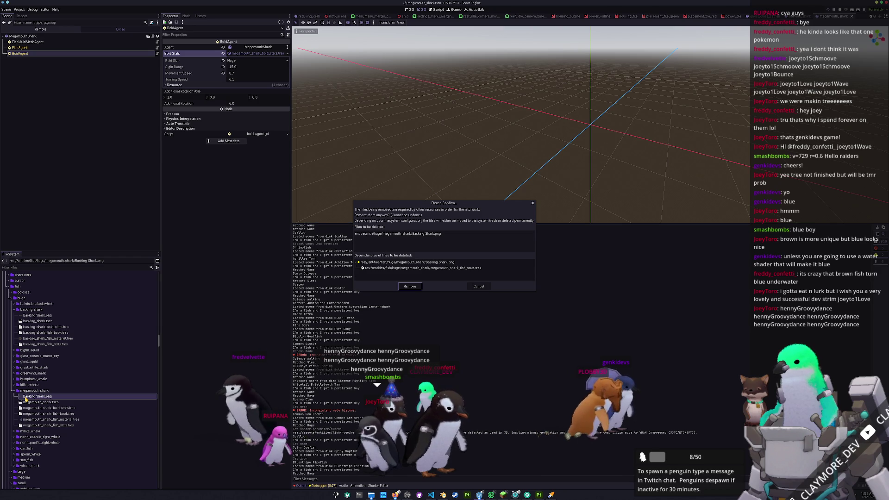
{"action": "key", "text": "Escape"}
{"action": "left_click", "coordinate": [19, 48]}
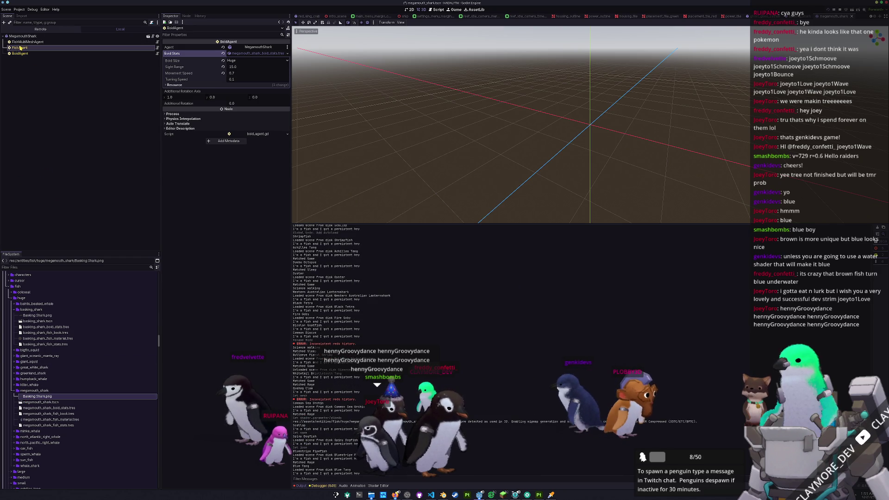
{"action": "left_click", "coordinate": [257, 58]}
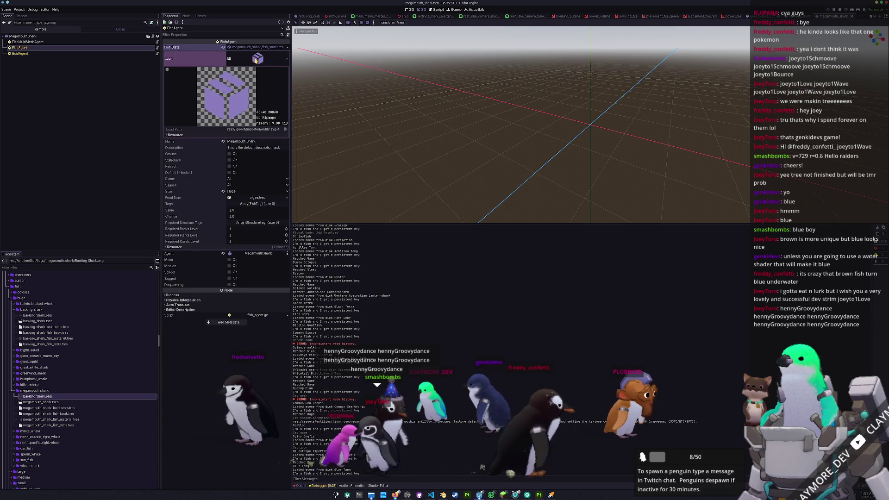
{"action": "left_click", "coordinate": [258, 58]}
{"action": "key", "text": "ctrl+s"}
{"action": "key", "text": "Delete"}
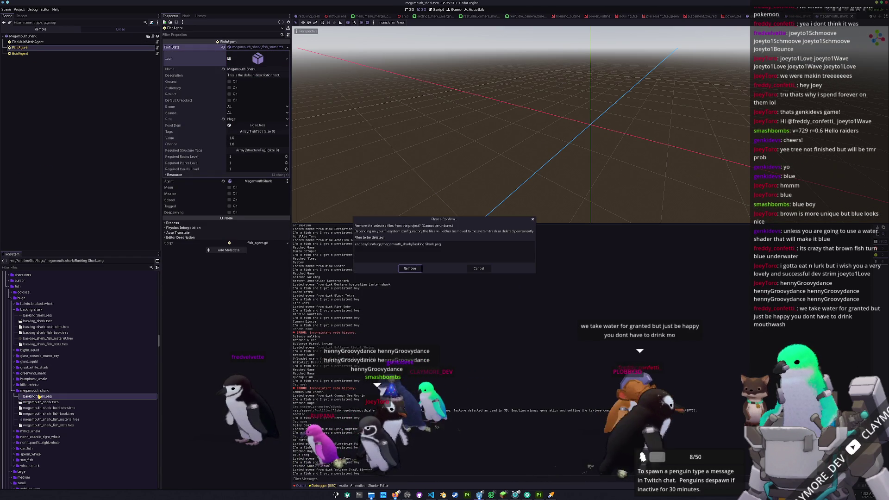
{"action": "key", "text": "Return"}
- Add megamouth_shark_fish_book.tres as a new Fish Books entry in huge_fish_library.tres
{"action": "scroll", "coordinate": [39, 397], "scroll_direction": "down", "scroll_amount": 15}
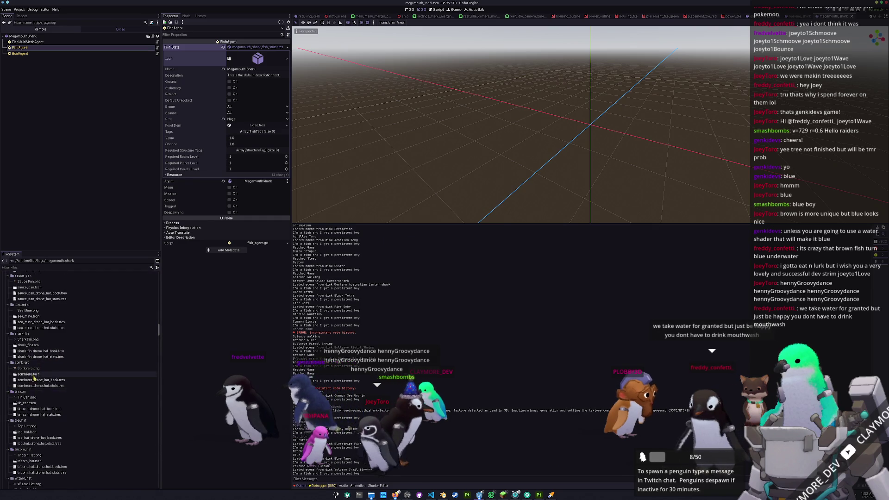
{"action": "scroll", "coordinate": [50, 379], "scroll_direction": "up", "scroll_amount": 10}
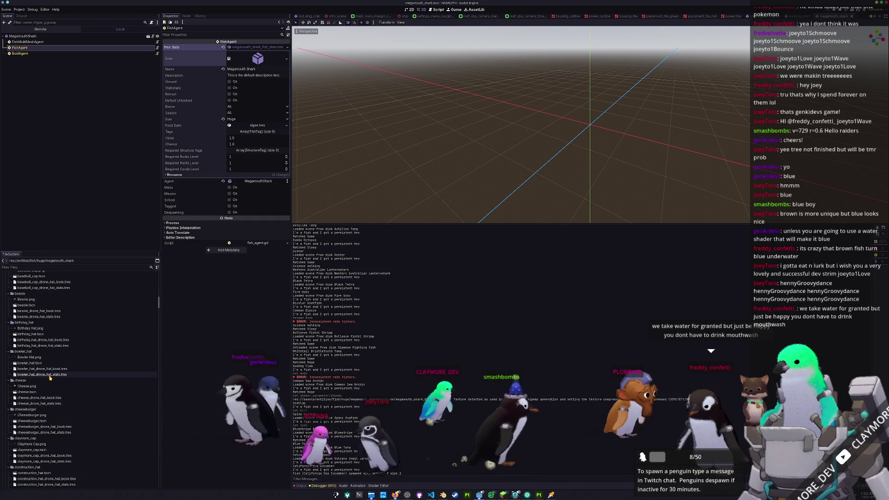
{"action": "scroll", "coordinate": [47, 356], "scroll_direction": "up", "scroll_amount": 8}
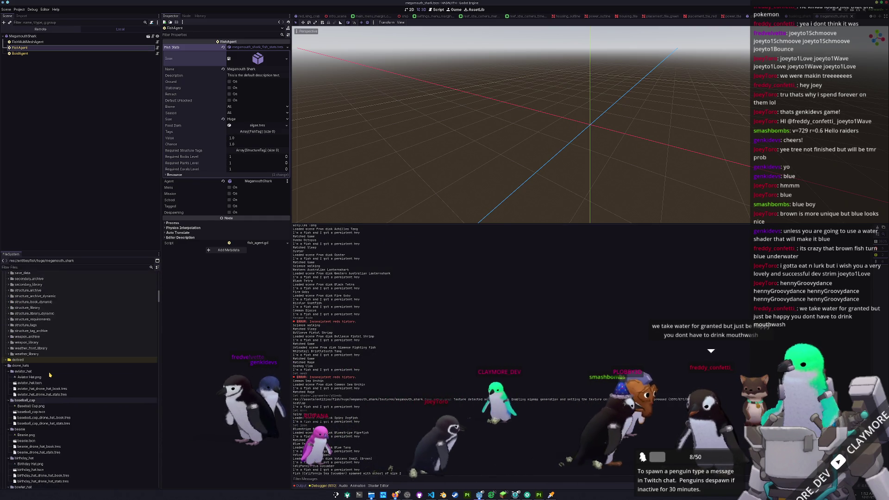
{"action": "scroll", "coordinate": [43, 332], "scroll_direction": "up", "scroll_amount": 2}
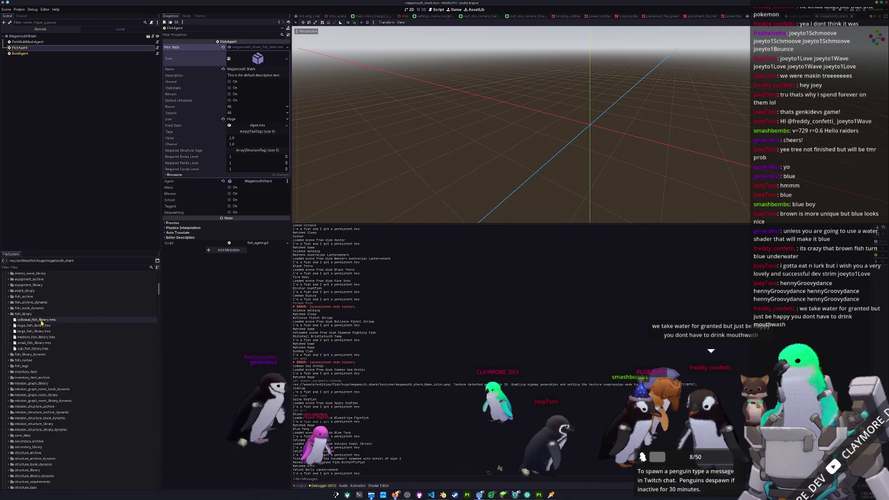
{"action": "left_click", "coordinate": [36, 325]}
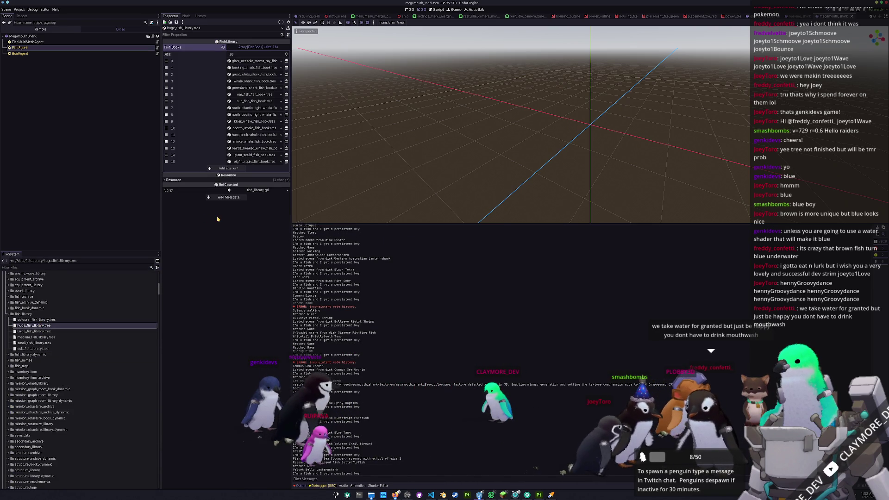
{"action": "left_click", "coordinate": [220, 168]}
{"action": "left_click", "coordinate": [250, 168]}
{"action": "type", "text": "megamouth"}
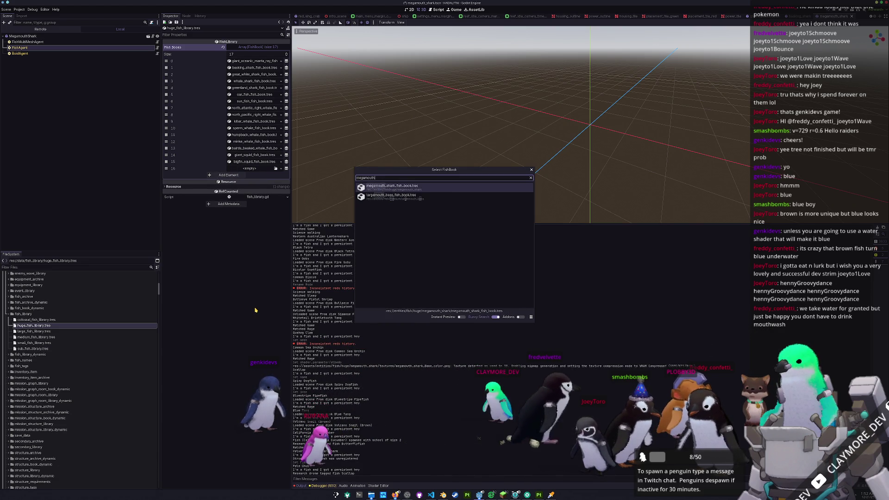
{"action": "key", "text": "Return"}
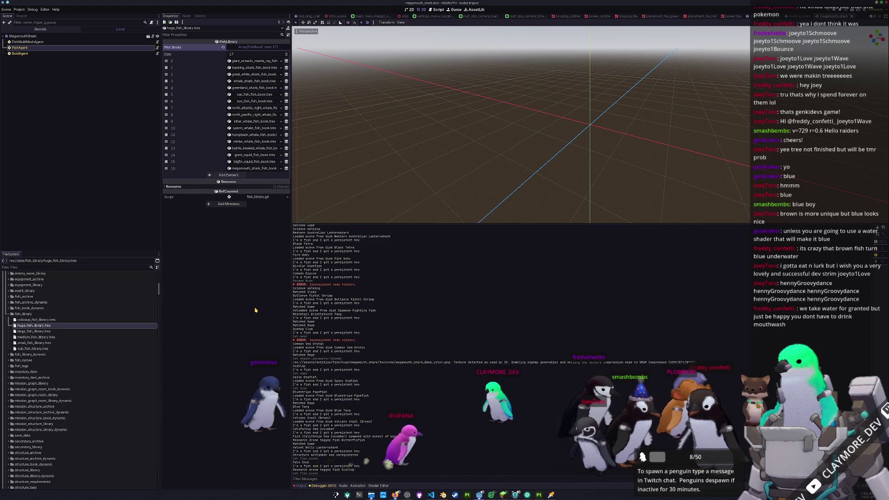
- Open batch_tasks.tscn and run it with F6
{"action": "key", "text": "shift+alt+o"}
{"action": "type", "text": "batch"}
{"action": "key", "text": "Down"}
{"action": "key", "text": "Return"}
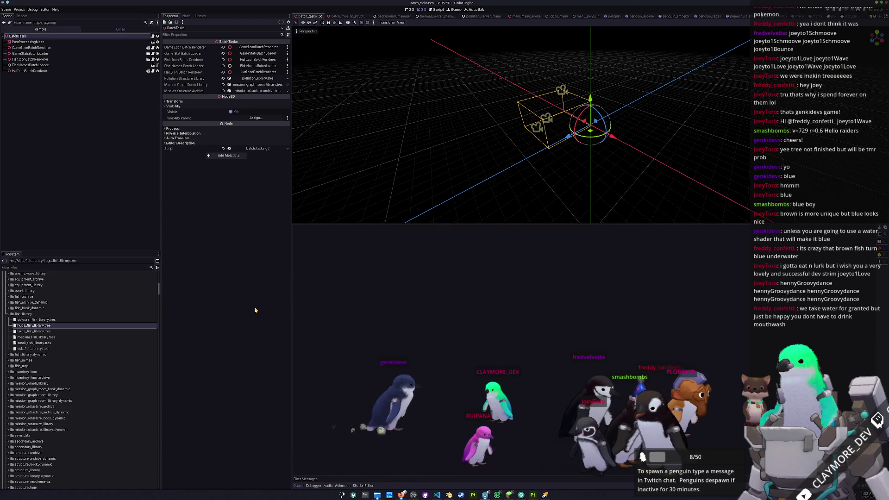
{"action": "key", "text": "F6"}
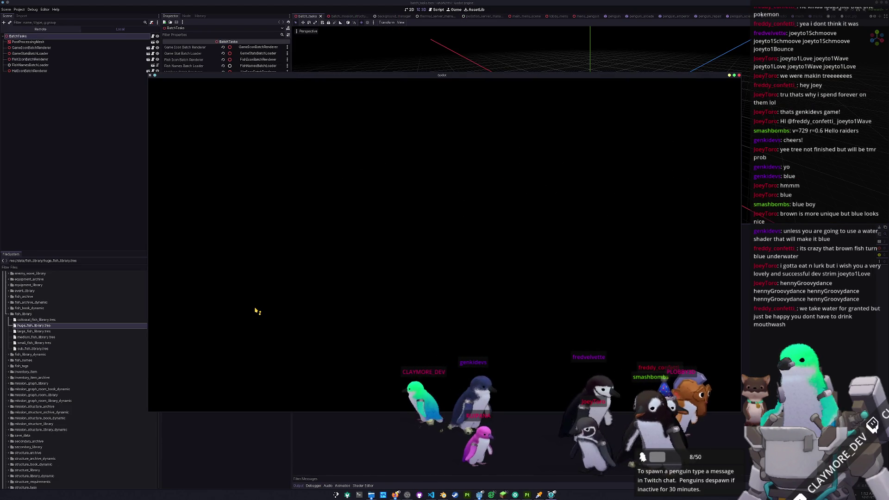
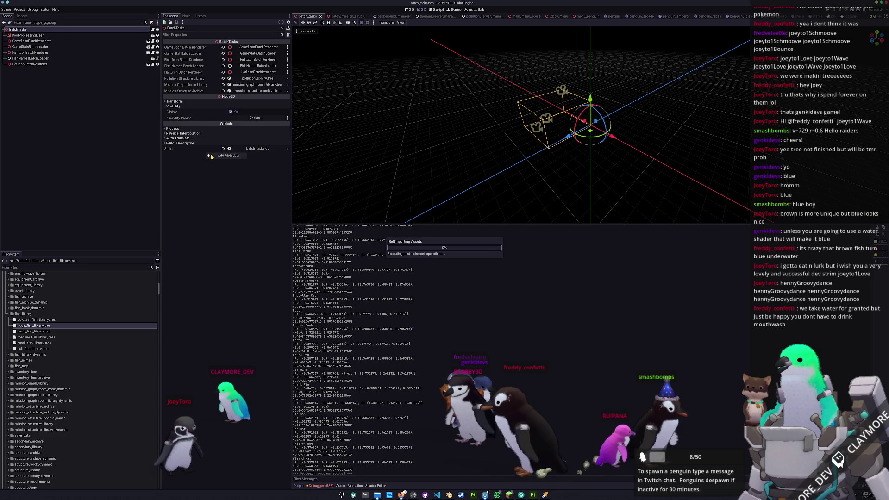
- Run Hadalyth, clear the Output filter, and load save slot 1 from the title screen
{"action": "key", "text": "F6"}
{"action": "type", "text": "There are"}
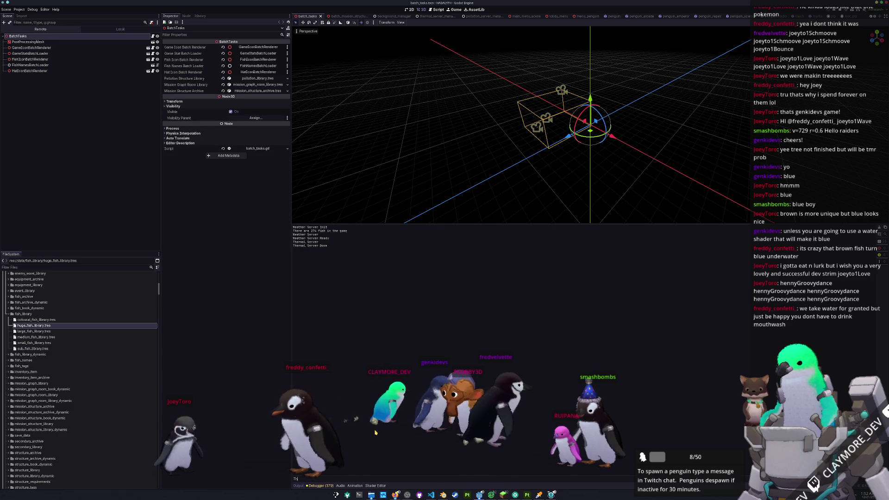
{"action": "key", "text": "BackSpace"}
{"action": "key", "text": "BackSpace"}
{"action": "key", "text": "BackSpace"}
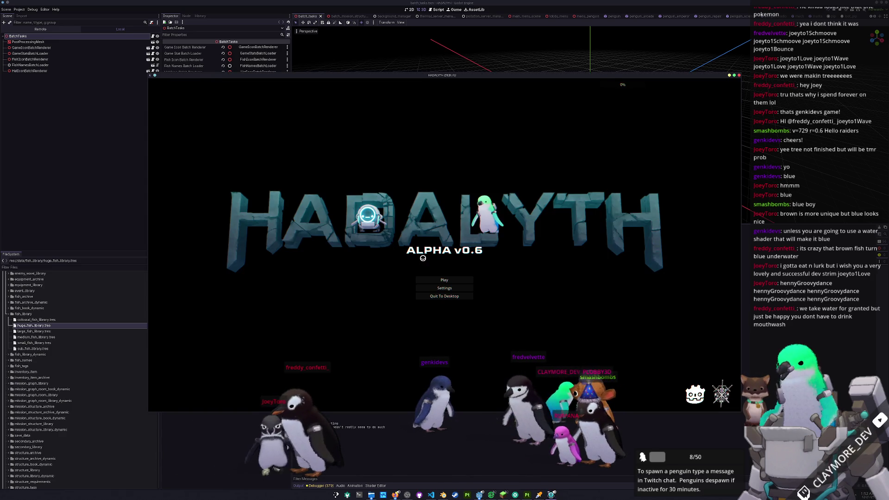
{"action": "left_click", "coordinate": [433, 280]}
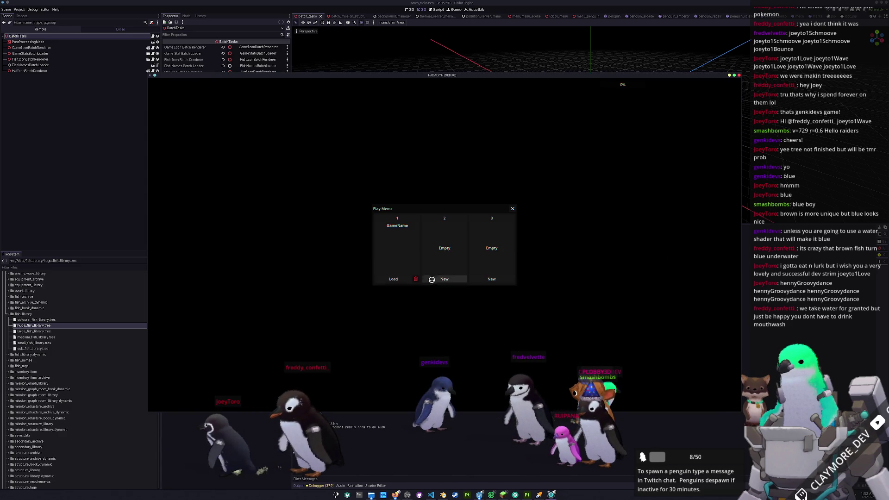
{"action": "left_click", "coordinate": [392, 281]}
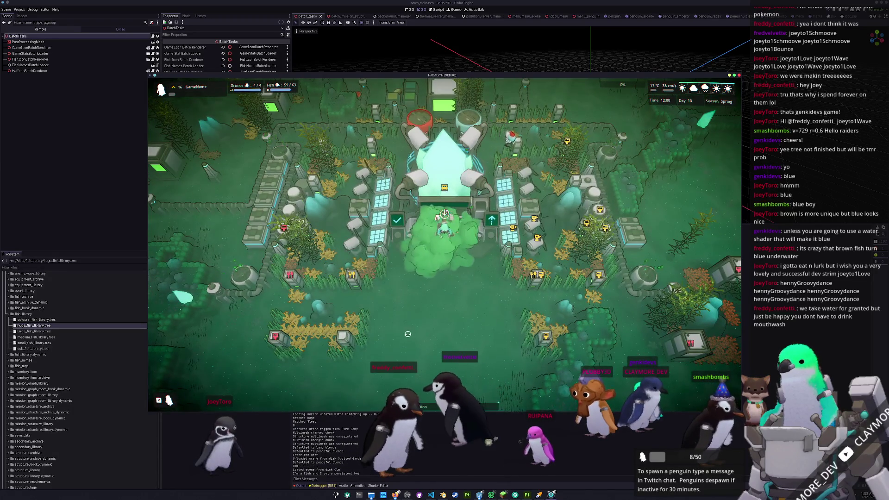
{"action": "key", "text": "grave"}
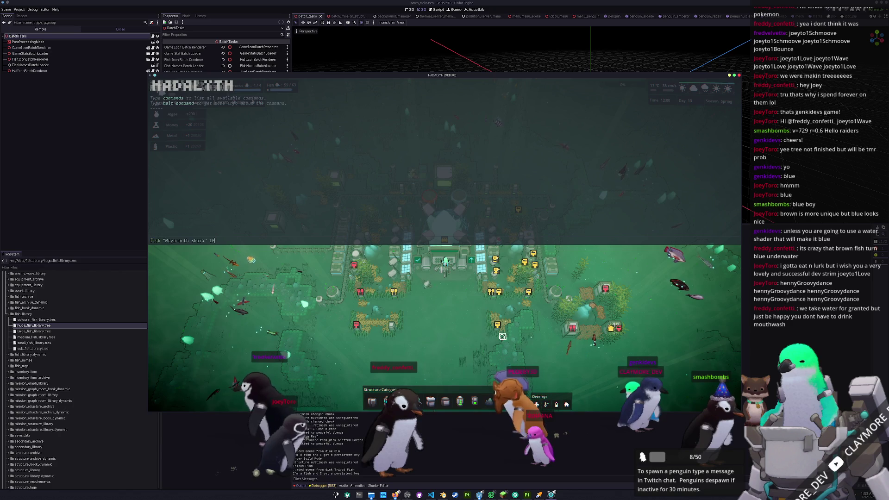
- Spawn ten Megamouth Sharks with fish "Megamouth Shark" 10 and pan to follow them
{"action": "key", "text": "Return"}
{"action": "key", "text": "grave"}
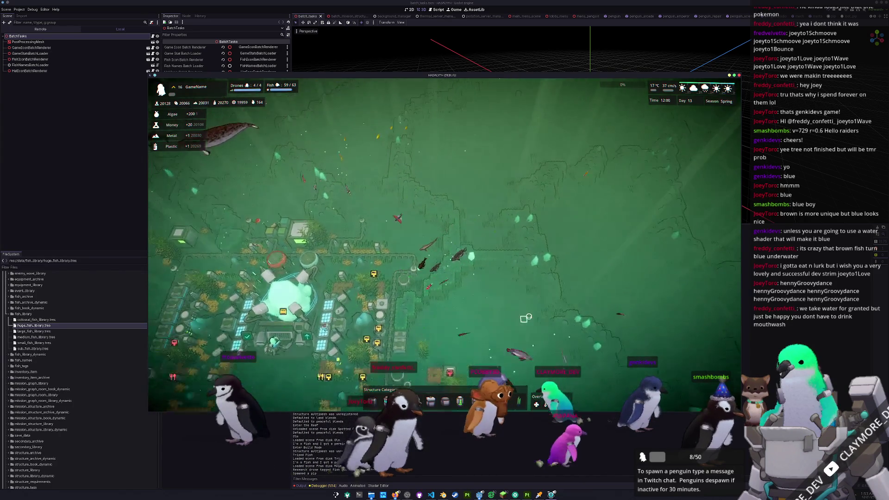
{"action": "key", "text": "w"}
{"action": "key", "text": "d"}
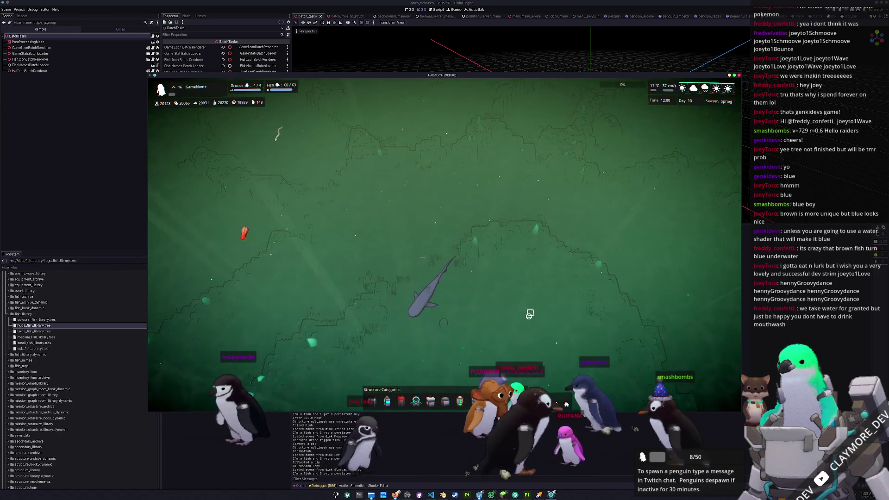
{"action": "key", "text": "s"}
{"action": "key", "text": "d"}
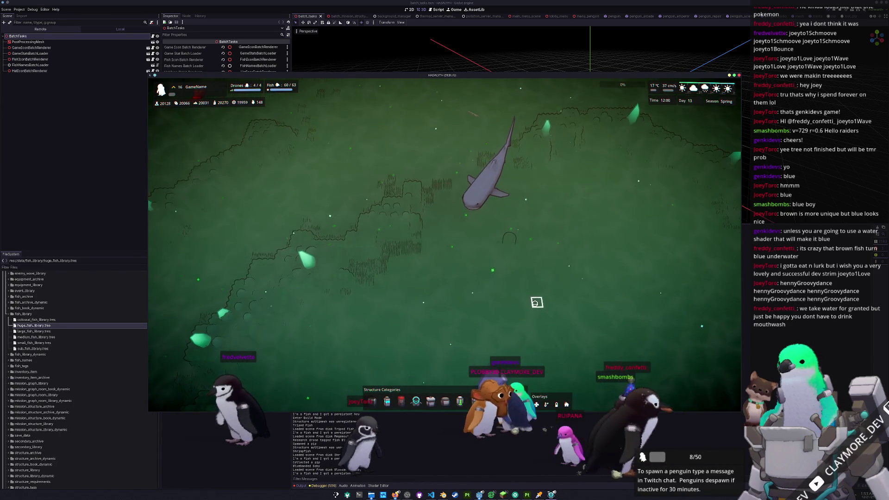
- Spawn one Basking Shark for comparison and pan across the seabed to watch both species
{"action": "key", "text": "grave"}
{"action": "type", "text": "fish \"Basking Shark\" 1"}
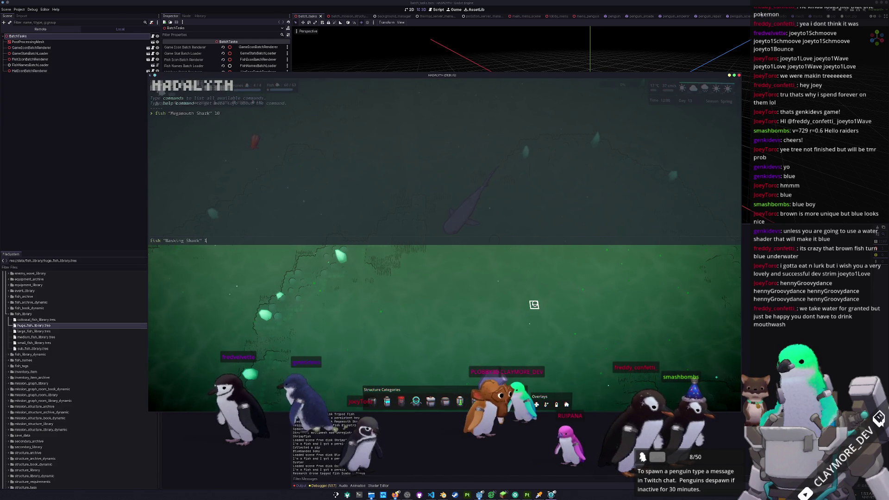
{"action": "key", "text": "Return"}
{"action": "key", "text": "grave"}
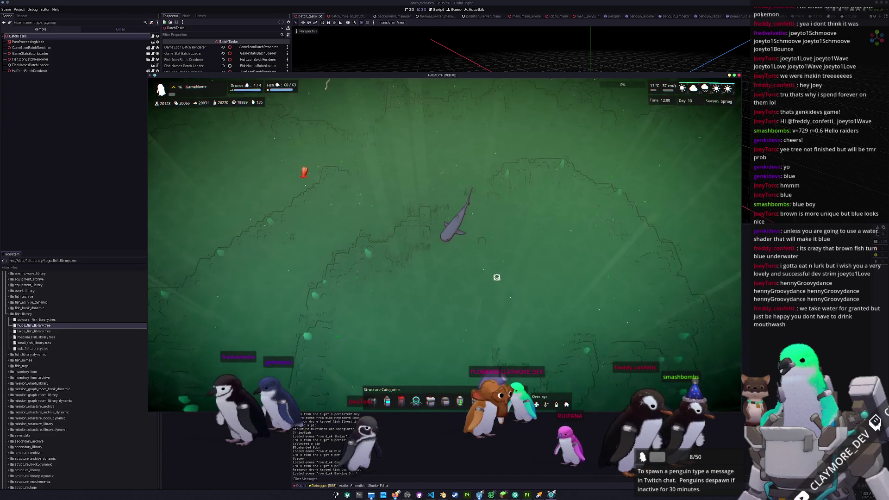
{"action": "key", "text": "a"}
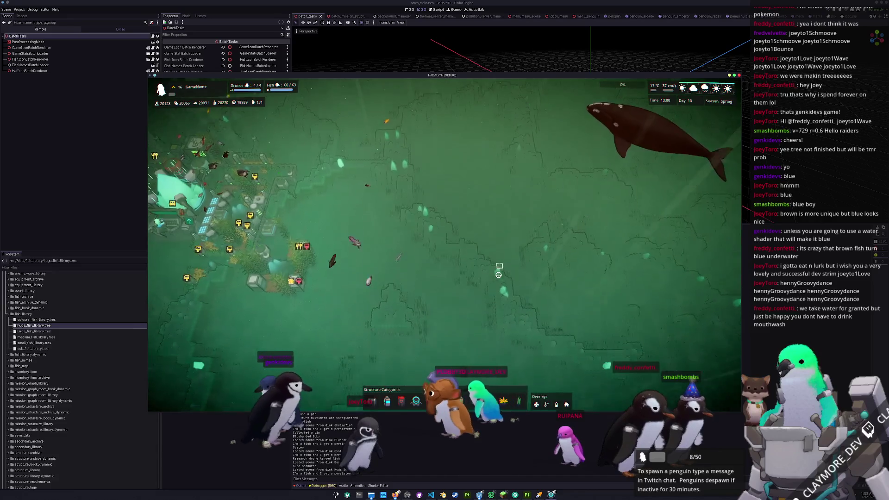
{"action": "key", "text": "s"}
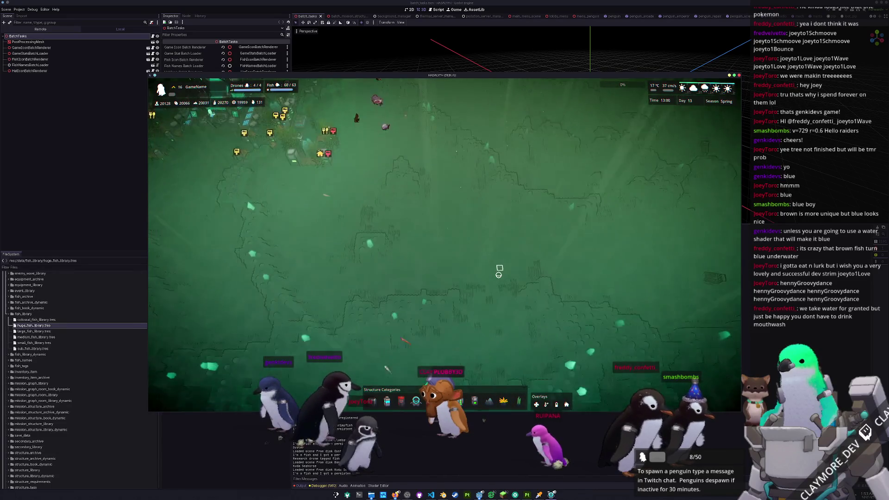
{"action": "key", "text": "s"}
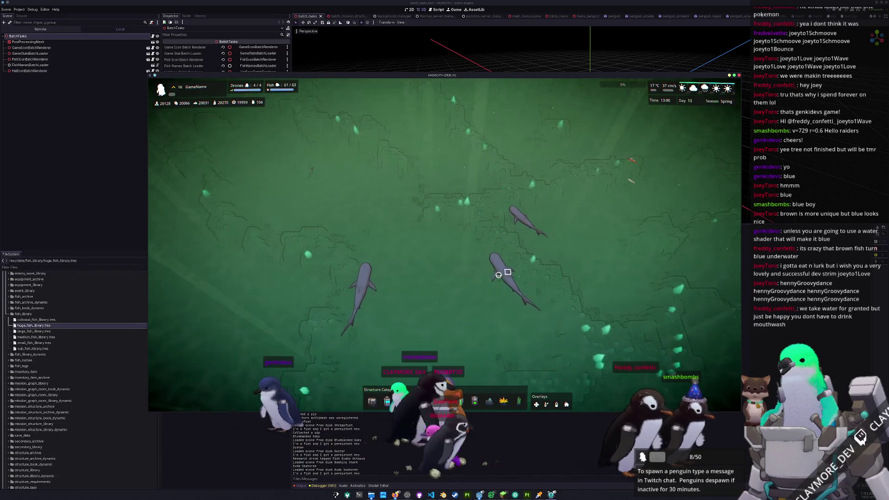
{"action": "key", "text": "w"}
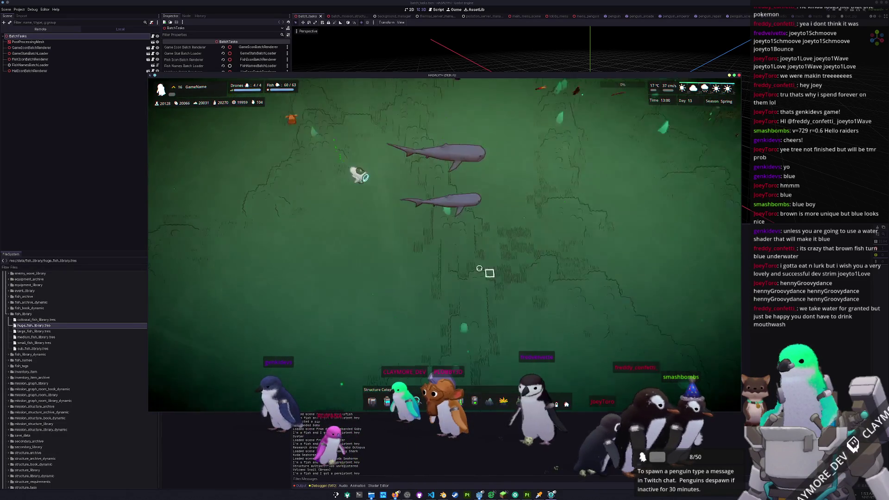
{"action": "key", "text": "s"}
{"action": "key", "text": "w"}
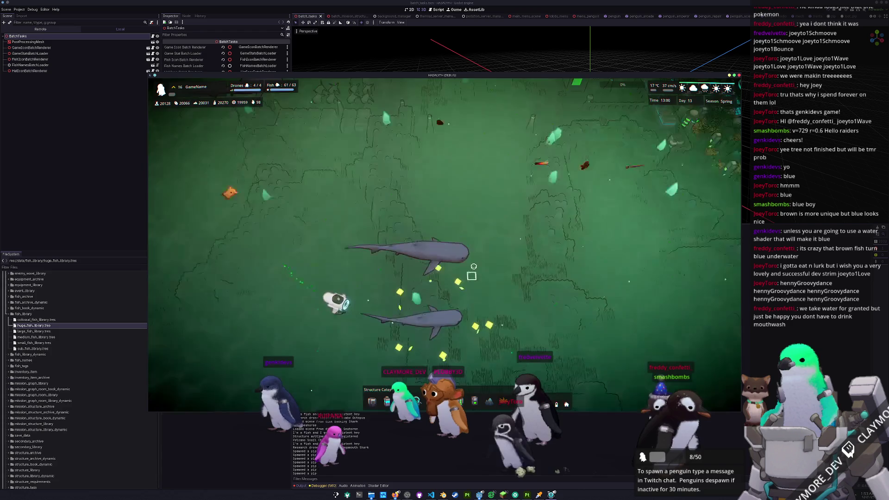
{"action": "key", "text": "s"}
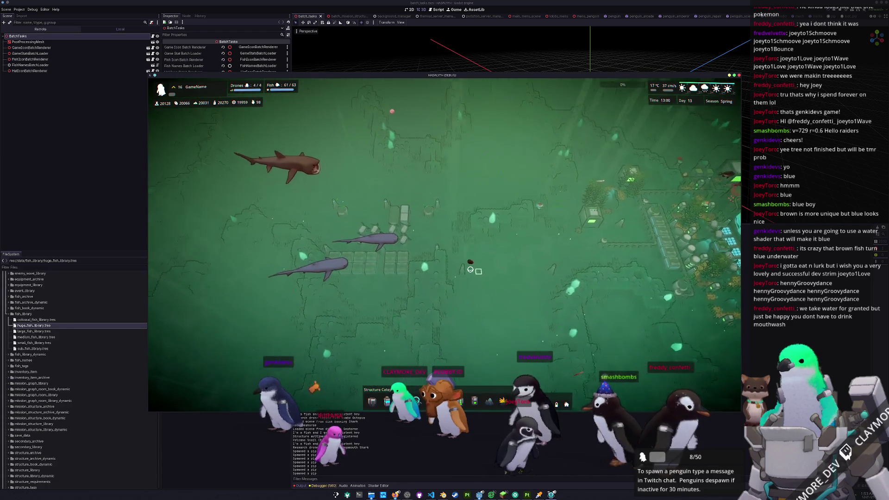
{"action": "key", "text": "w"}
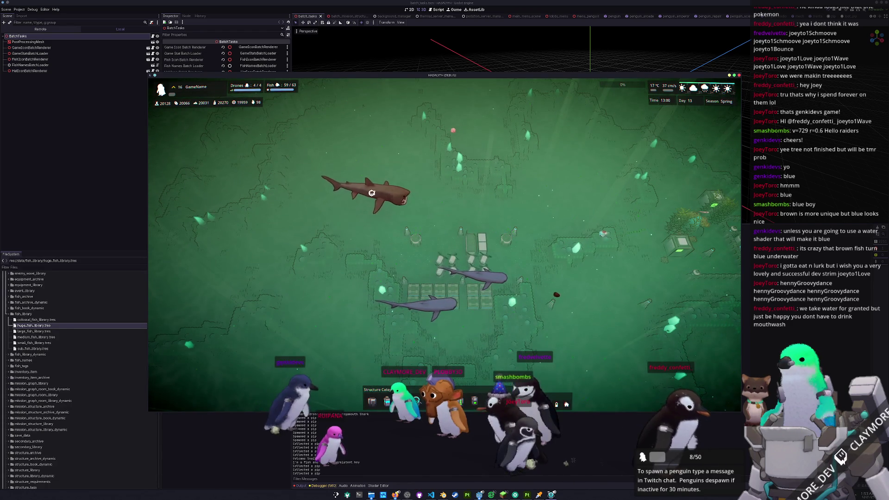
{"action": "left_click", "coordinate": [443, 494]}
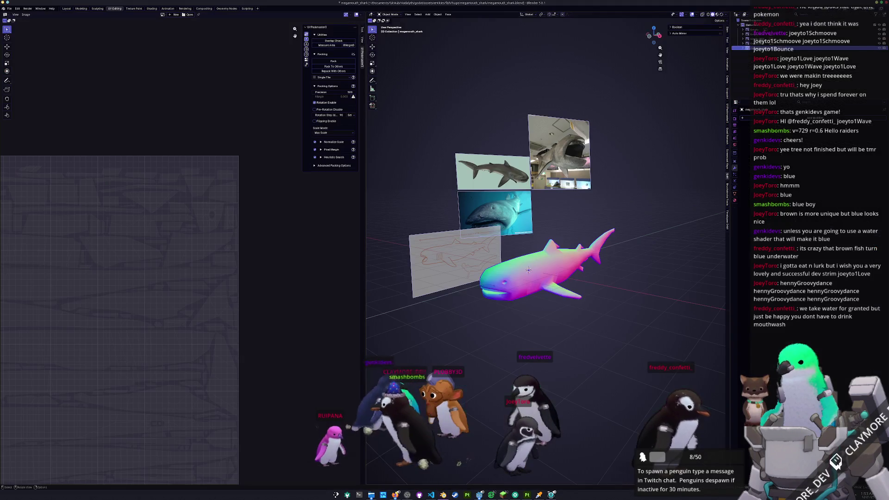
- Scale the megamouth shark up about 1.5 times and apply all transforms
{"action": "middle_click_drag", "start_coordinate": [535, 279], "coordinate": [595, 286]}
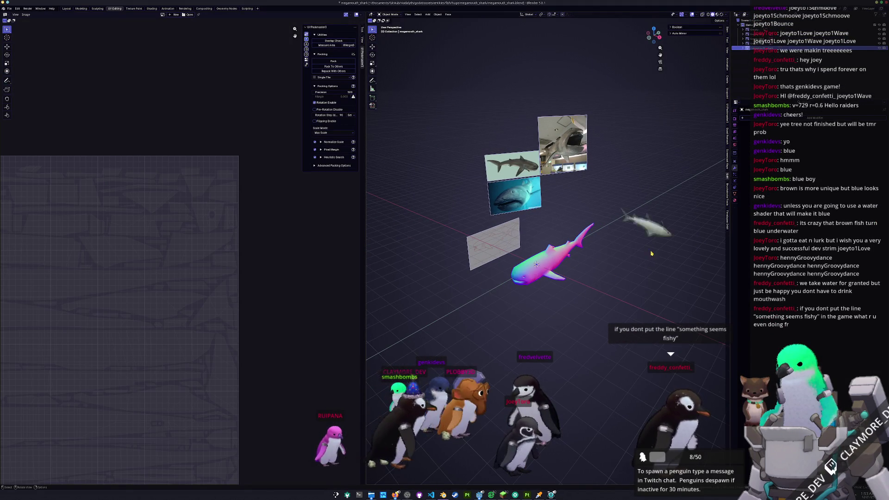
{"action": "left_click", "coordinate": [727, 31]}
{"action": "key", "text": "s"}
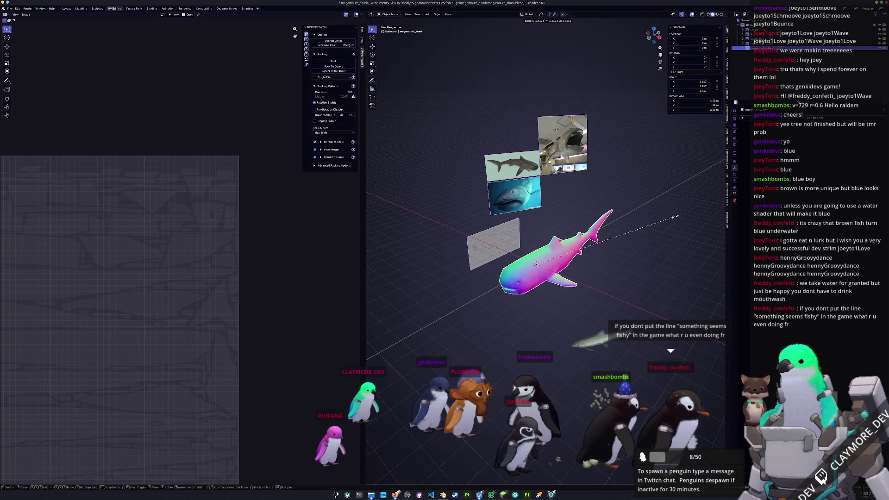
{"action": "left_click", "coordinate": [675, 217]}
{"action": "key", "text": "ctrl+a"}
{"action": "left_click", "coordinate": [657, 218]}
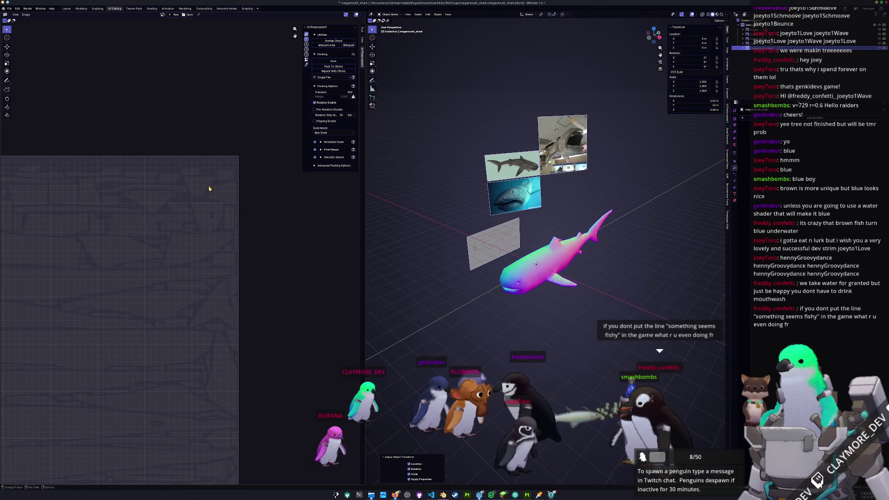
- Export the resized shark as Wavefront OBJ over megamouth_shark.obj and return to Godot
{"action": "left_click", "coordinate": [9, 9]}
{"action": "mouse_move", "coordinate": [42, 85]}
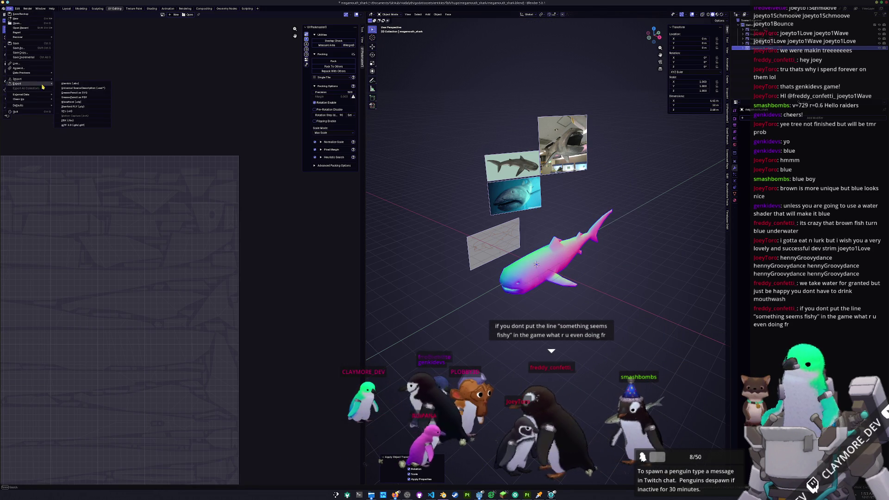
{"action": "left_click", "coordinate": [76, 103]}
{"action": "left_click", "coordinate": [347, 112]}
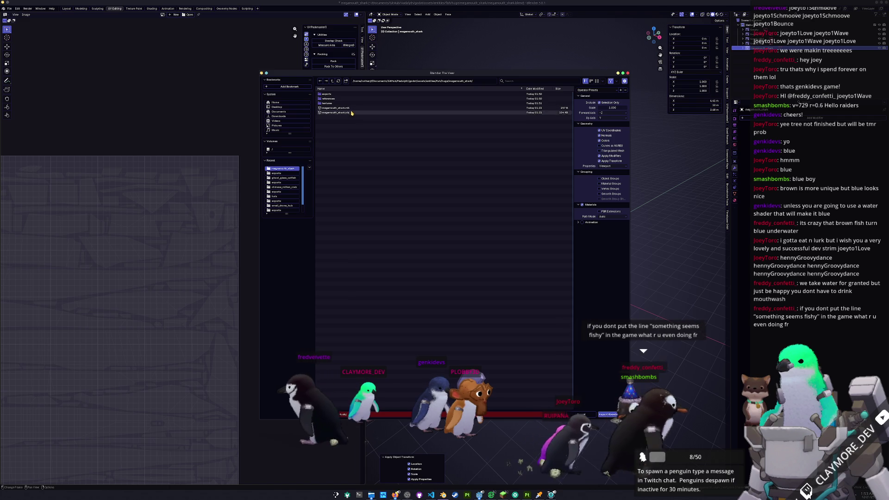
{"action": "key", "text": "Return"}
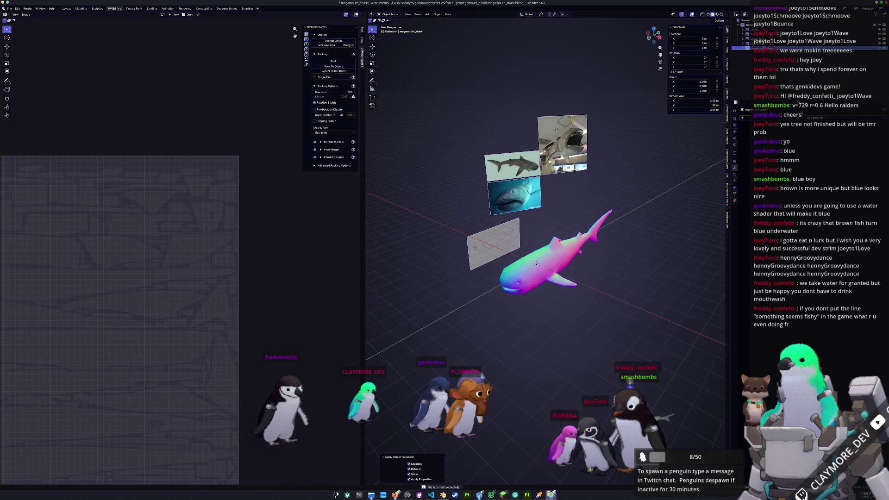
{"action": "left_click", "coordinate": [544, 494]}
{"action": "left_click", "coordinate": [551, 494]}
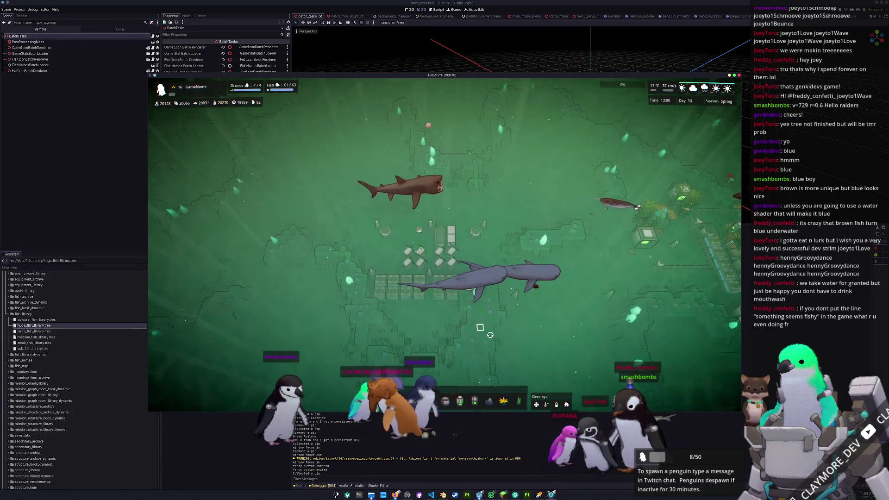
- Show megamouth_shark_fish_material.tres from huge/megamouth_shark in the Inspector and select its Side to Side parameter
{"action": "scroll", "coordinate": [508, 334], "scroll_direction": "up", "scroll_amount": 2}
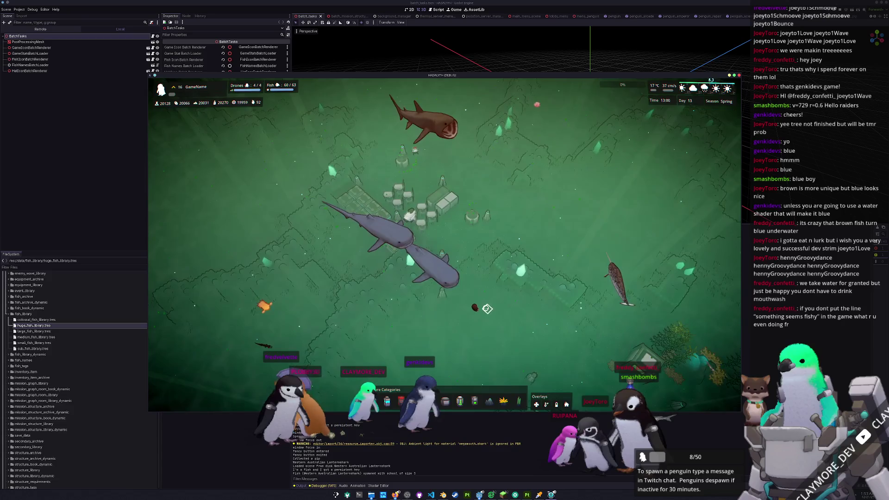
{"action": "scroll", "coordinate": [489, 310], "scroll_direction": "up", "scroll_amount": 2}
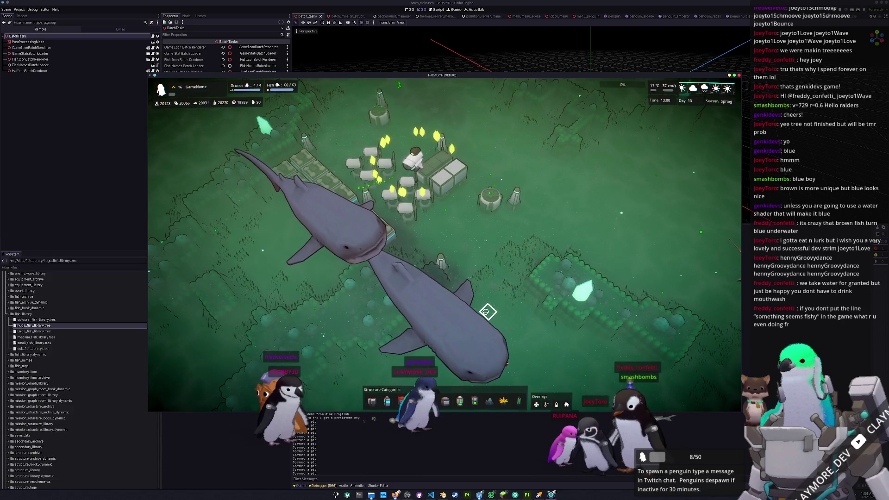
{"action": "scroll", "coordinate": [488, 308], "scroll_direction": "down", "scroll_amount": 3}
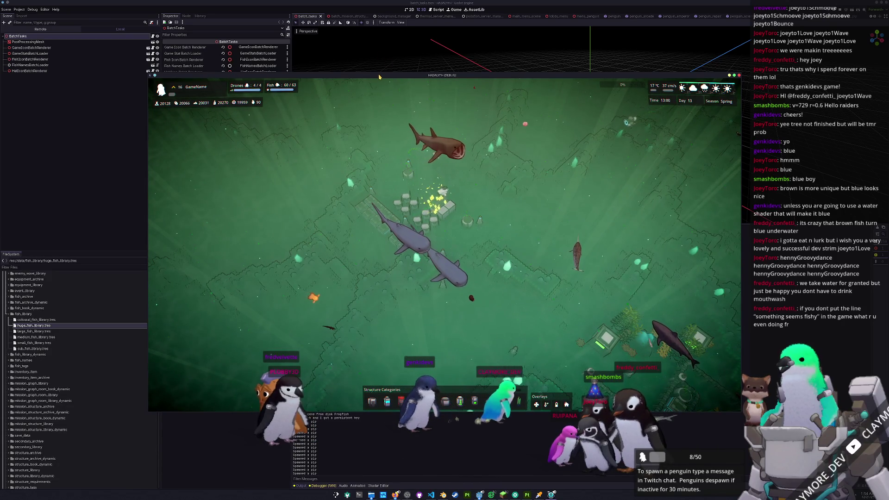
{"action": "left_click_drag", "start_coordinate": [379, 77], "coordinate": [518, 87]}
{"action": "scroll", "coordinate": [119, 312], "scroll_direction": "down", "scroll_amount": 15}
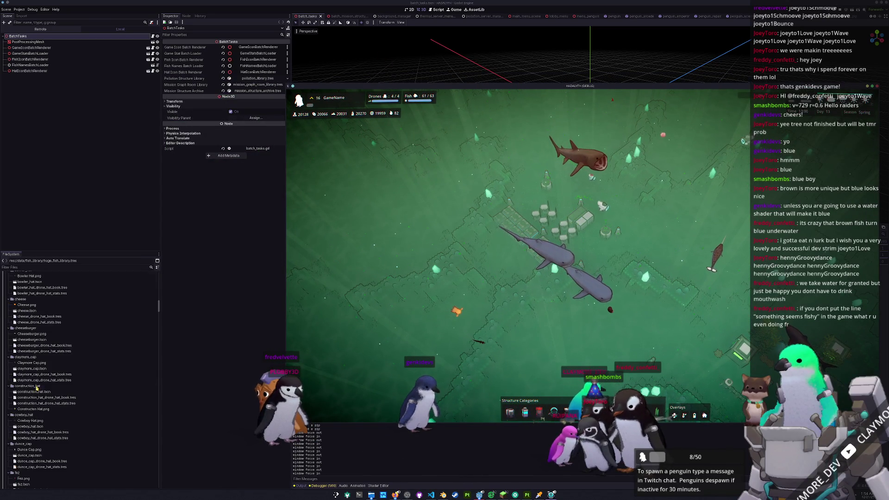
{"action": "scroll", "coordinate": [79, 366], "scroll_direction": "down", "scroll_amount": 10}
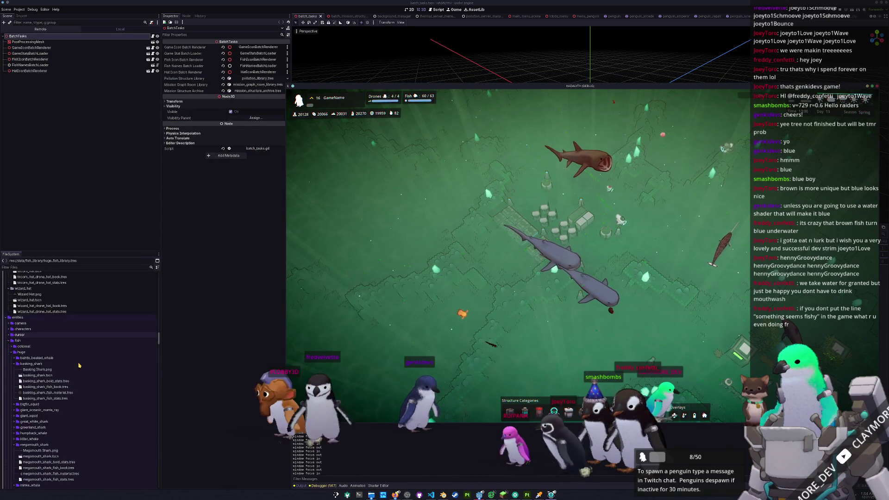
{"action": "left_click", "coordinate": [58, 392]}
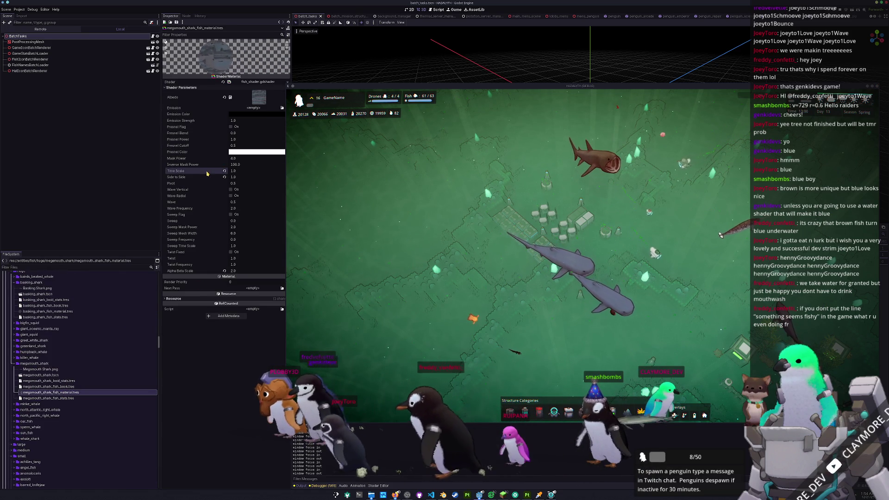
{"action": "left_click", "coordinate": [218, 177]}
- Set the megamouth shark material's Wave Frequency to 6.0
{"action": "left_click", "coordinate": [206, 210]}
{"action": "type", "text": "6"}
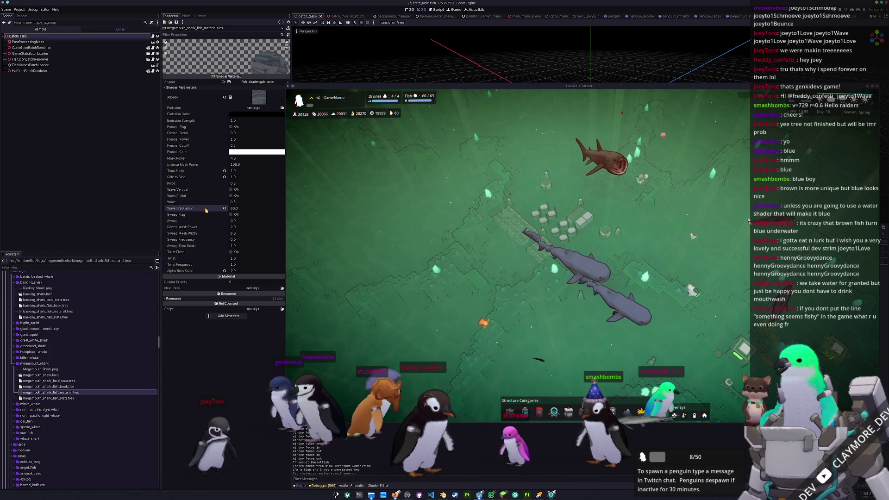
{"action": "type", "text": "0"}
{"action": "key", "text": "Return"}
{"action": "left_click", "coordinate": [233, 208]}
{"action": "type", "text": "4"}
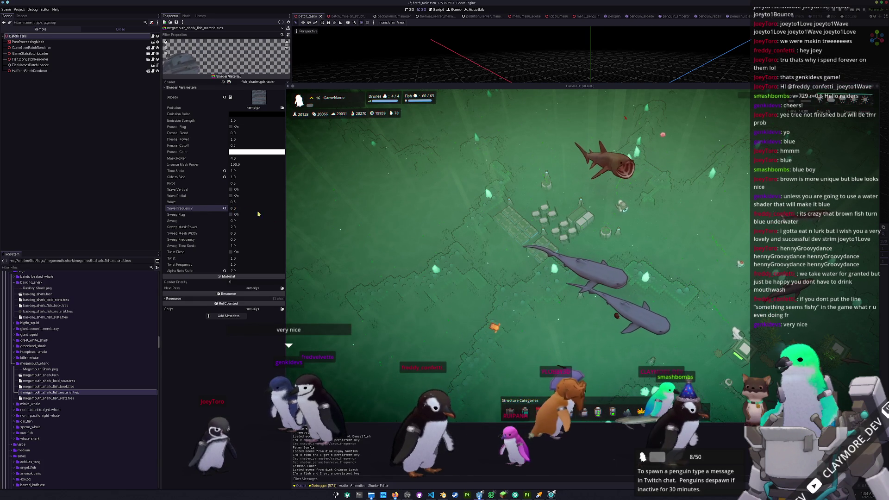
{"action": "left_click", "coordinate": [485, 291]}
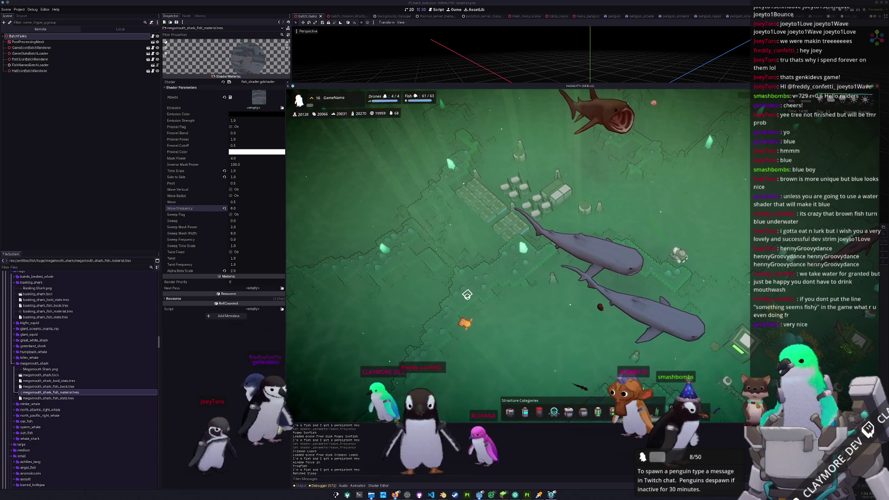
{"action": "scroll", "coordinate": [467, 295], "scroll_direction": "up", "scroll_amount": 5}
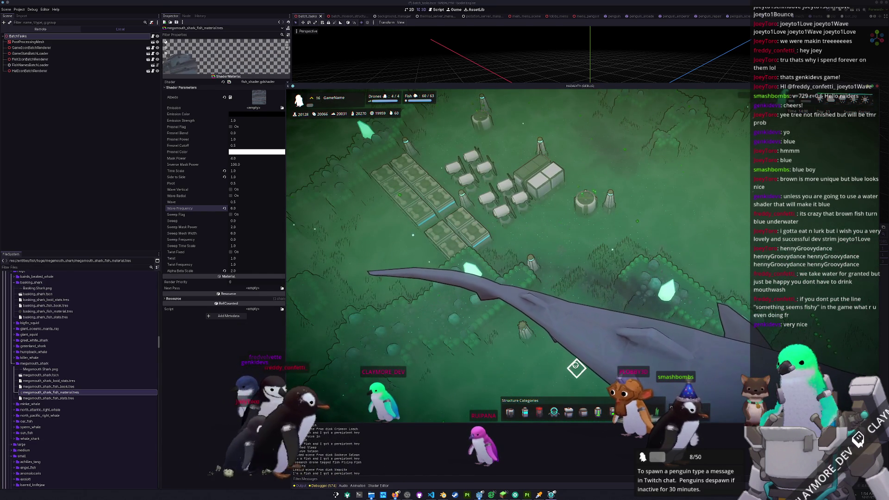
{"action": "scroll", "coordinate": [567, 354], "scroll_direction": "down", "scroll_amount": 5}
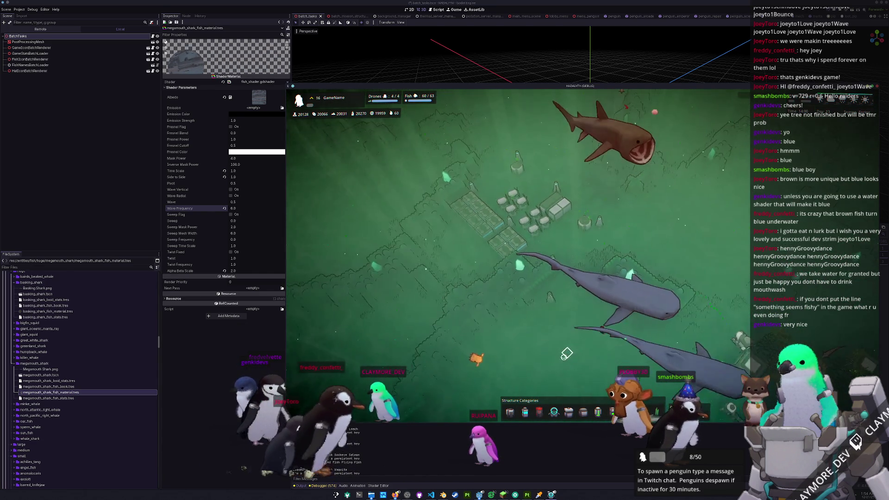
{"action": "scroll", "coordinate": [566, 354], "scroll_direction": "down", "scroll_amount": 3}
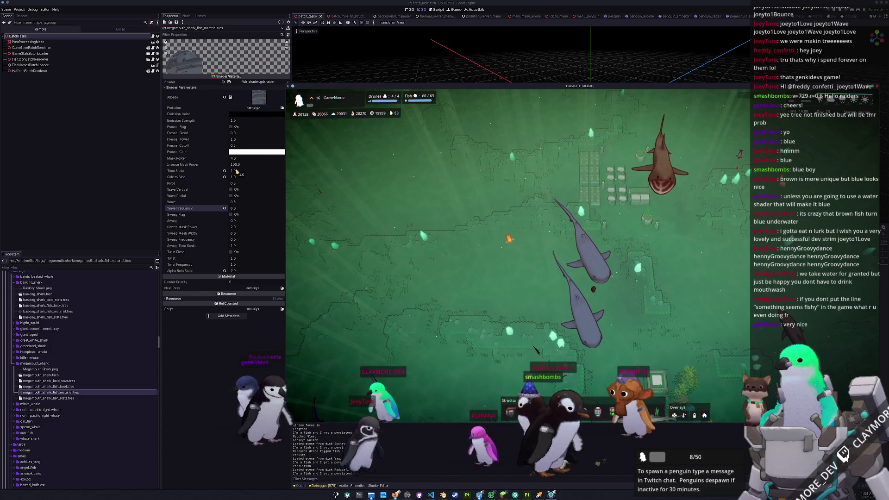
- Set Wave to 0.15 and spawn one Megamouth Shark with the console command
{"action": "left_click", "coordinate": [235, 209]}
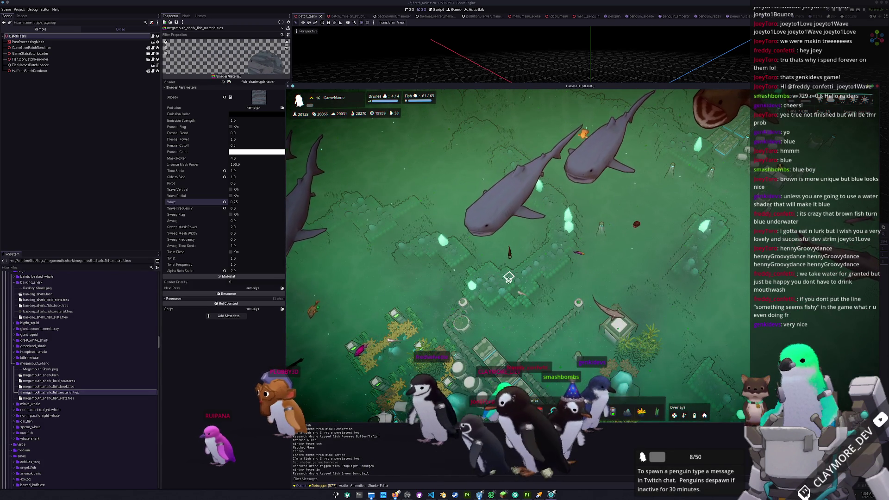
{"action": "scroll", "coordinate": [509, 278], "scroll_direction": "up", "scroll_amount": 3}
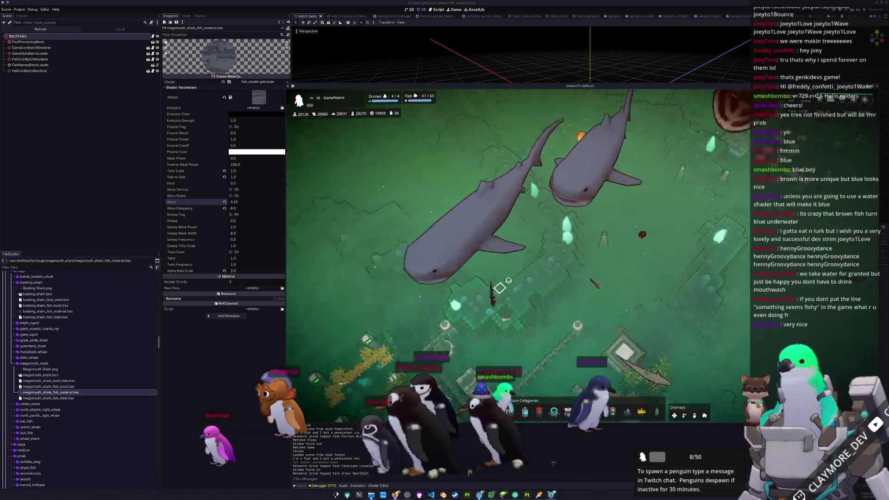
{"action": "scroll", "coordinate": [509, 280], "scroll_direction": "down", "scroll_amount": 3}
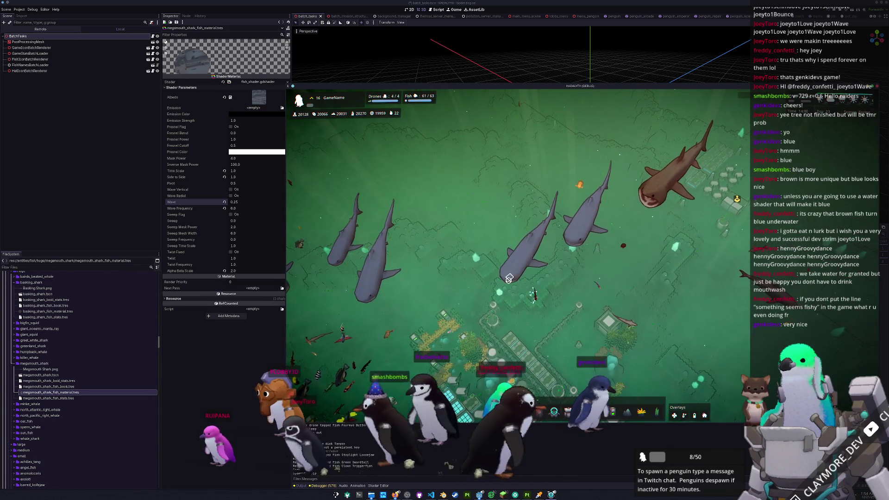
{"action": "scroll", "coordinate": [511, 280], "scroll_direction": "up", "scroll_amount": 2}
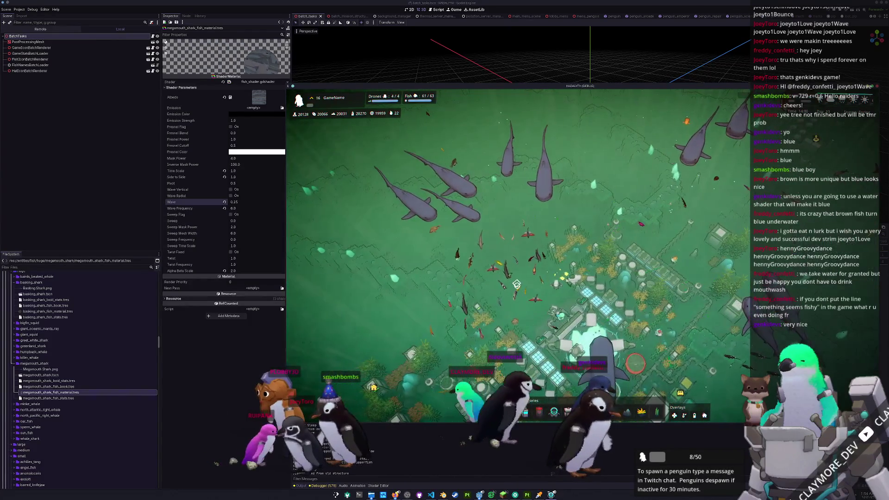
{"action": "key", "text": "grave"}
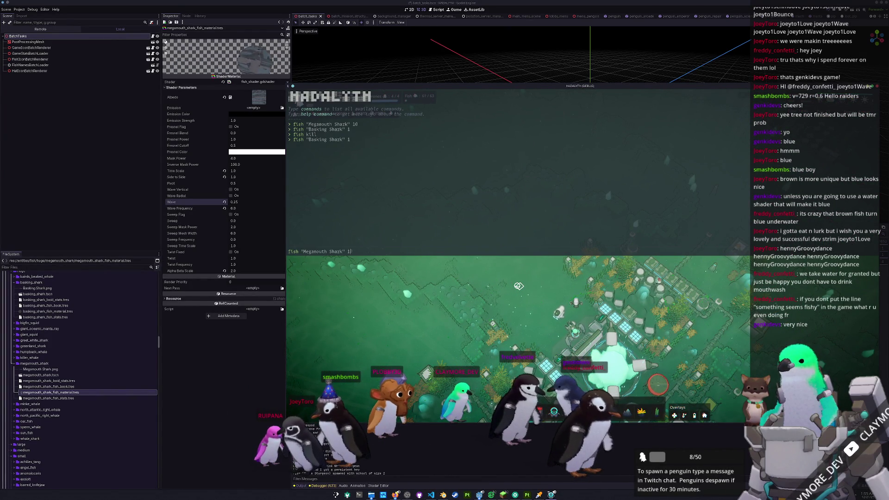
{"action": "key", "text": "Return"}
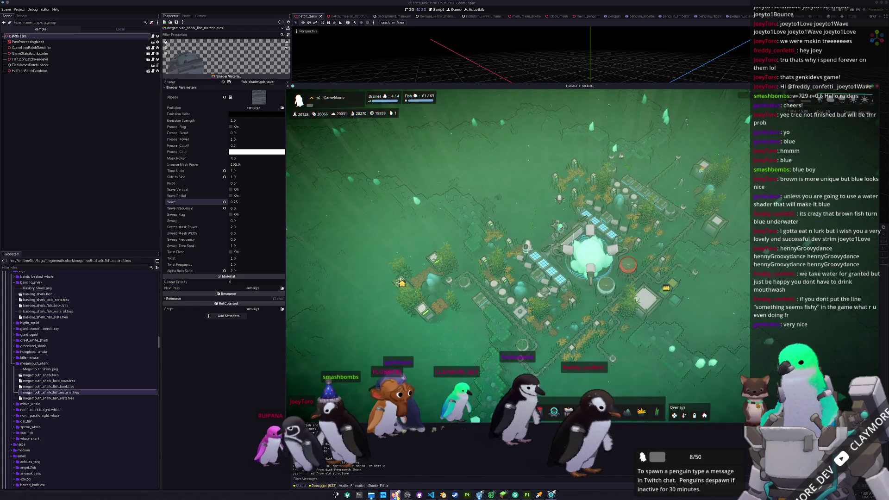
- Place the game window left and Notion right, and close the Model a fish task peek
{"action": "mouse_move", "coordinate": [396, 495]}
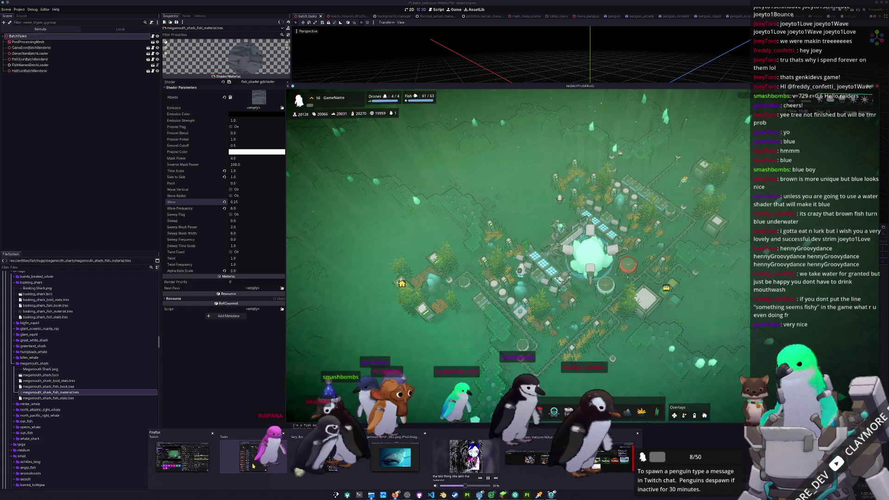
{"action": "left_click_drag", "start_coordinate": [567, 86], "coordinate": [385, 91]}
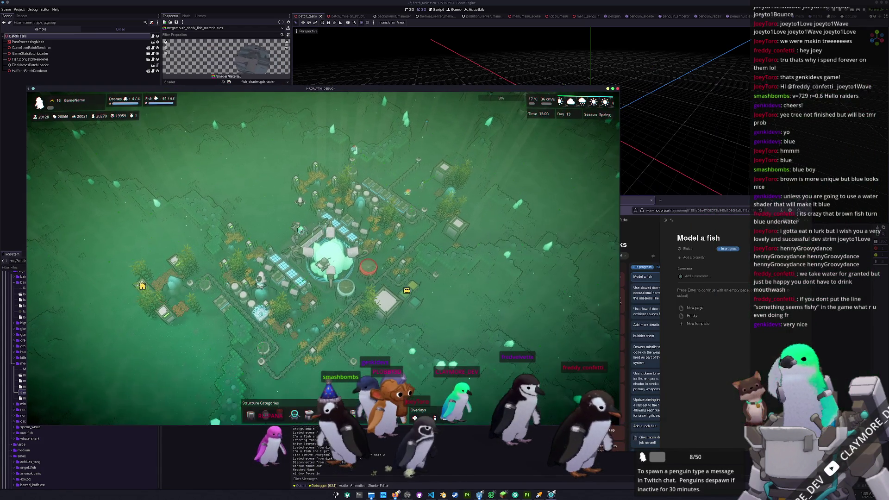
{"action": "left_click_drag", "start_coordinate": [683, 202], "coordinate": [720, 201]}
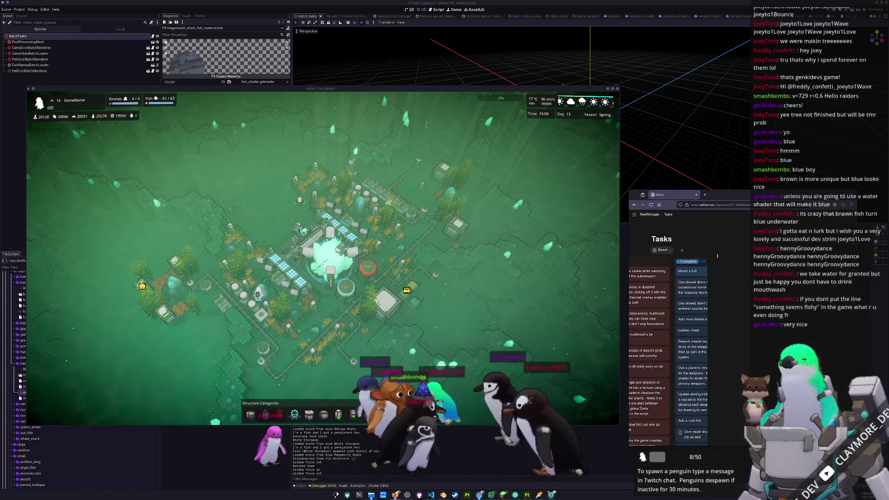
{"action": "left_click", "coordinate": [710, 215]}
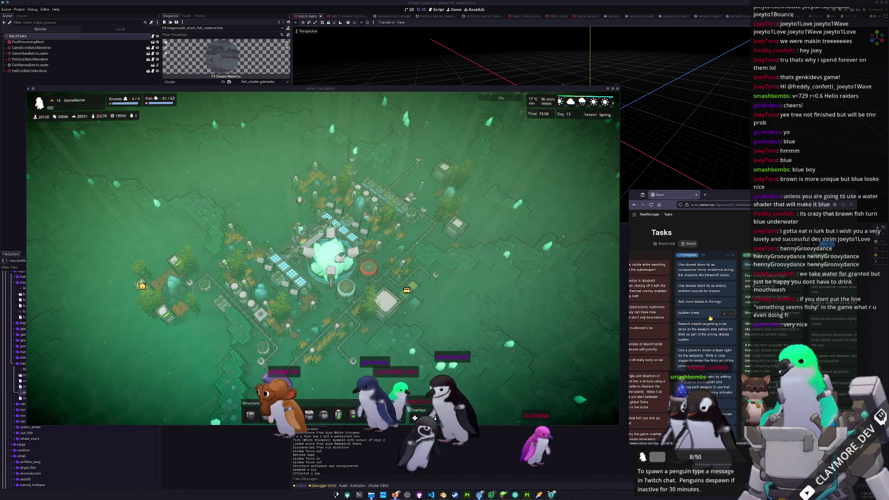
- Scroll through the Tasks board, then nudge the game window slightly lower
{"action": "scroll", "coordinate": [707, 385], "scroll_direction": "down", "scroll_amount": 4}
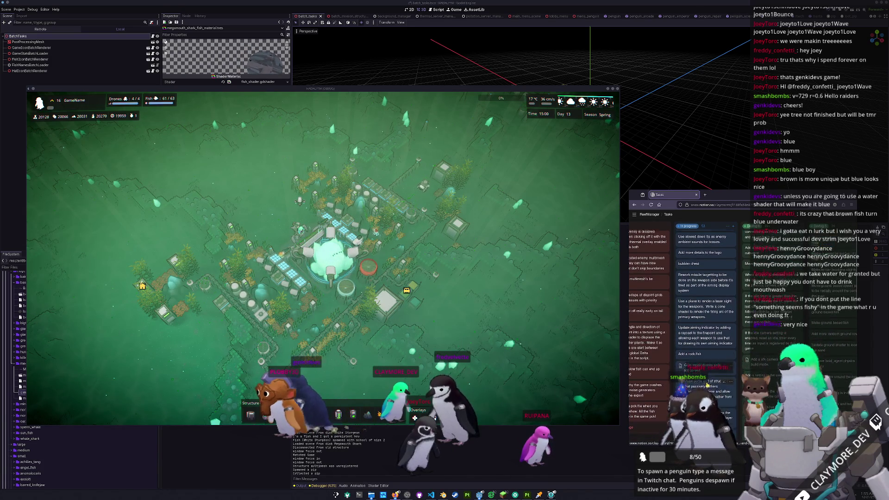
{"action": "scroll", "coordinate": [707, 386], "scroll_direction": "down", "scroll_amount": 5}
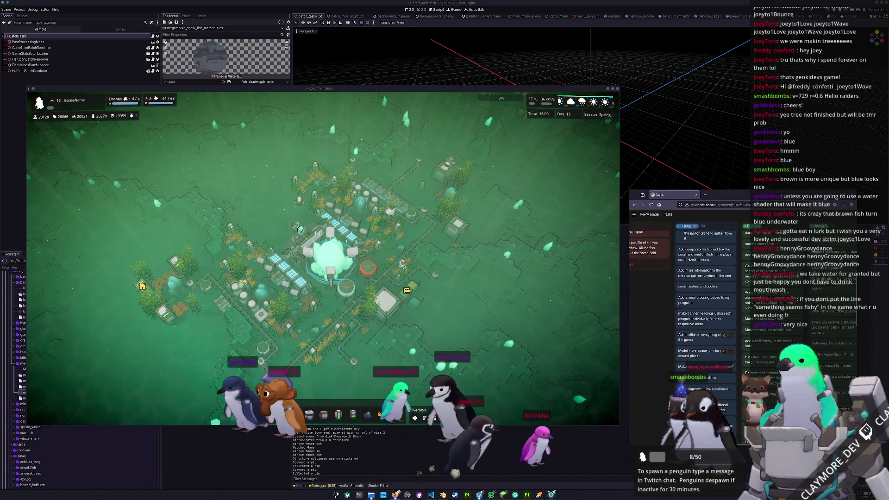
{"action": "scroll", "coordinate": [707, 386], "scroll_direction": "down", "scroll_amount": 4}
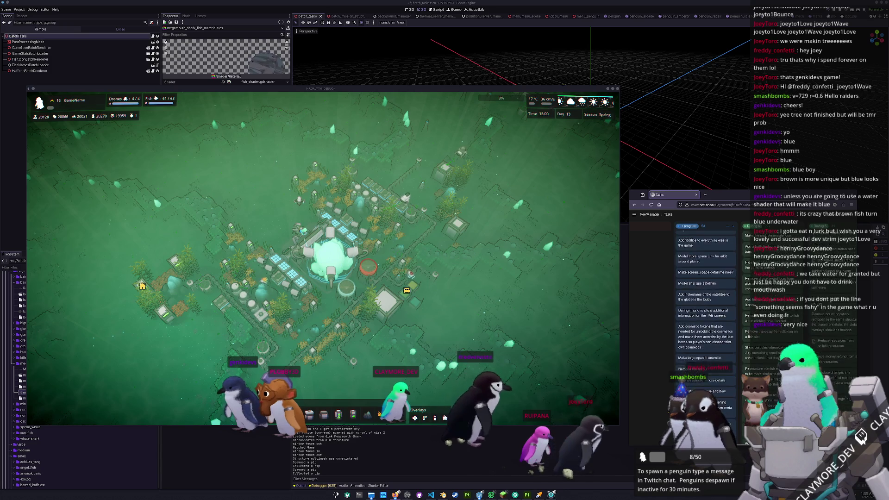
{"action": "scroll", "coordinate": [707, 385], "scroll_direction": "down", "scroll_amount": 5}
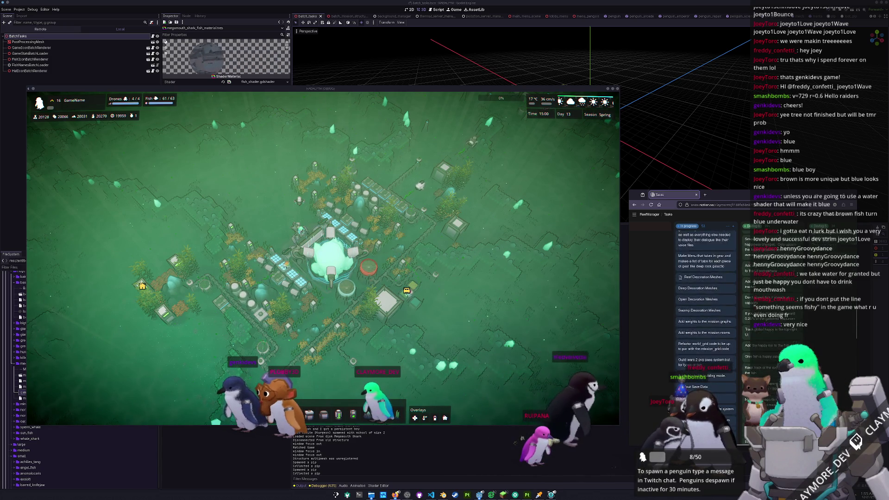
{"action": "scroll", "coordinate": [706, 301], "scroll_direction": "down", "scroll_amount": 5}
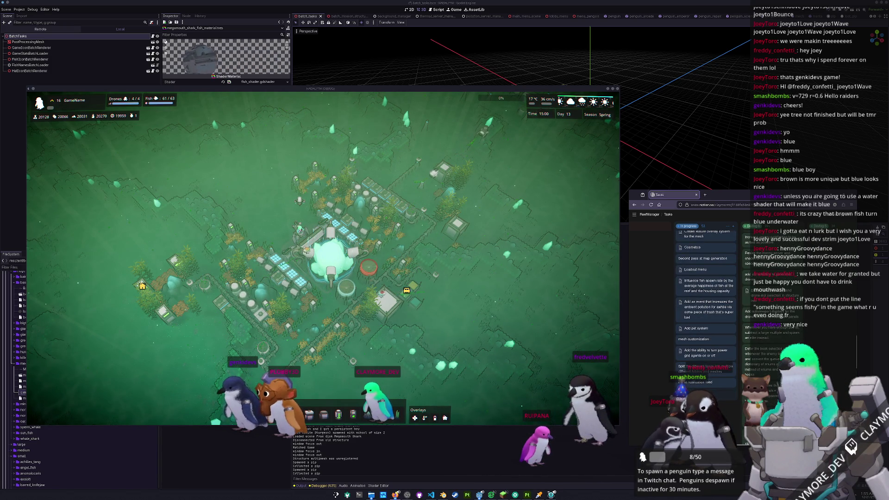
{"action": "scroll", "coordinate": [706, 301], "scroll_direction": "down", "scroll_amount": 6}
{"action": "scroll", "coordinate": [690, 324], "scroll_direction": "up", "scroll_amount": 10}
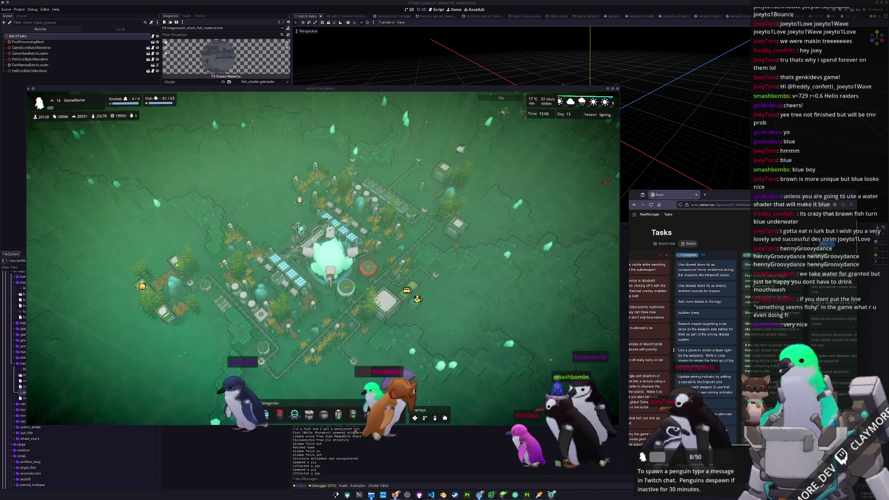
{"action": "left_click", "coordinate": [400, 344]}
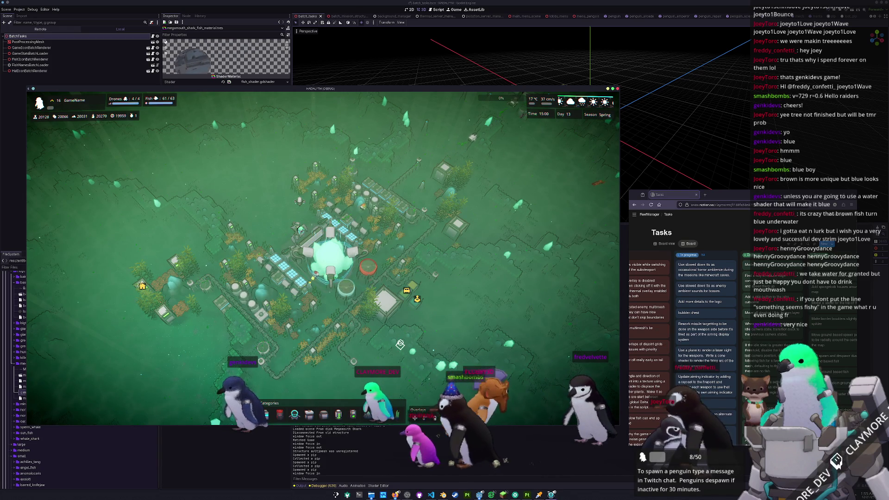
{"action": "mouse_move", "coordinate": [505, 89]}
{"action": "left_mouse_down"}
{"action": "mouse_move", "coordinate": [506, 113]}
{"action": "mouse_move", "coordinate": [511, 108]}
{"action": "left_mouse_up"}
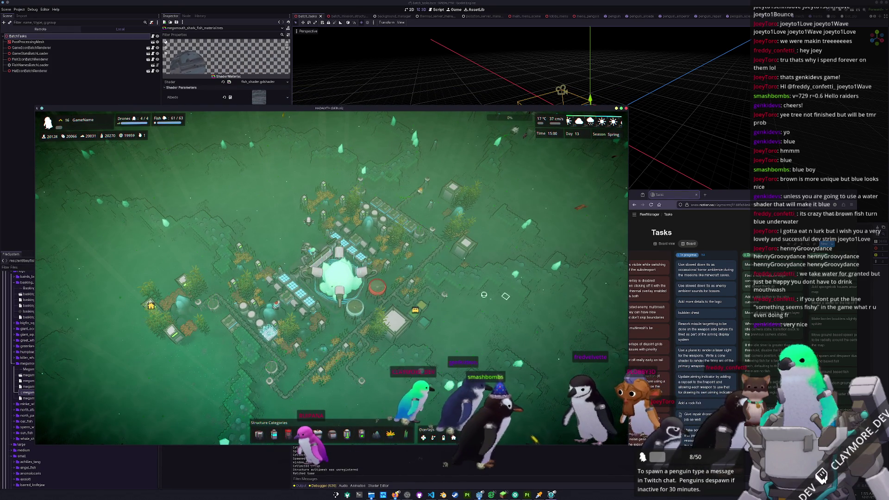
- Reorder the In progress cards and move Update aiming indicator into In progress
{"action": "left_click", "coordinate": [497, 296]}
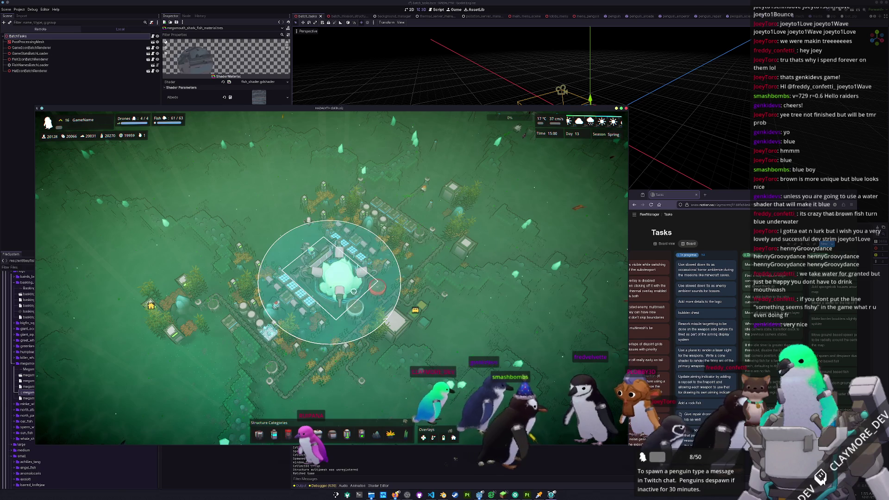
{"action": "left_click", "coordinate": [466, 344]}
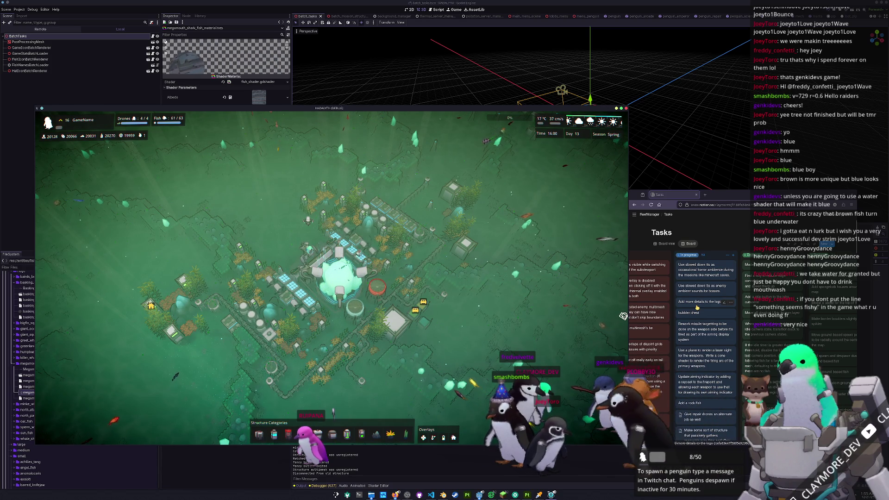
{"action": "left_click_drag", "start_coordinate": [697, 307], "coordinate": [698, 266]}
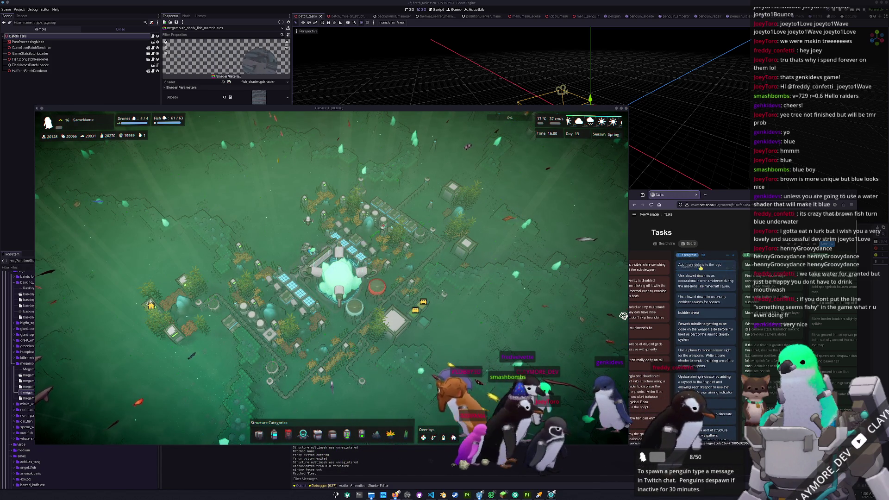
{"action": "left_click_drag", "start_coordinate": [700, 260], "coordinate": [700, 263]}
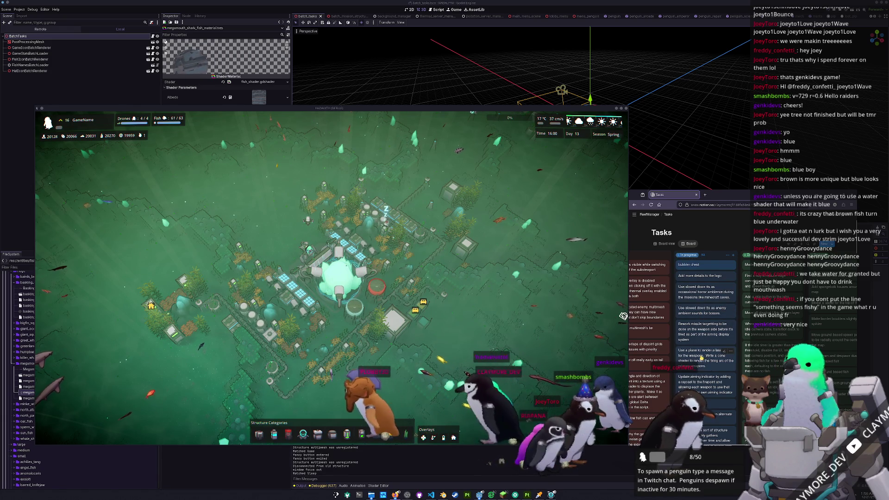
{"action": "left_click_drag", "start_coordinate": [701, 329], "coordinate": [703, 260]}
{"action": "mouse_move", "coordinate": [700, 357]}
{"action": "left_mouse_down"}
{"action": "mouse_move", "coordinate": [700, 284]}
{"action": "mouse_move", "coordinate": [700, 291]}
{"action": "left_mouse_up"}
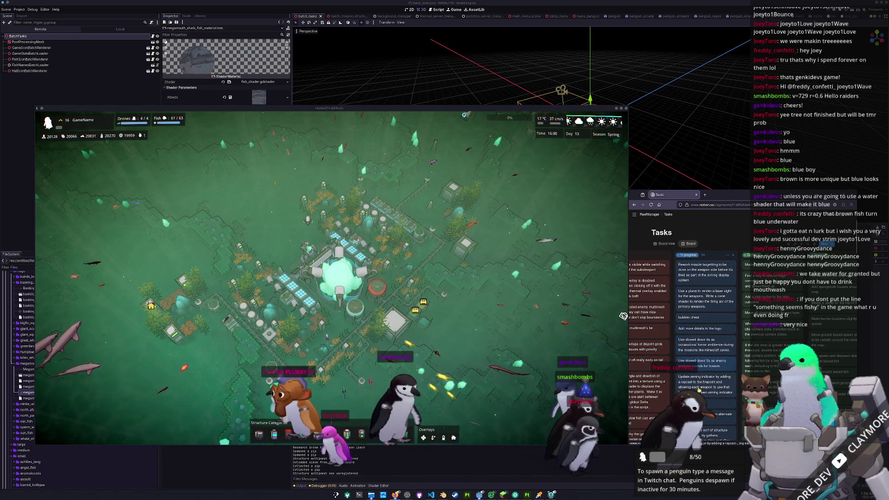
{"action": "mouse_move", "coordinate": [698, 349]}
{"action": "left_mouse_down"}
{"action": "mouse_move", "coordinate": [699, 358]}
{"action": "mouse_move", "coordinate": [700, 323]}
{"action": "left_mouse_up"}
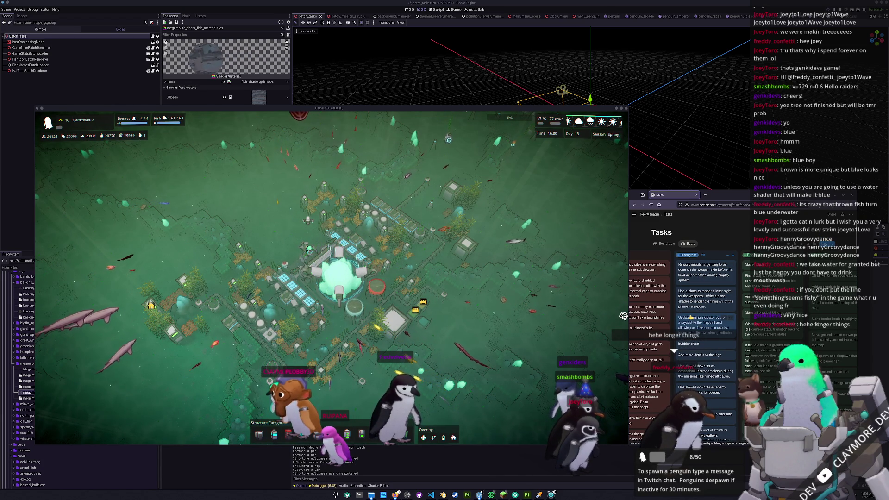
{"action": "left_click_drag", "start_coordinate": [690, 317], "coordinate": [690, 319]}
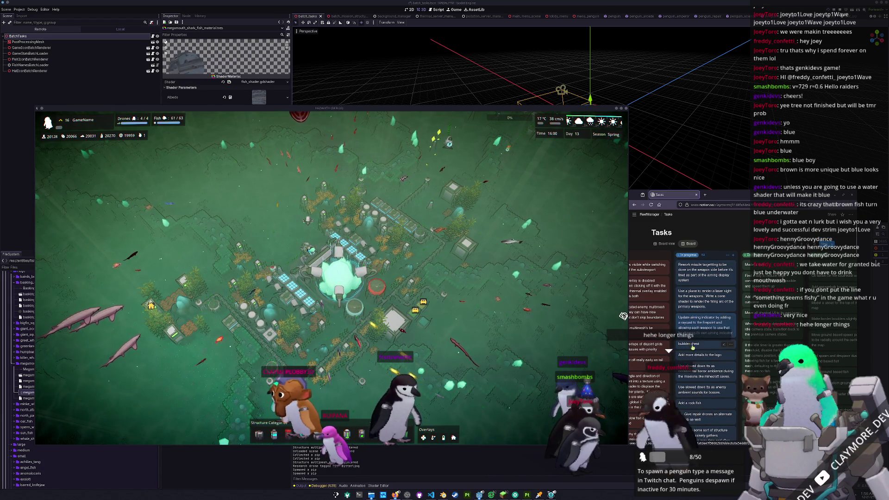
- Show the bubbler chest task page and its options, then pan the game over open seabed
{"action": "left_click", "coordinate": [702, 345]}
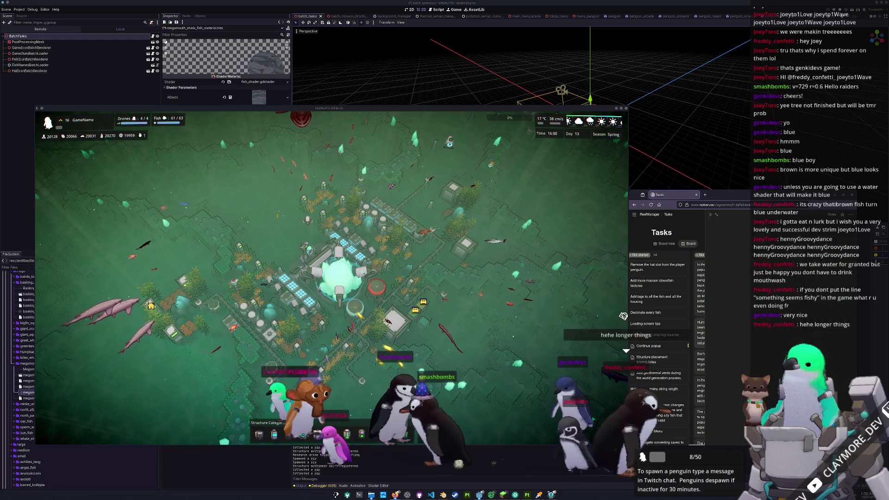
{"action": "left_click", "coordinate": [851, 215]}
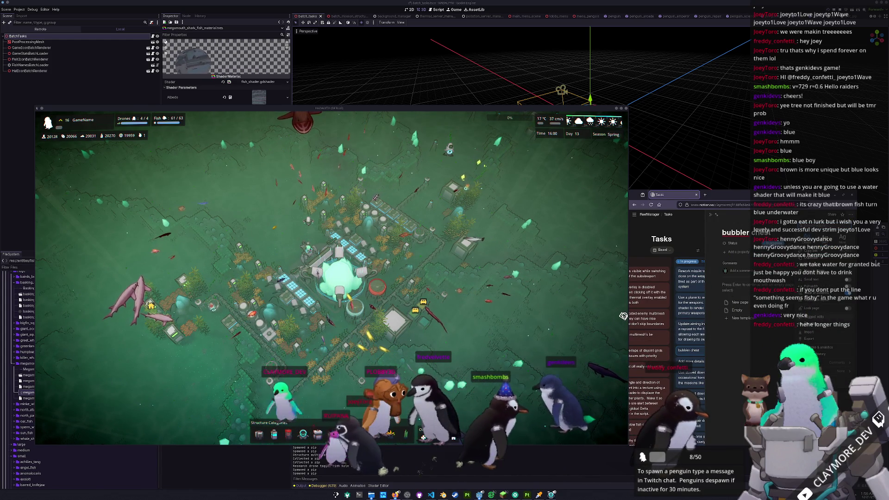
{"action": "left_click", "coordinate": [623, 316]}
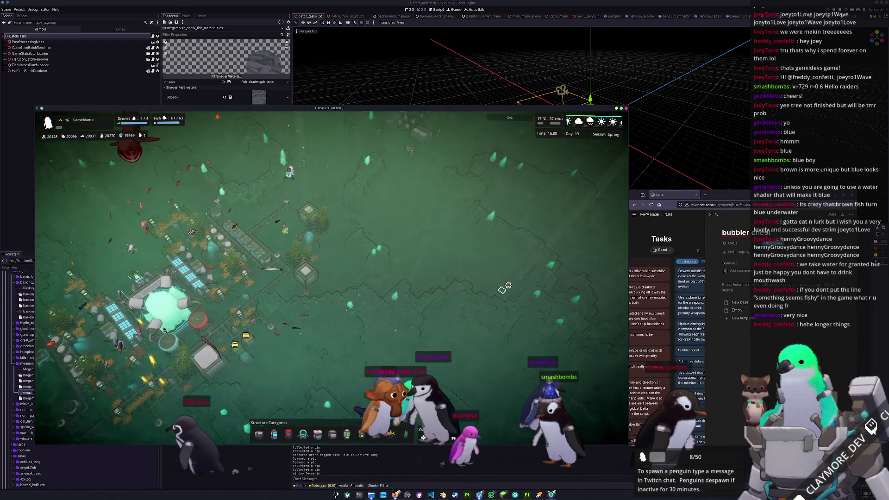
{"action": "key", "text": "d"}
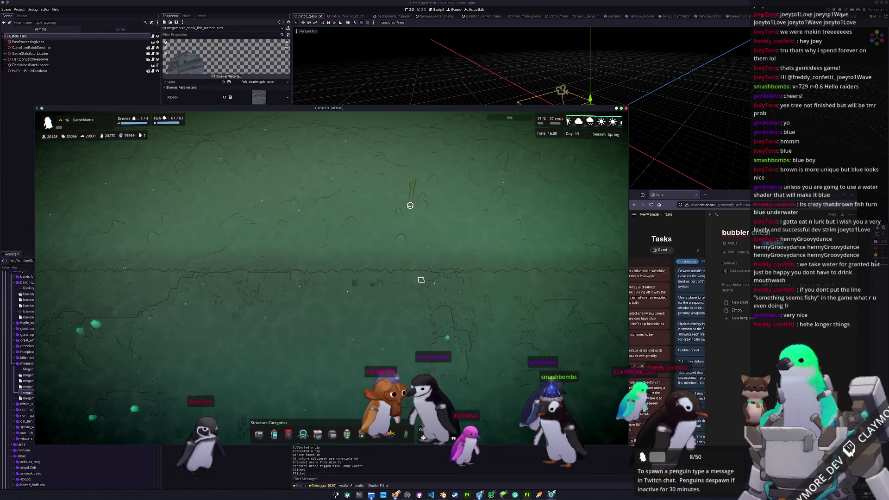
- Check the game's Audio settings from the pause menu and close them
{"action": "key", "text": "Escape"}
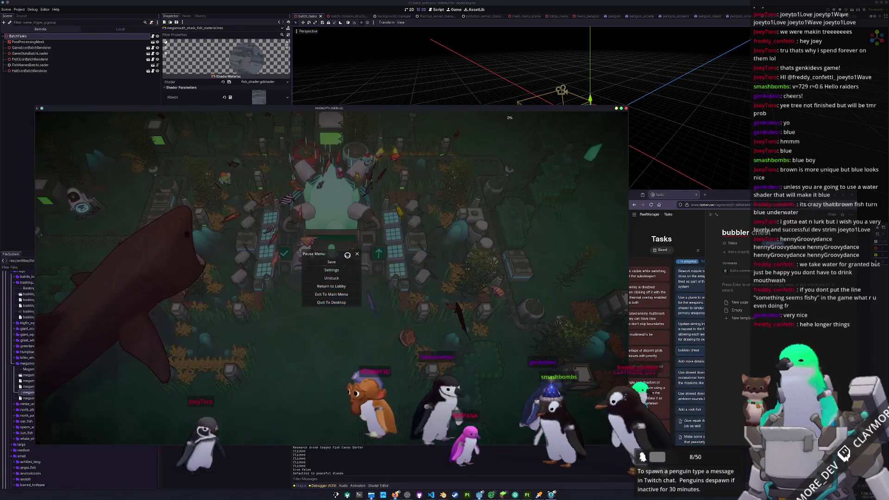
{"action": "left_click", "coordinate": [336, 270]}
{"action": "left_click", "coordinate": [250, 171]}
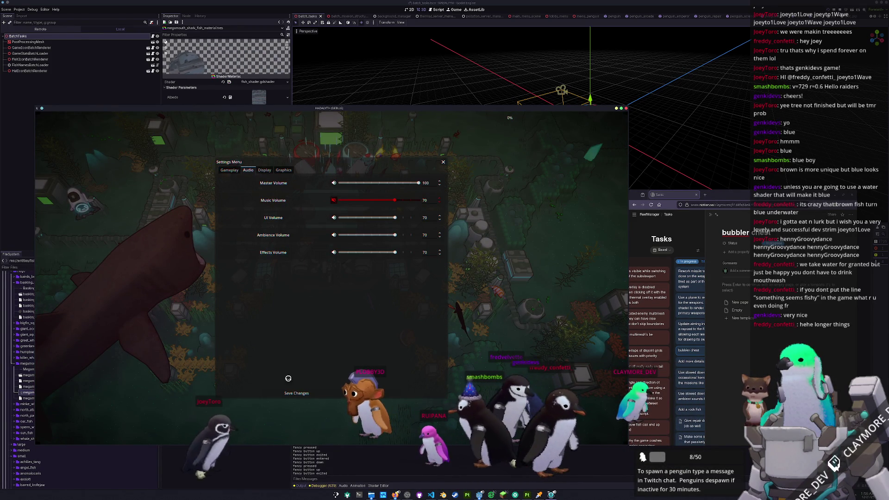
{"action": "left_click", "coordinate": [302, 384]}
- Enter build mode, resume from pause, and zoom out over the whole base
{"action": "key", "text": "b"}
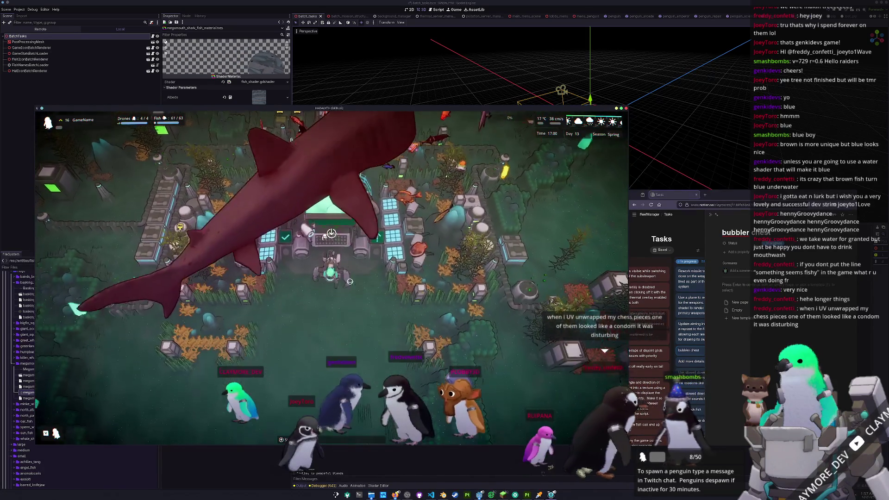
{"action": "key", "text": "Escape"}
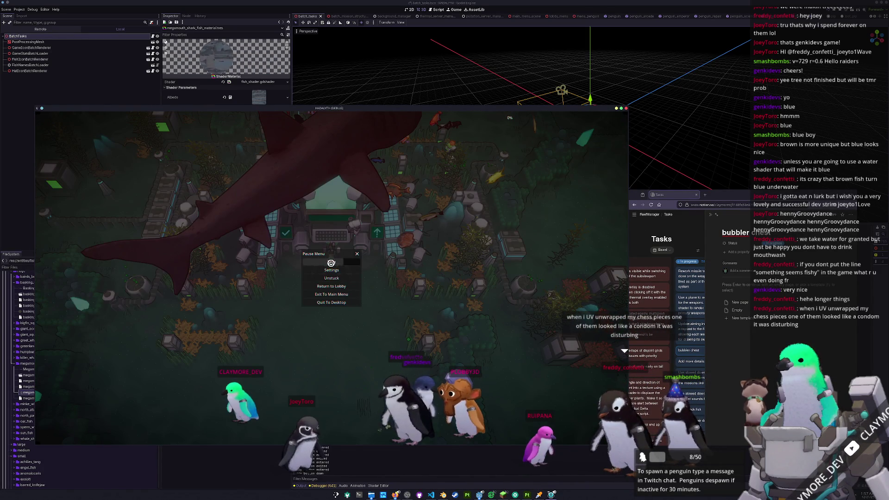
{"action": "left_click", "coordinate": [331, 262]}
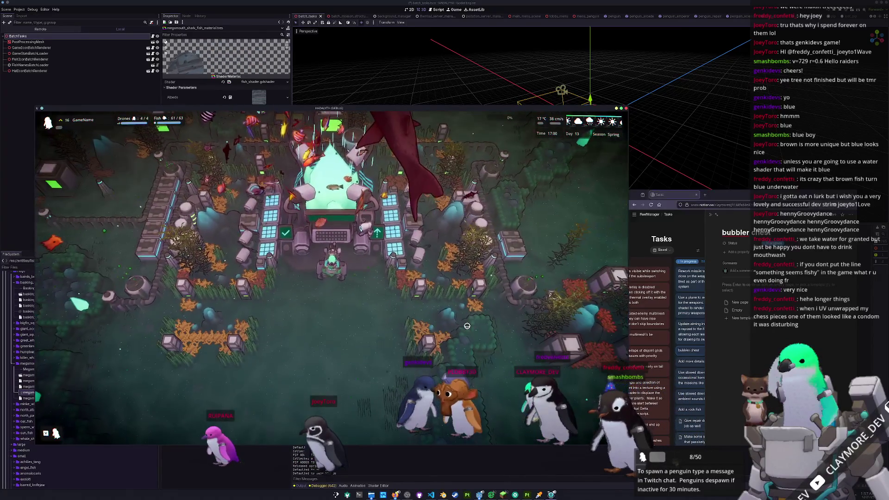
{"action": "key", "text": "b"}
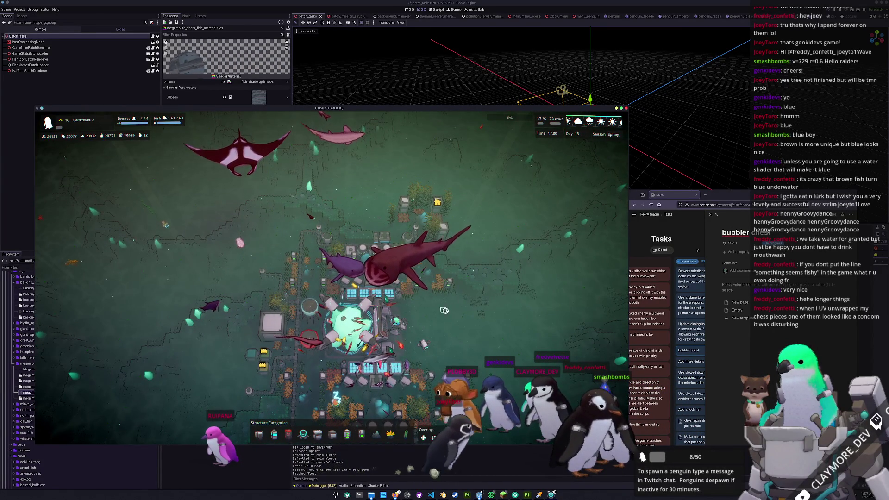
- Pan over the seabed to the purple shark, zoom in close, and hide the HUD
{"action": "key", "text": "grave"}
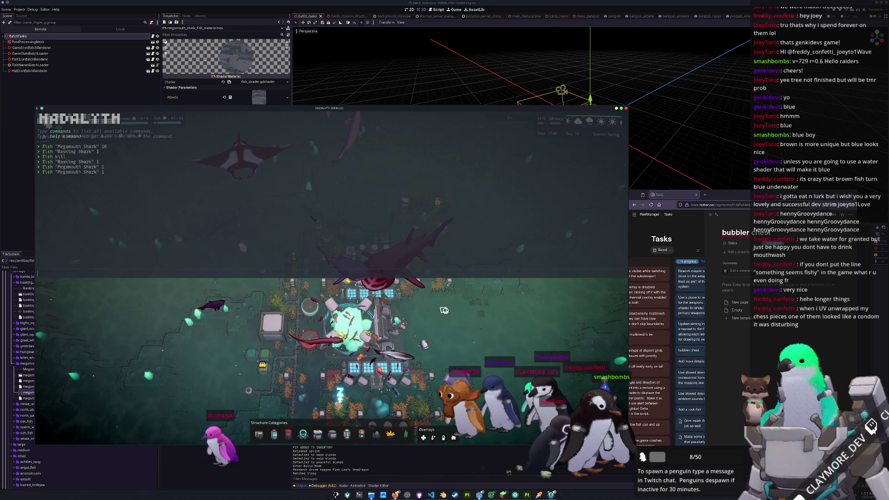
{"action": "key", "text": "grave"}
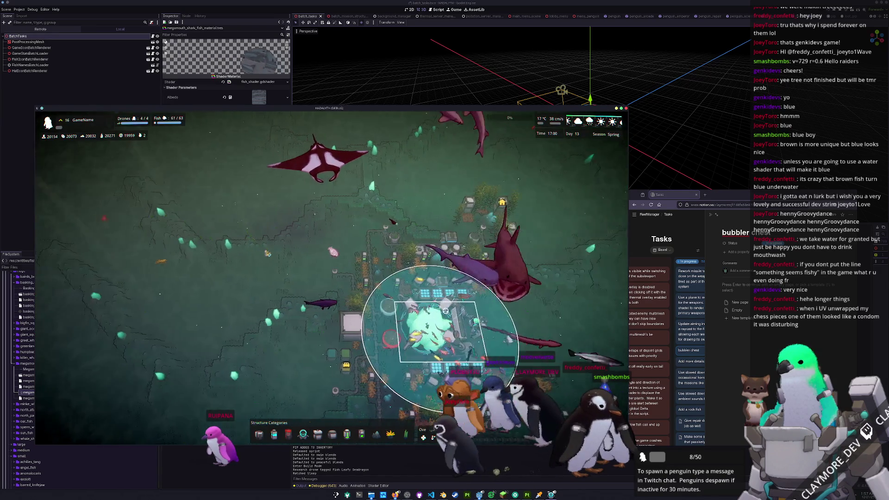
{"action": "key", "text": "s"}
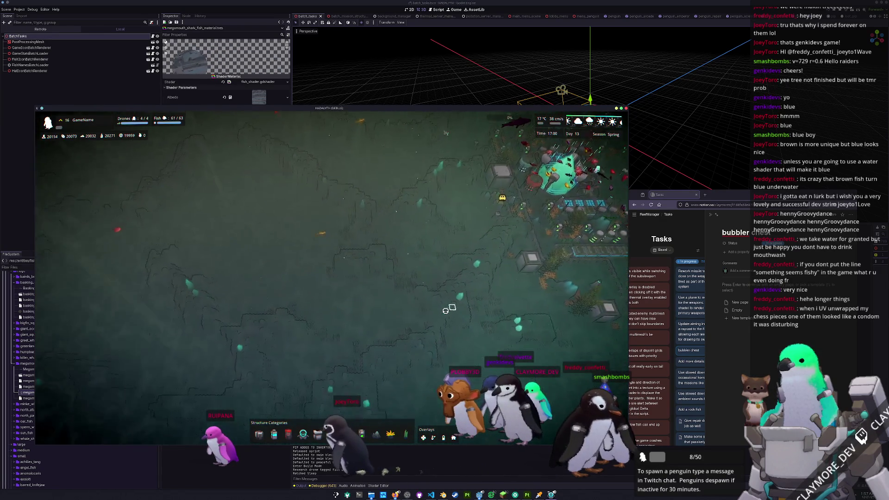
{"action": "key", "text": "w"}
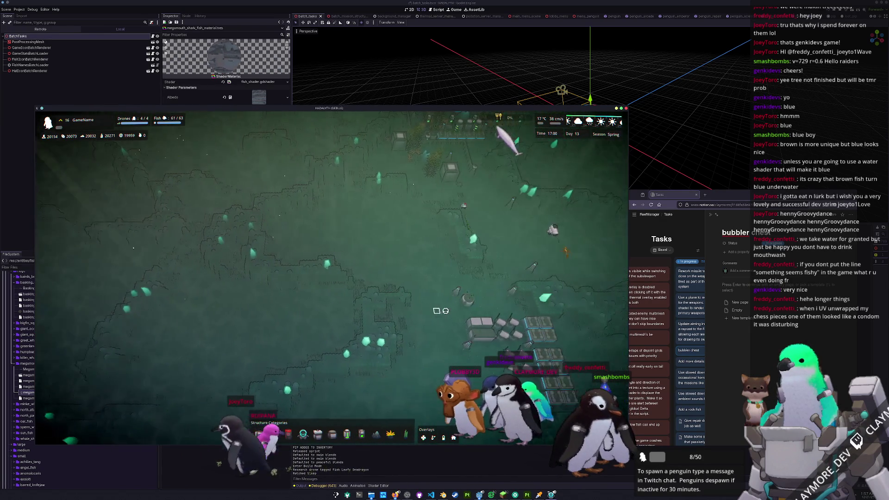
{"action": "key", "text": "d"}
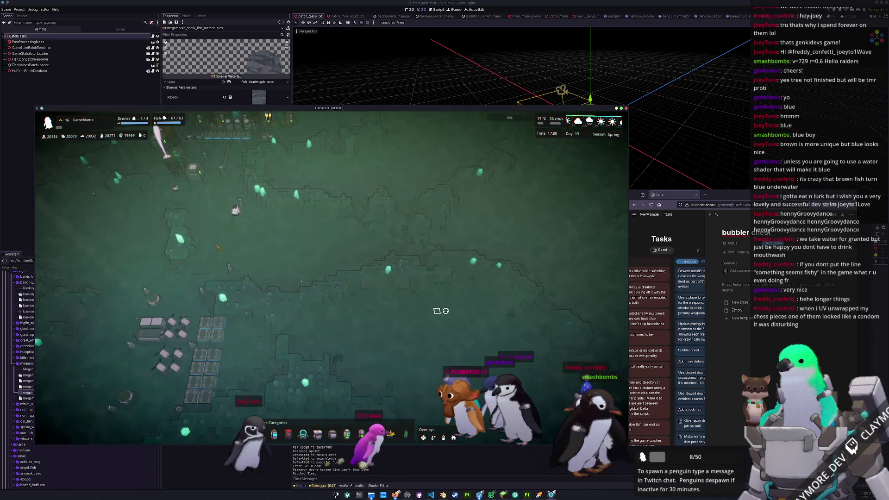
{"action": "key", "text": "s"}
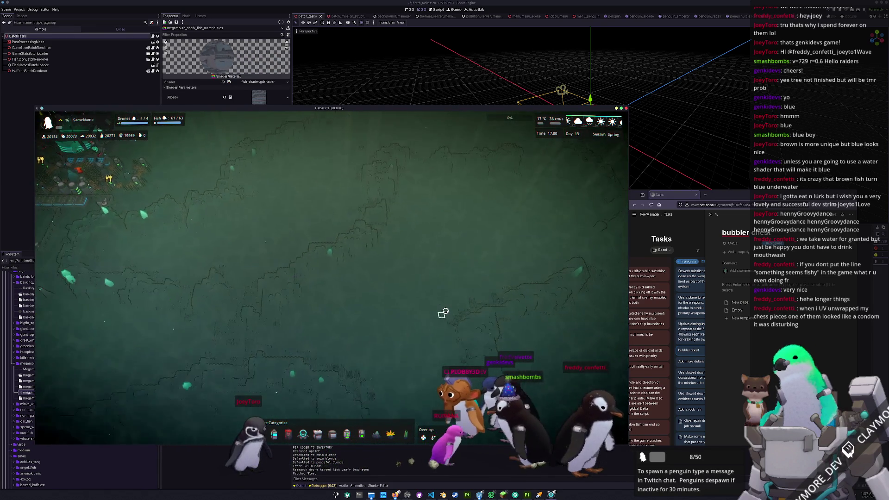
{"action": "key", "text": "w"}
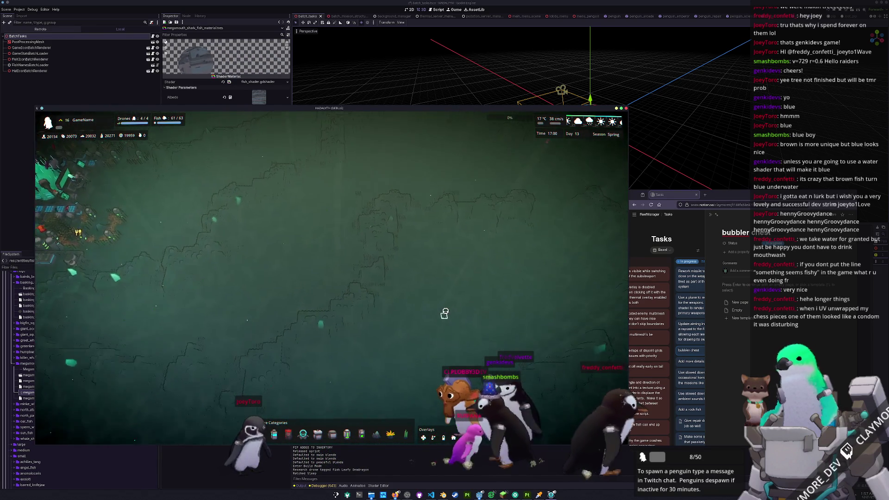
{"action": "scroll", "coordinate": [445, 311], "scroll_direction": "up", "scroll_amount": 3}
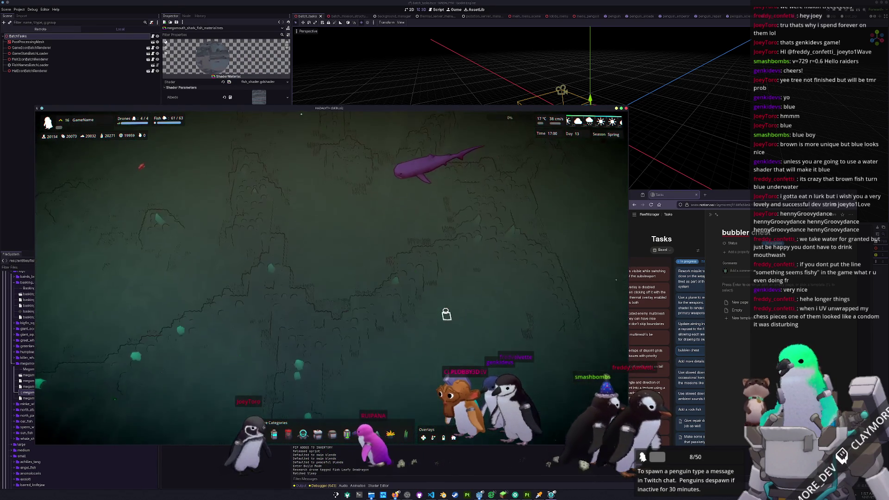
{"action": "key", "text": "h"}
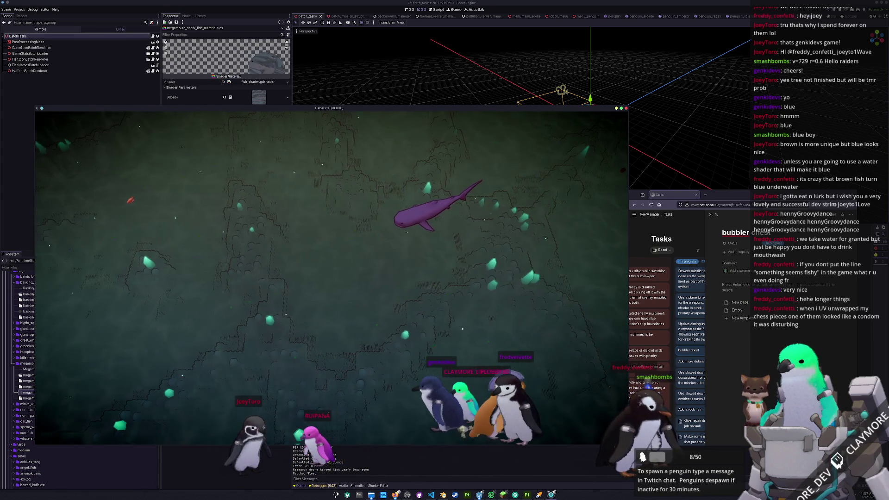
{"action": "left_click", "coordinate": [408, 494]}
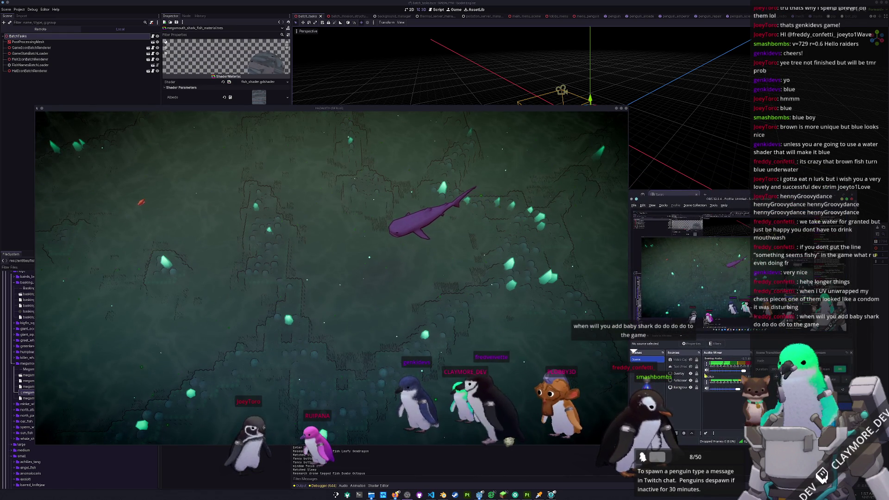
- Point the Overlay source at the HADALYTH window via the Screen Sharing Windows list
{"action": "left_click", "coordinate": [679, 380]}
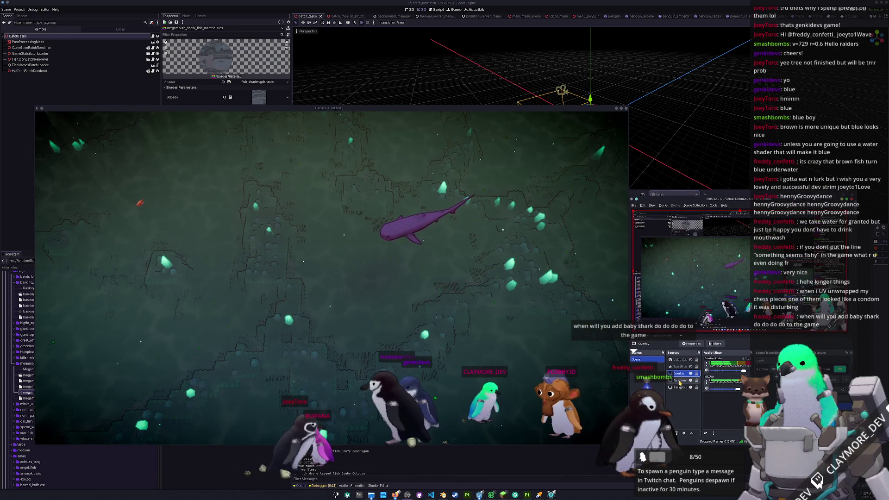
{"action": "double_click", "coordinate": [679, 373]}
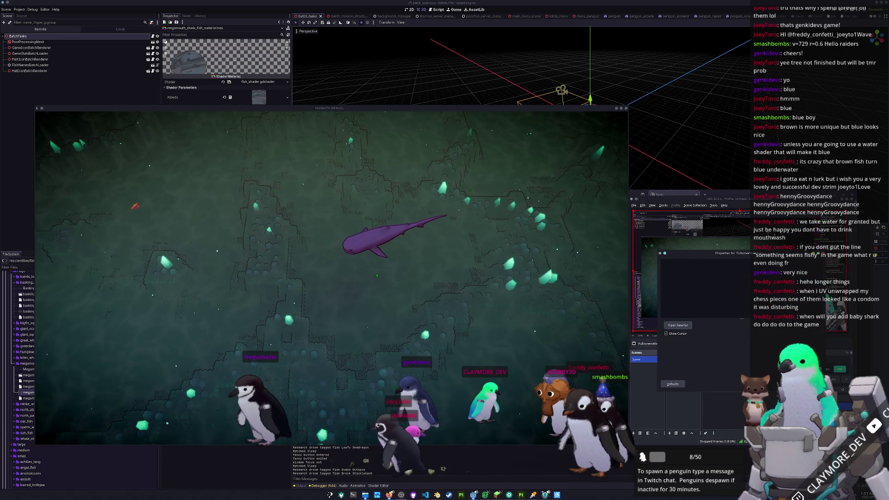
{"action": "mouse_move", "coordinate": [443, 108]}
{"action": "left_mouse_down"}
{"action": "mouse_move", "coordinate": [114, 113]}
{"action": "mouse_move", "coordinate": [113, 298]}
{"action": "mouse_move", "coordinate": [409, 167]}
{"action": "mouse_move", "coordinate": [592, 110]}
{"action": "left_mouse_up"}
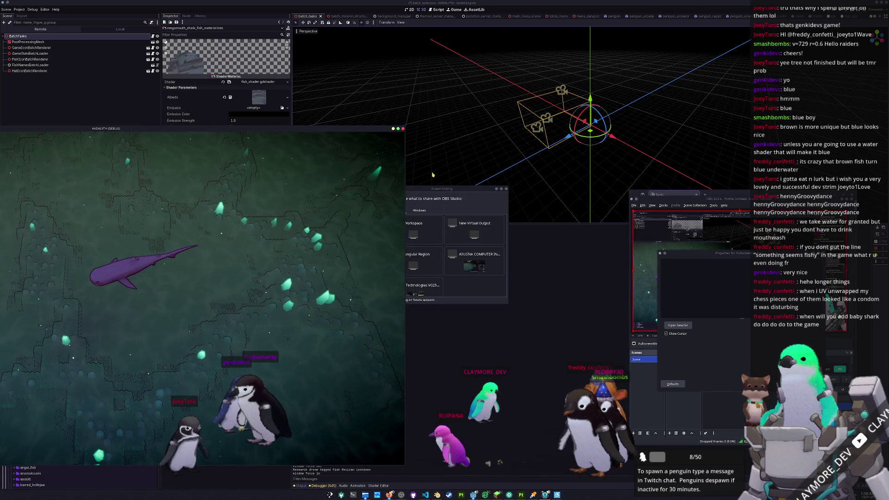
{"action": "left_click_drag", "start_coordinate": [445, 191], "coordinate": [527, 200]}
{"action": "left_click", "coordinate": [502, 219]}
{"action": "scroll", "coordinate": [534, 277], "scroll_direction": "down", "scroll_amount": 5}
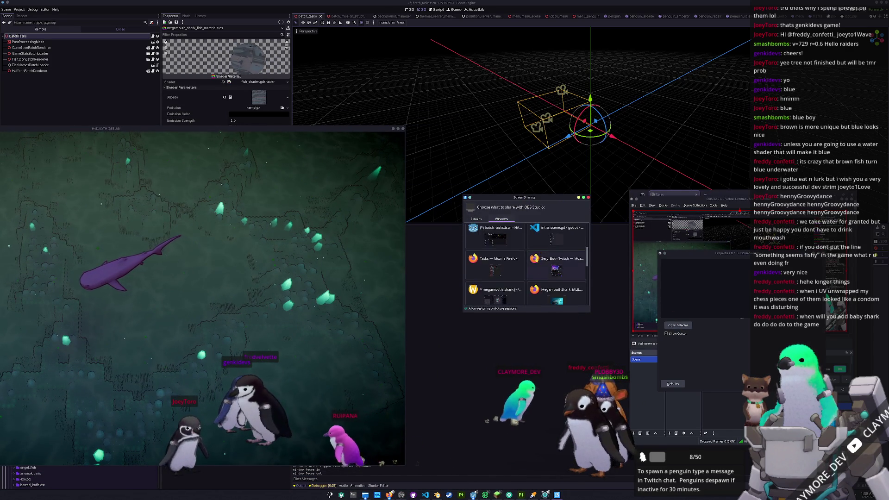
{"action": "scroll", "coordinate": [535, 277], "scroll_direction": "down", "scroll_amount": 3}
{"action": "double_click", "coordinate": [495, 285]}
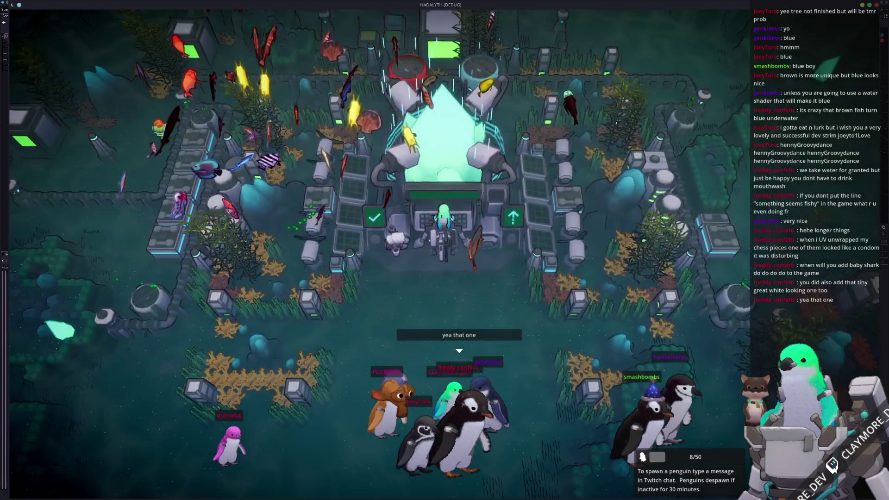
- Save the Hadalyth game, then unmute Music and mute Master volume in Audio settings and save
{"action": "key", "text": "Escape"}
{"action": "left_click", "coordinate": [444, 230]}
{"action": "left_click", "coordinate": [446, 243]}
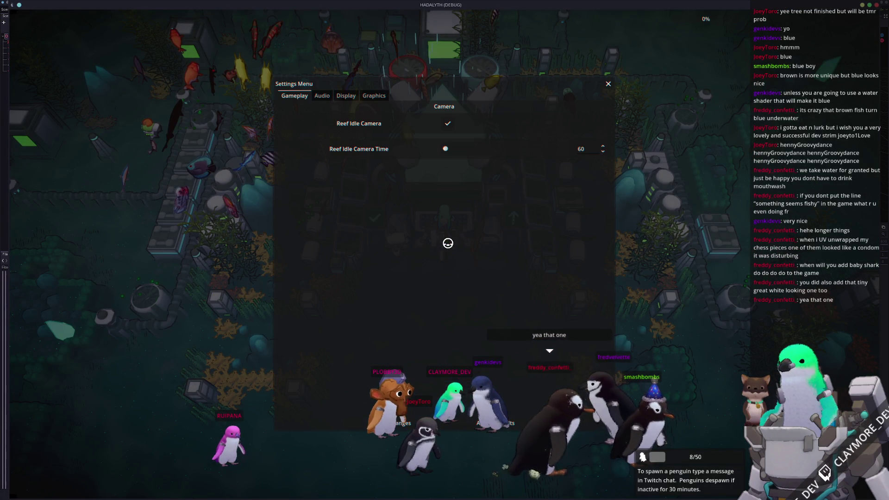
{"action": "left_click", "coordinate": [322, 95]}
{"action": "left_click", "coordinate": [447, 140]}
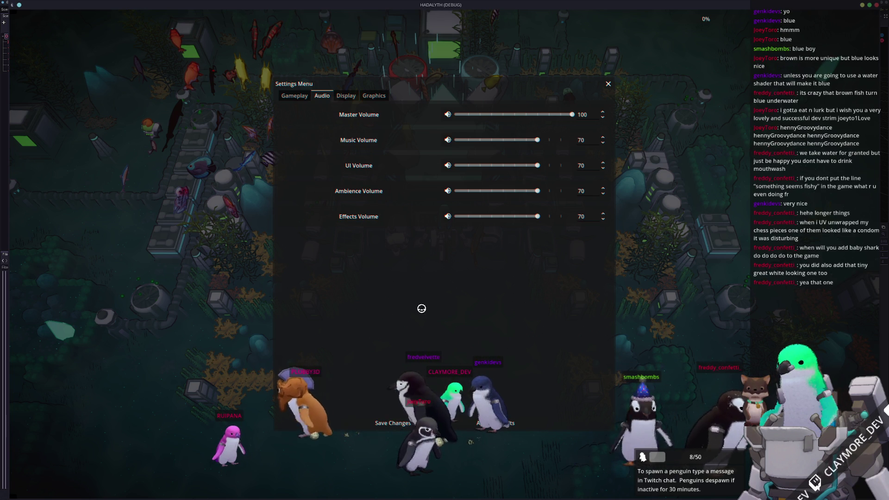
{"action": "left_click", "coordinate": [447, 114]}
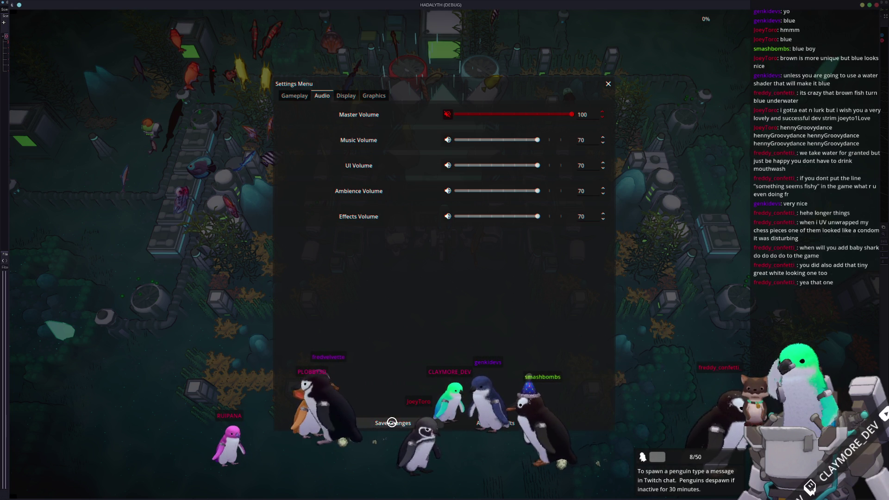
{"action": "left_click", "coordinate": [391, 422]}
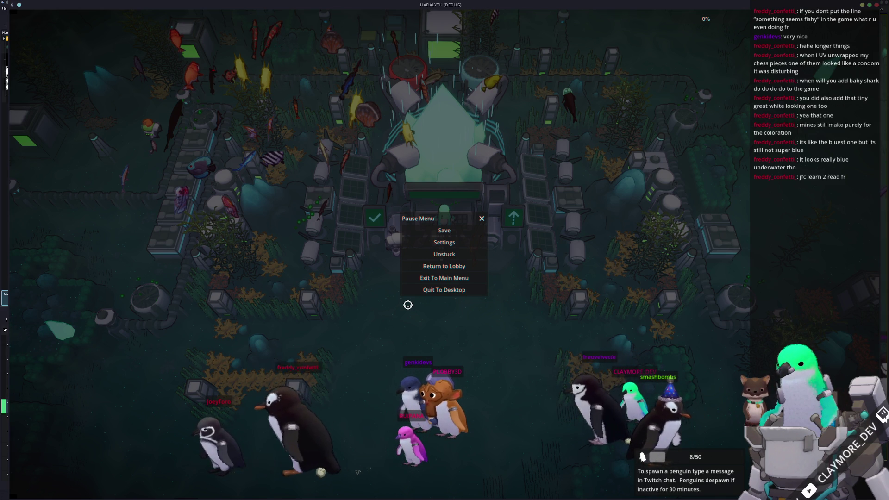
{"action": "key", "text": "alt+Tab"}
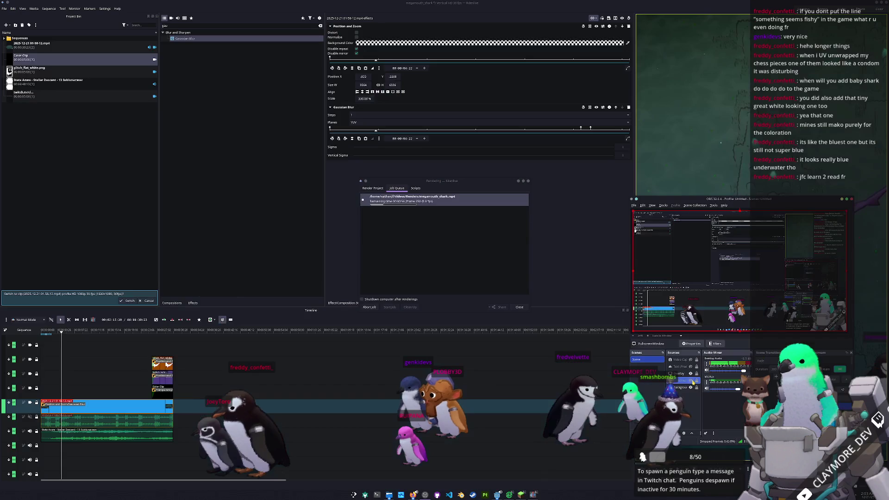
- Point the OBS FullscreenWindow capture source at the Minecraft window
{"action": "double_click", "coordinate": [680, 383]}
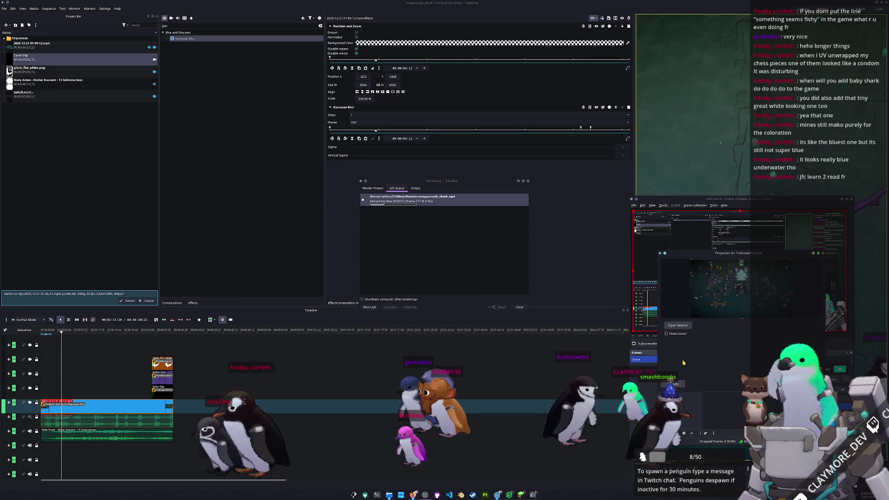
{"action": "left_click", "coordinate": [684, 326]}
{"action": "scroll", "coordinate": [430, 239], "scroll_direction": "down", "scroll_amount": 1}
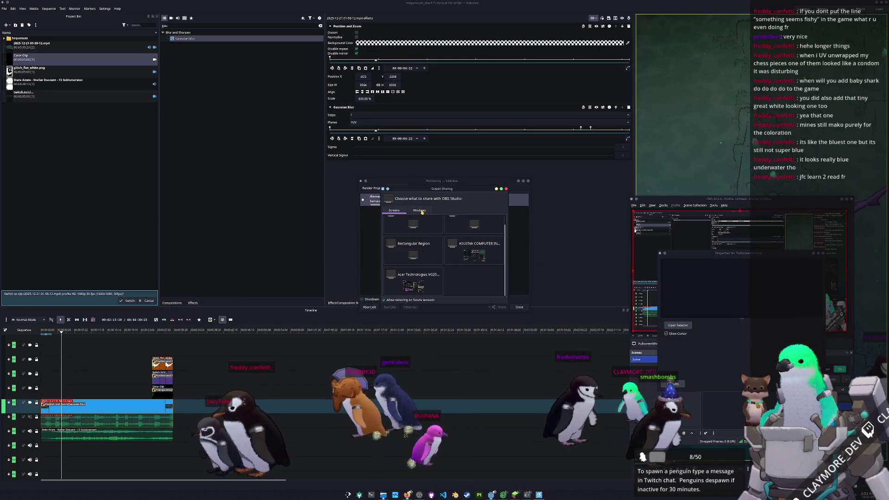
{"action": "left_click", "coordinate": [430, 236]}
{"action": "left_click", "coordinate": [499, 307]}
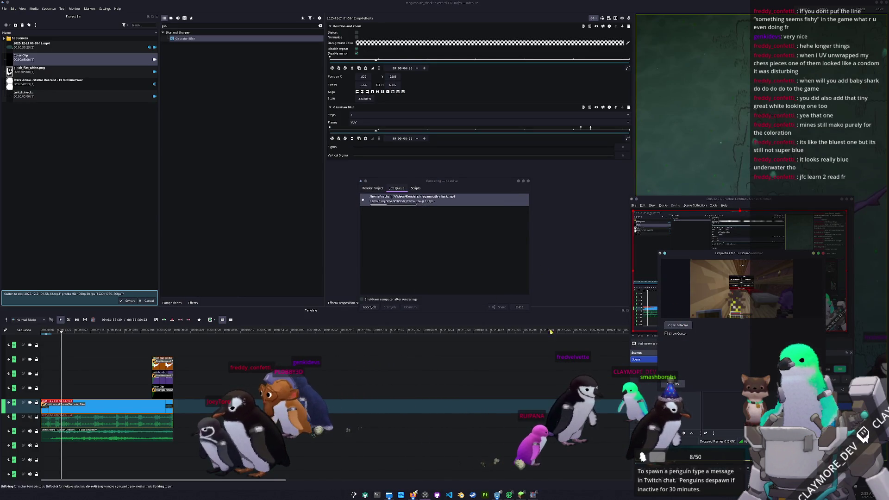
{"action": "key", "text": "Return"}
- Raise Minecraft over Kdenlive and move the render progress window to the upper left
{"action": "left_click", "coordinate": [681, 387]}
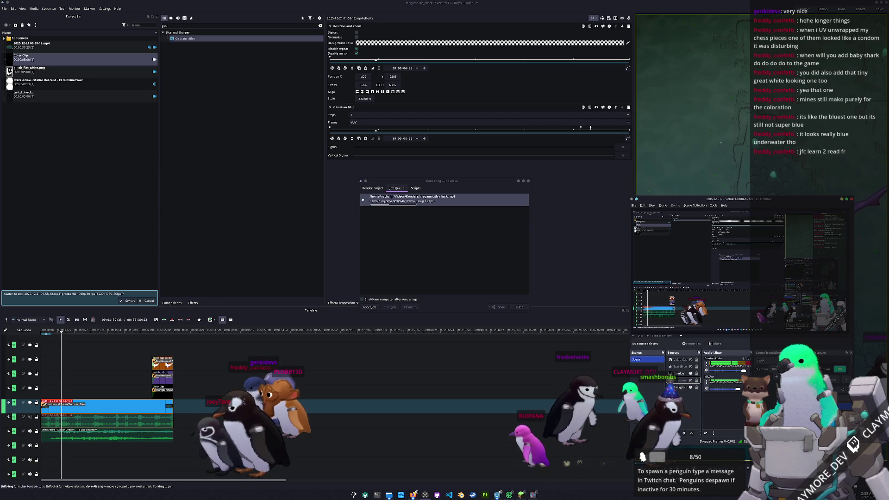
{"action": "left_click", "coordinate": [521, 494]}
{"action": "mouse_move", "coordinate": [423, 80]}
{"action": "left_mouse_down"}
{"action": "mouse_move", "coordinate": [610, 89]}
{"action": "mouse_move", "coordinate": [610, 188]}
{"action": "left_mouse_up"}
{"action": "mouse_move", "coordinate": [408, 181]}
{"action": "left_mouse_down"}
{"action": "mouse_move", "coordinate": [163, 111]}
{"action": "mouse_move", "coordinate": [55, 111]}
{"action": "left_mouse_up"}
{"action": "left_click_drag", "start_coordinate": [111, 111], "coordinate": [112, 119]}
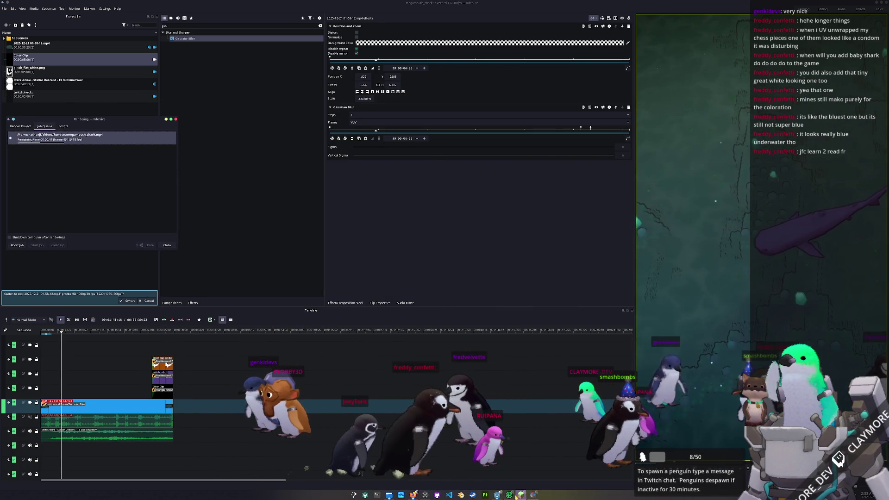
{"action": "left_click", "coordinate": [521, 494]}
{"action": "mouse_move", "coordinate": [520, 211]}
{"action": "left_mouse_down"}
{"action": "mouse_move", "coordinate": [437, 227]}
{"action": "mouse_move", "coordinate": [353, 50]}
{"action": "left_mouse_up"}
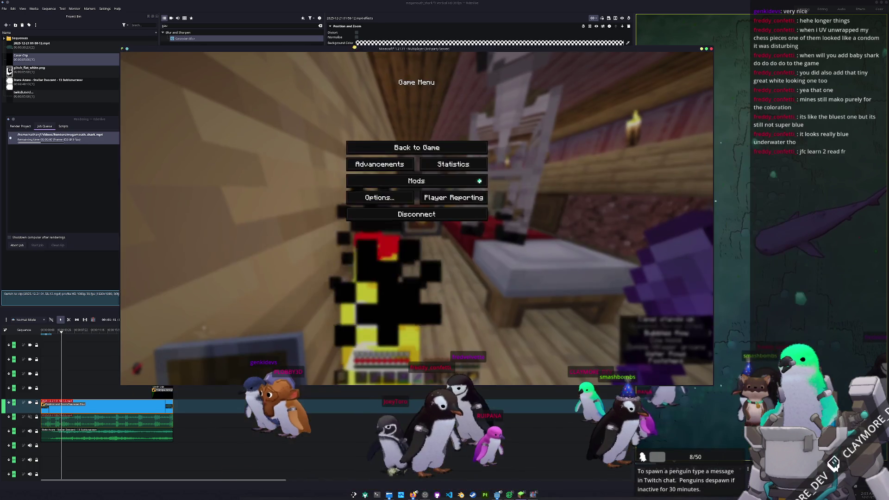
- Resume the game and check the inventory while heading to the chest room
{"action": "key", "text": "Escape"}
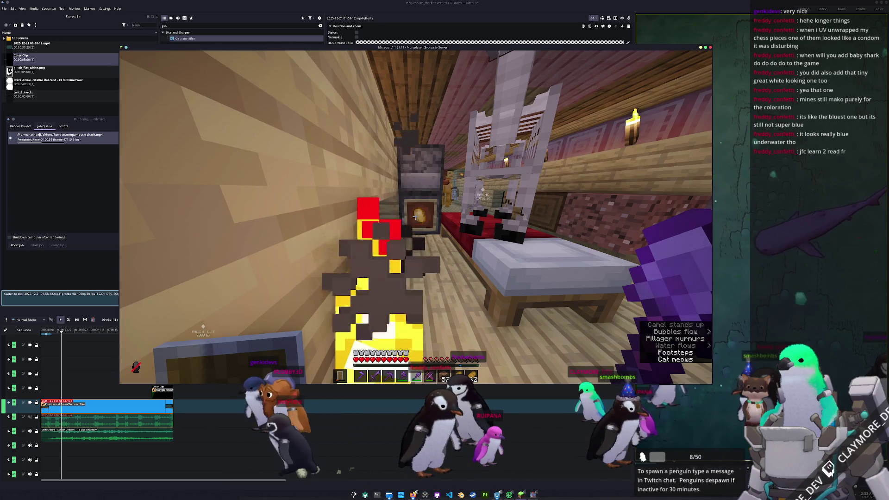
{"action": "key", "text": "e"}
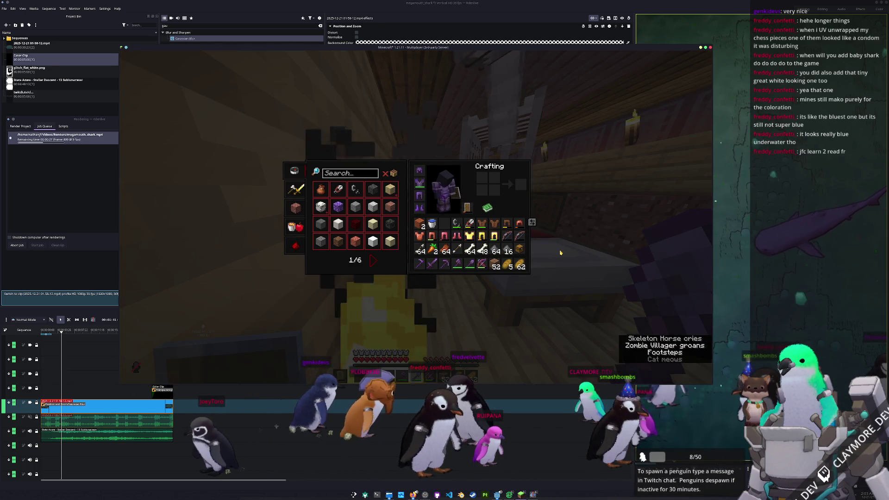
{"action": "key", "text": "e"}
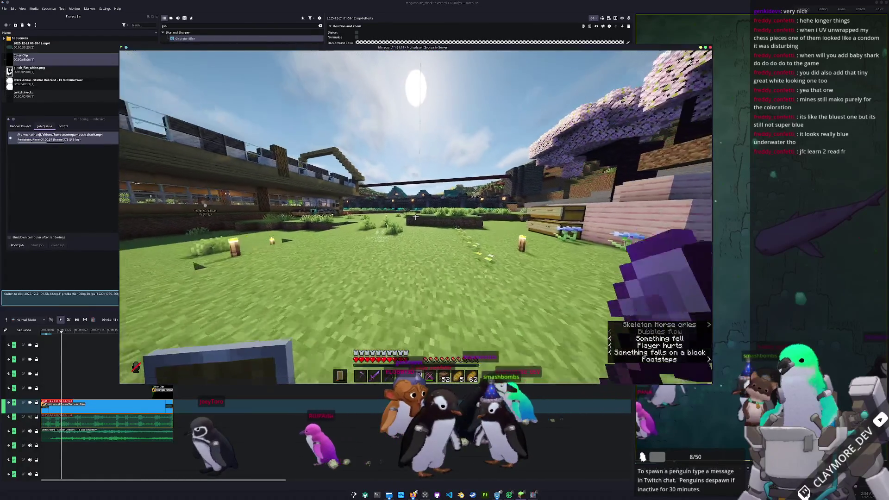
{"action": "key", "text": "Escape"}
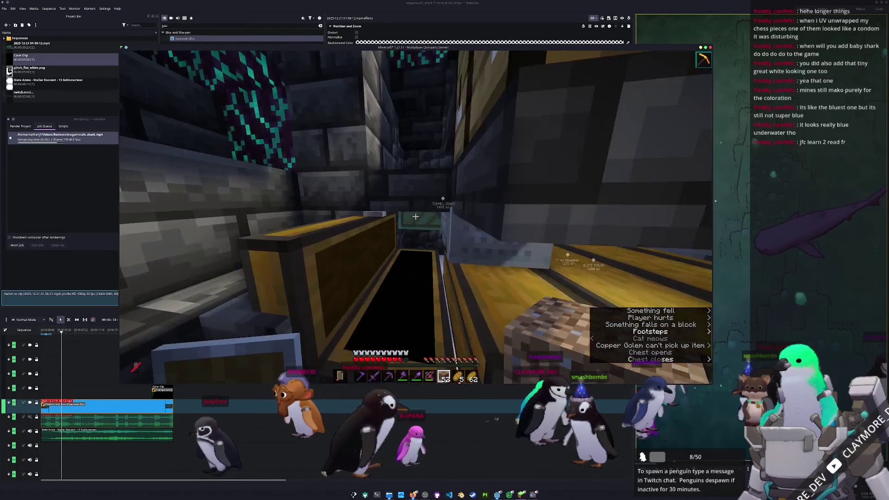
- Open the large chest and remove the copper leggings, carrots and gunpowder from the inventory
{"action": "right_click", "coordinate": [416, 216]}
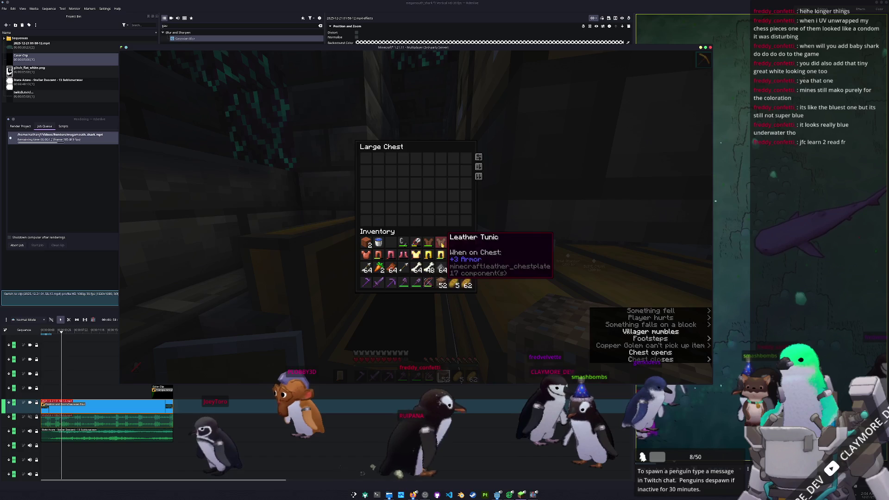
{"action": "key", "text": "e"}
{"action": "key", "text": "e"}
{"action": "key", "text": "e"}
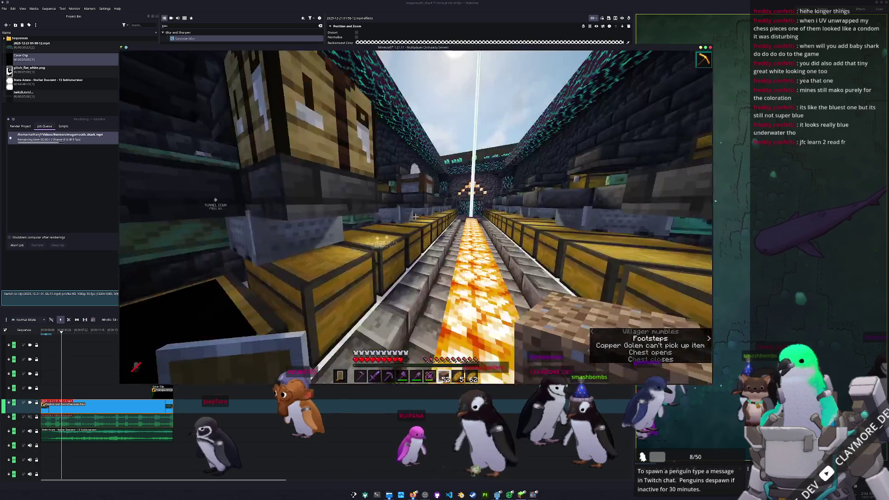
{"action": "key", "text": "e"}
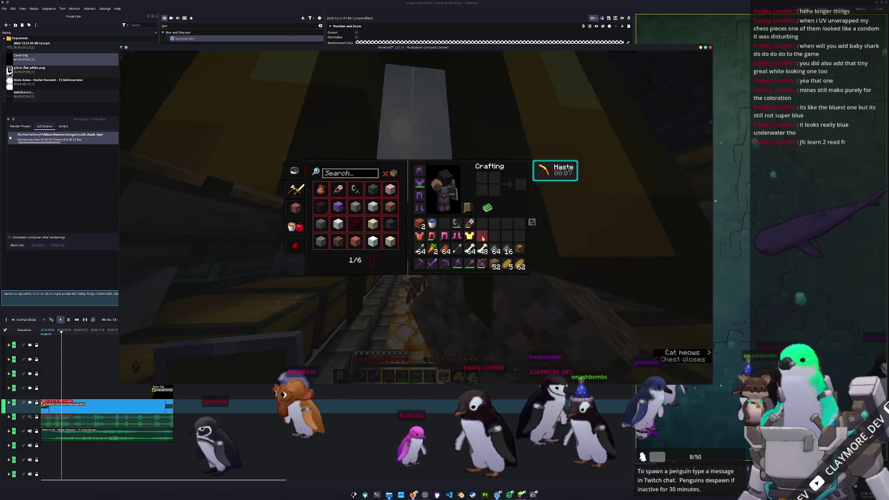
{"action": "left_click", "coordinate": [443, 237], "text": "shift"}
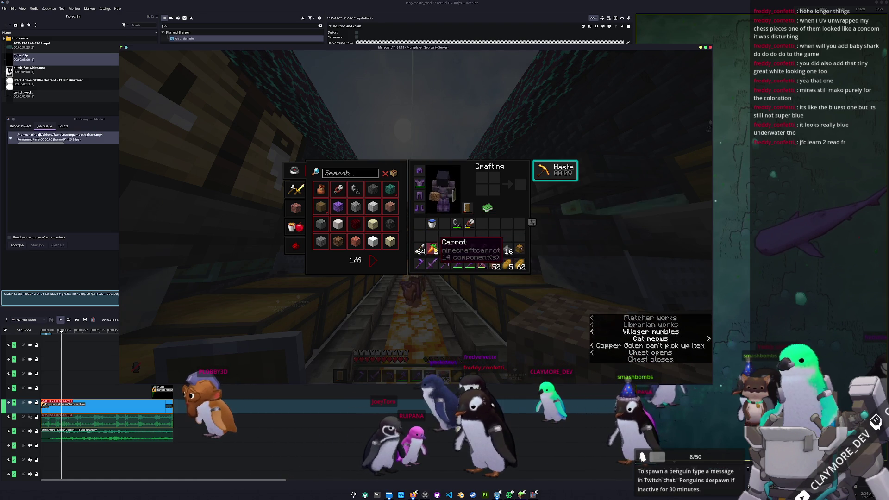
{"action": "left_click", "coordinate": [432, 249], "text": "shift"}
{"action": "left_click", "coordinate": [495, 248], "text": "shift"}
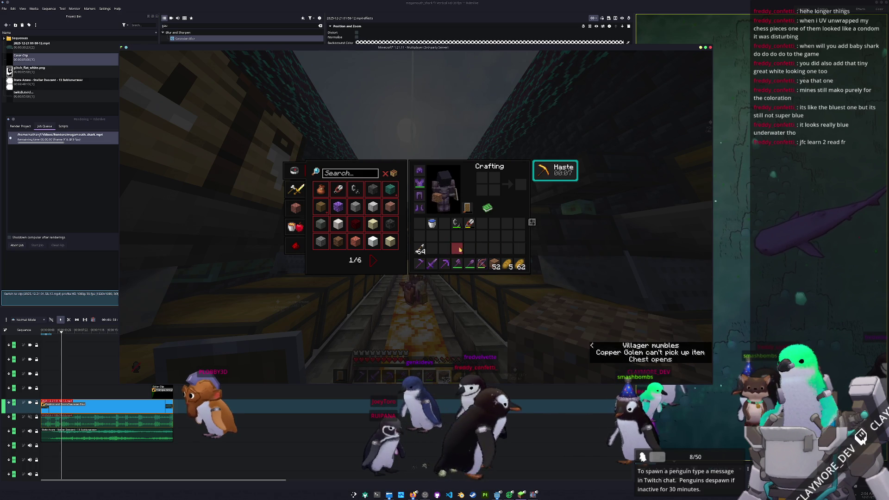
- Climb to the deepslate room's chest and stash the shears, flint and steel, and 64 arrows
{"action": "key", "text": "e"}
{"action": "key", "text": "w"}
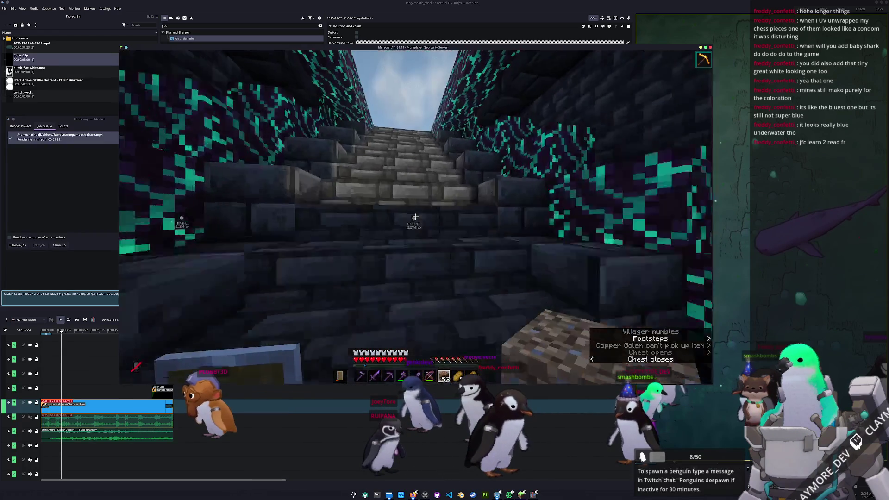
{"action": "key", "text": "w"}
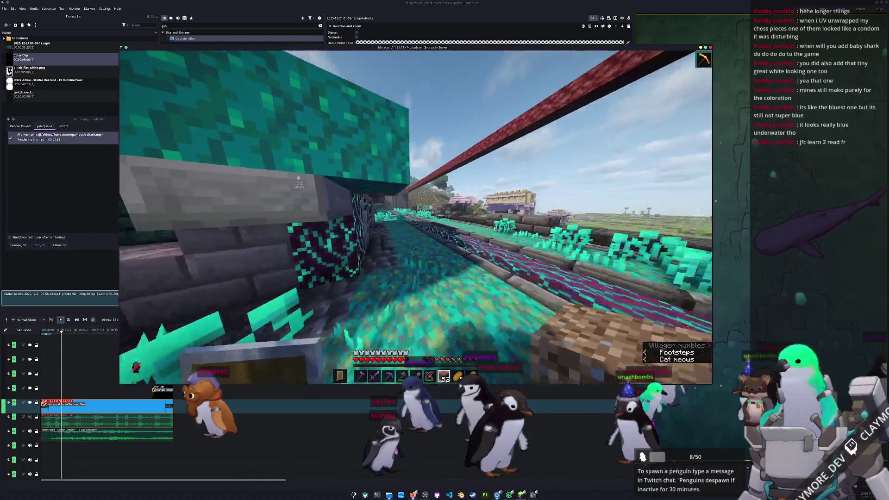
{"action": "key", "text": "w"}
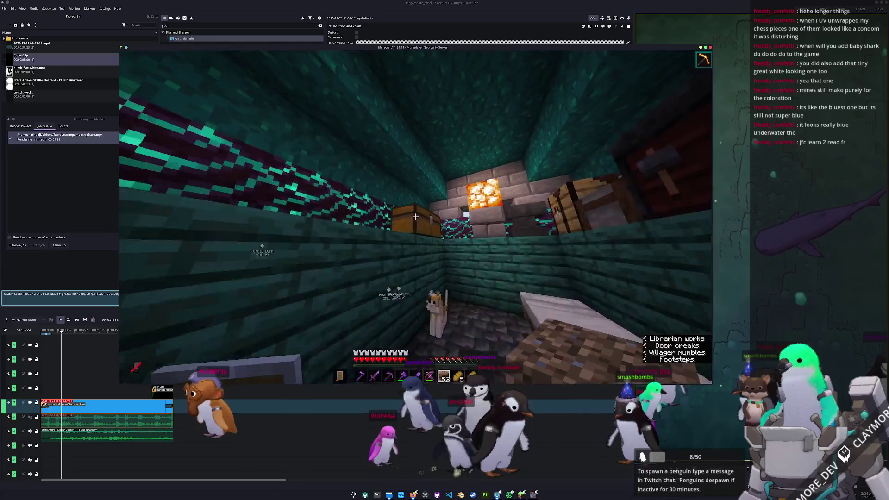
{"action": "right_click", "coordinate": [416, 216]}
{"action": "left_click", "coordinate": [416, 242], "text": "shift"}
{"action": "left_click", "coordinate": [403, 241], "text": "shift"}
{"action": "left_click", "coordinate": [366, 270]}
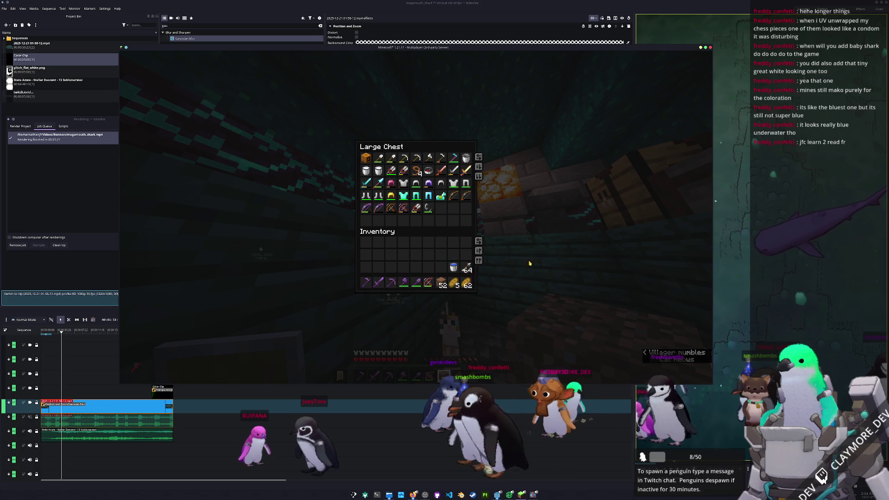
{"action": "key", "text": "Escape"}
- Walk out, eat bread, then close Kdenlive's finished render window
{"action": "key", "text": "w"}
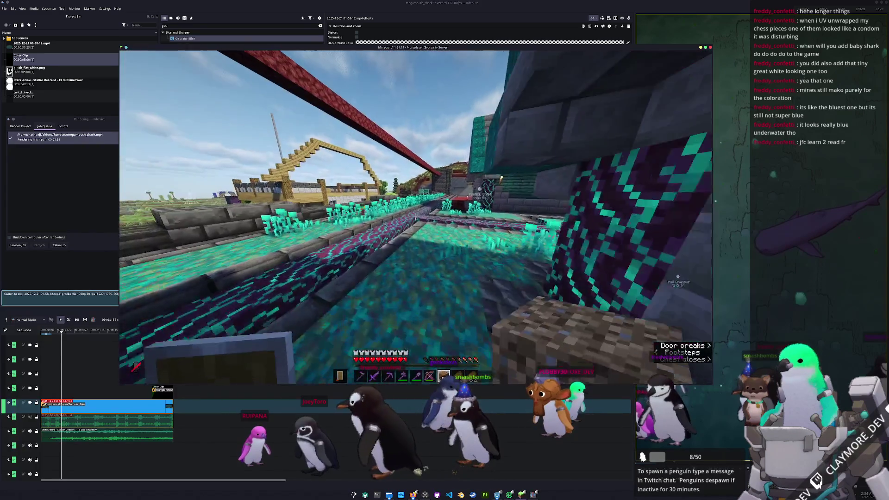
{"action": "scroll", "coordinate": [416, 216], "scroll_direction": "down", "scroll_amount": 1}
{"action": "right_click_drag", "start_coordinate": [416, 216], "coordinate": [415, 217]}
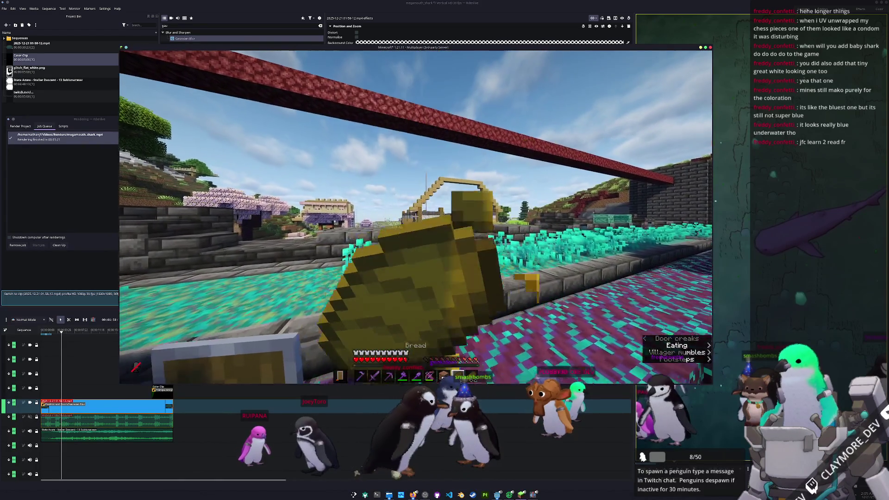
{"action": "key", "text": "Escape"}
{"action": "key", "text": "alt+Tab"}
{"action": "left_click", "coordinate": [167, 244]}
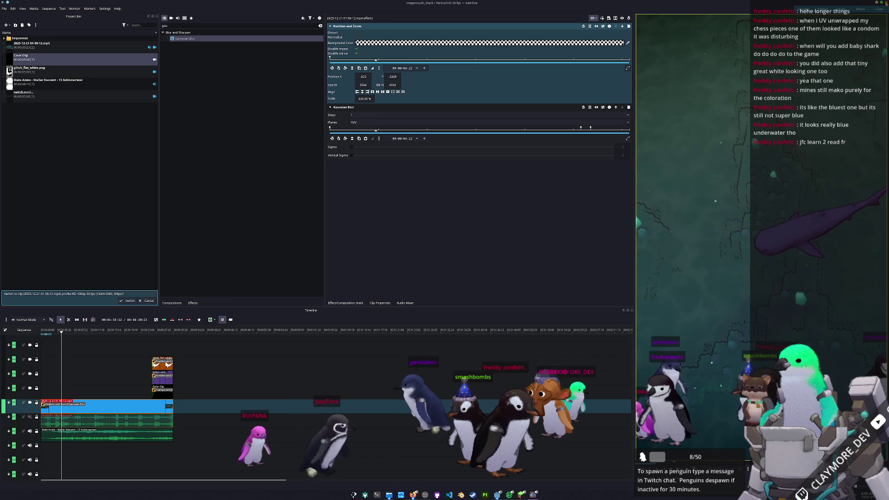
- Quit Kdenlive with Ctrl+Q, maximize Minecraft full screen, and resume from the Game Menu
{"action": "key", "text": "ctrl+q"}
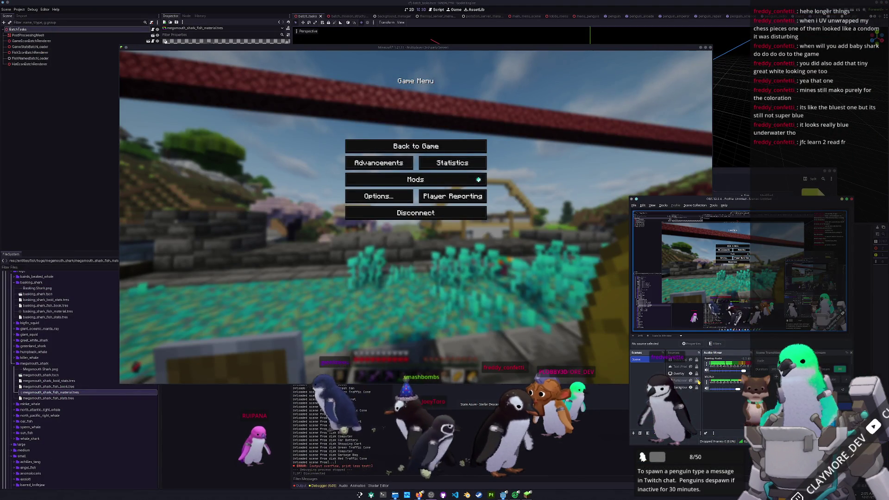
{"action": "key", "text": "super+Up"}
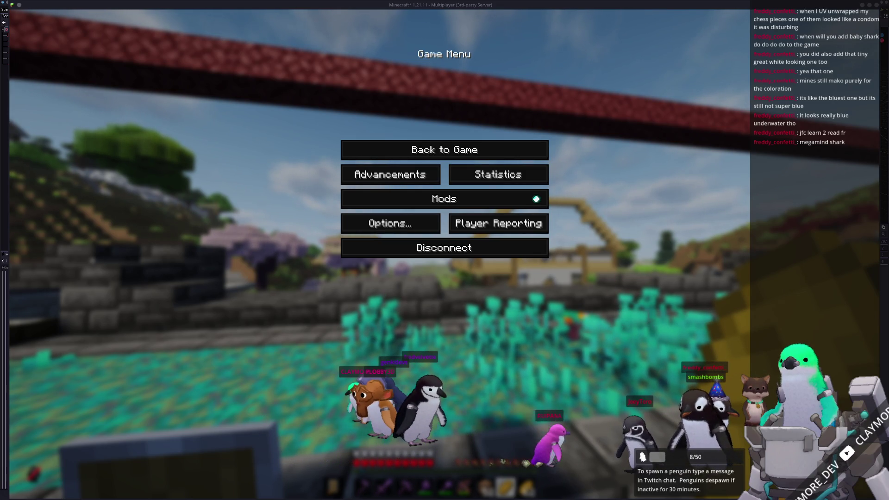
{"action": "key", "text": "Escape"}
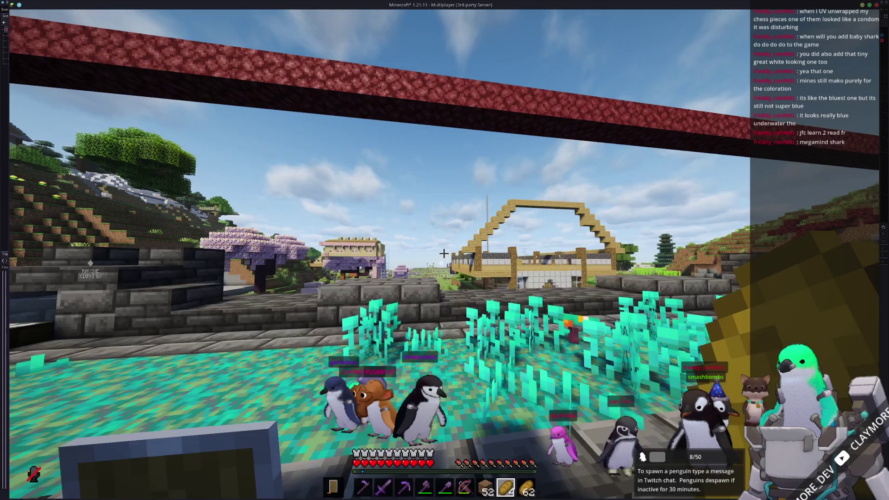
- Walk past the house, pond and dirt wall across the field toward the nether portal
{"action": "key", "text": "w"}
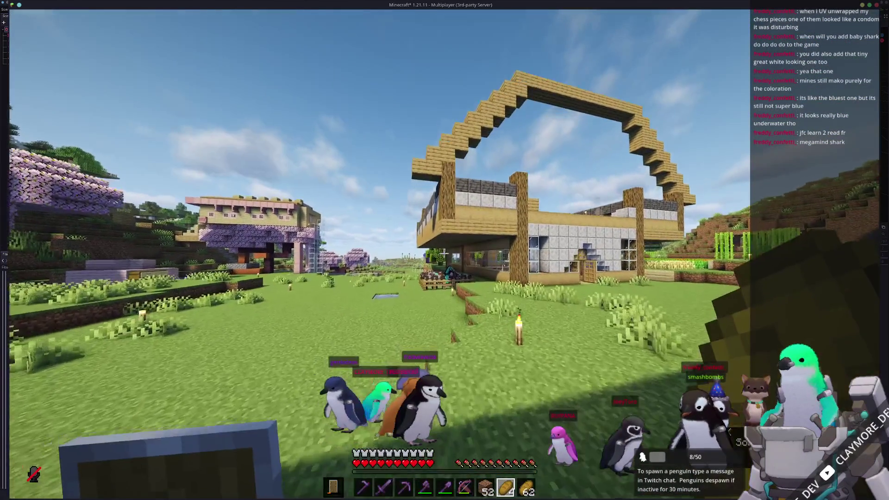
{"action": "key", "text": "w"}
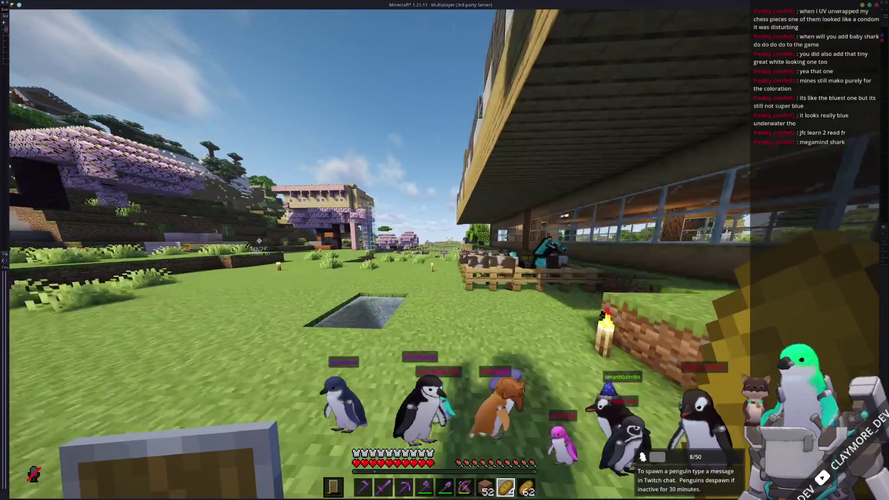
{"action": "key", "text": "w"}
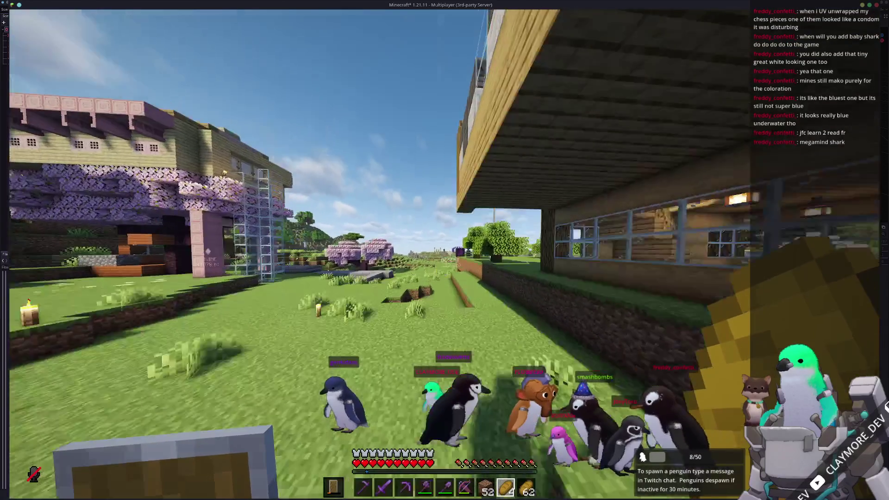
{"action": "key", "text": "w"}
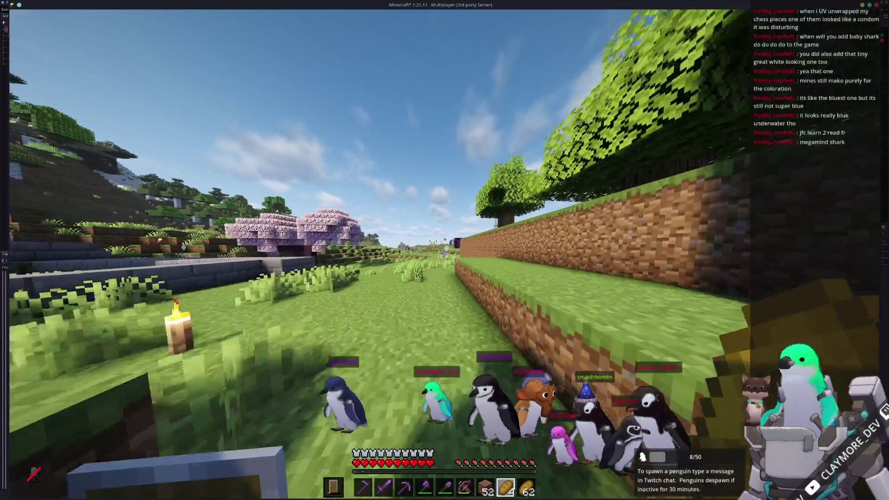
{"action": "key", "text": "w"}
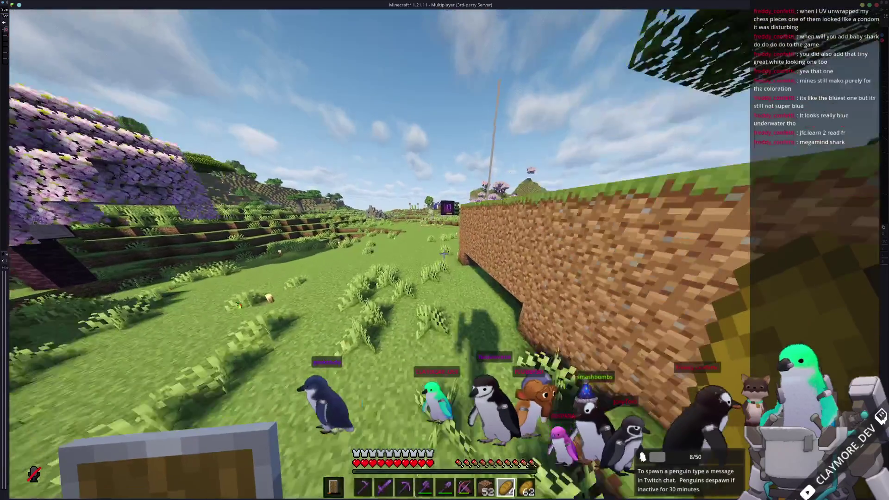
{"action": "key", "text": "w"}
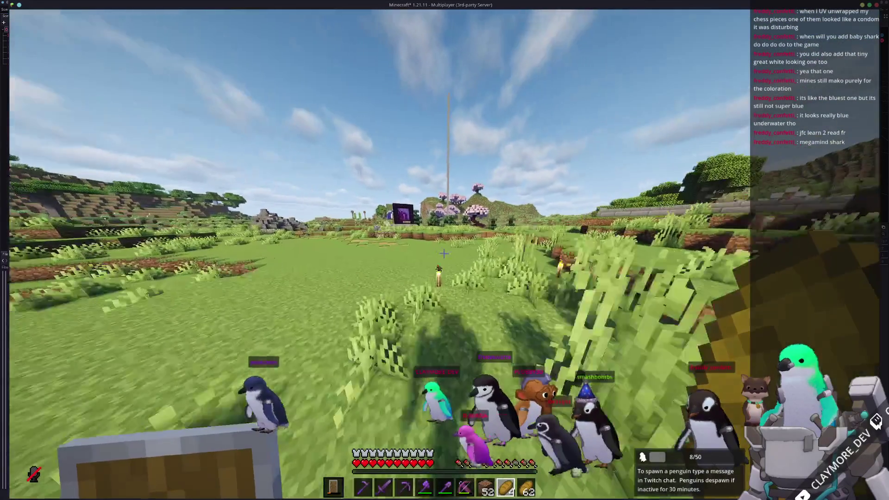
{"action": "key", "text": "w"}
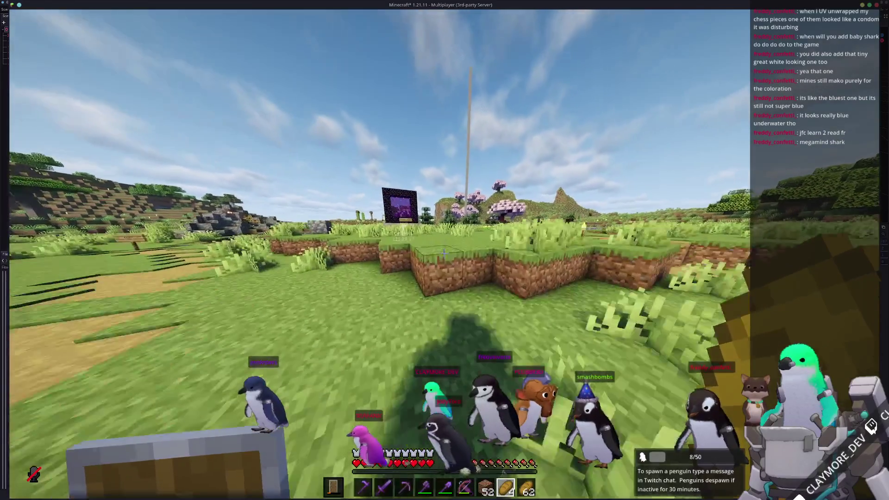
{"action": "key", "text": "Escape"}
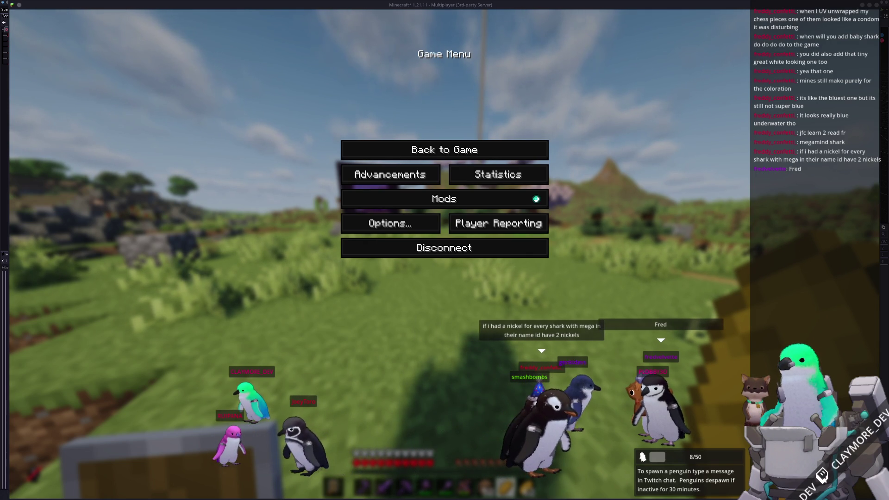
- Continue past the nether portal and purple-striped building onto the checkered patch
{"action": "key", "text": "Escape"}
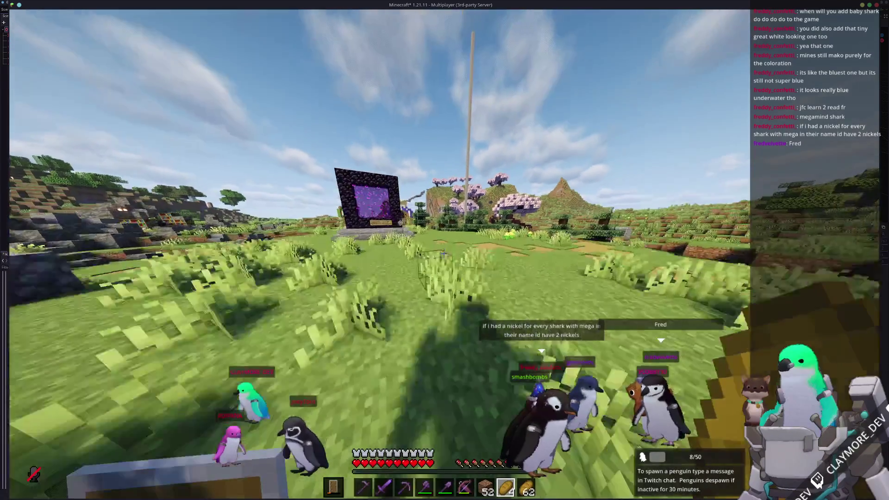
{"action": "key", "text": "w"}
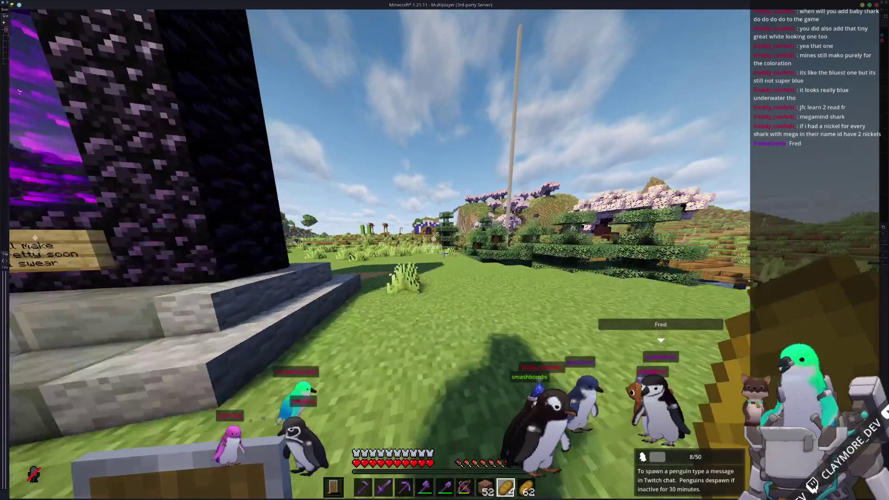
{"action": "key", "text": "w"}
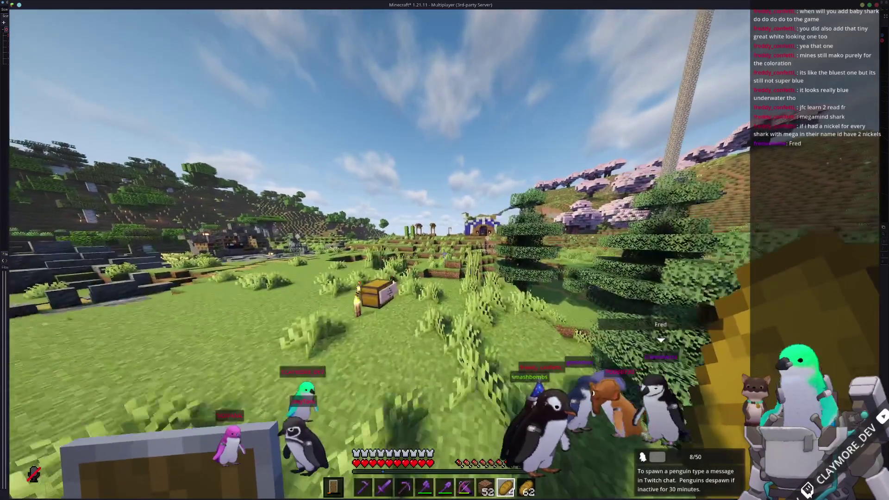
{"action": "key", "text": "w"}
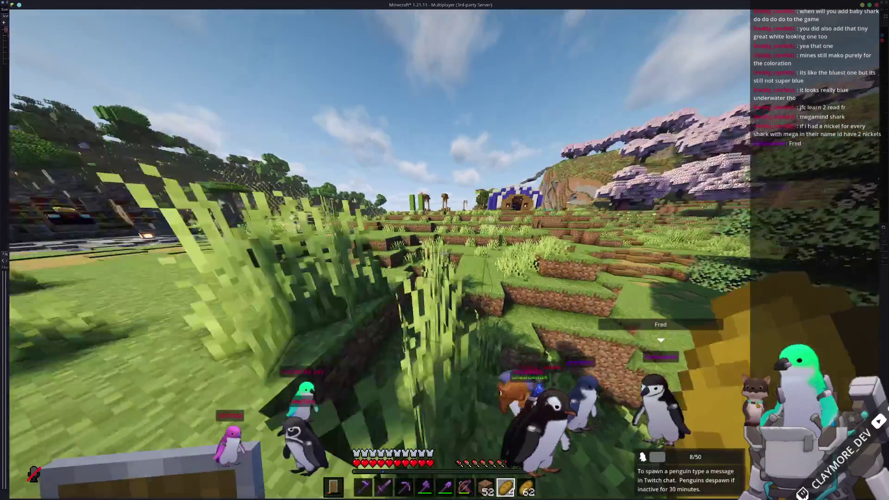
{"action": "key", "text": "w"}
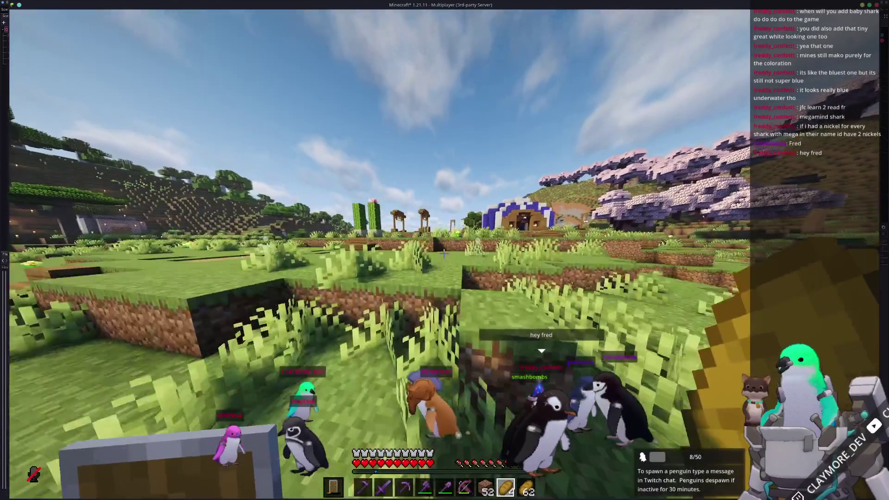
{"action": "key", "text": "w"}
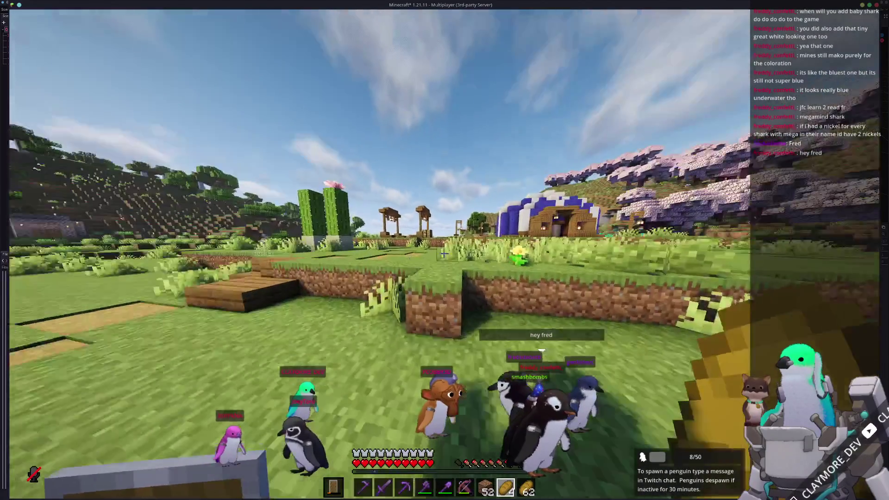
{"action": "key", "text": "w"}
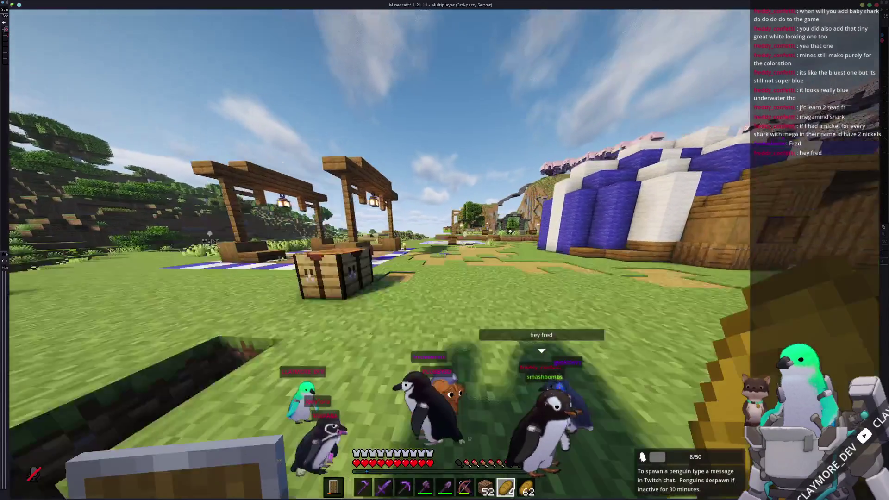
{"action": "key", "text": "w"}
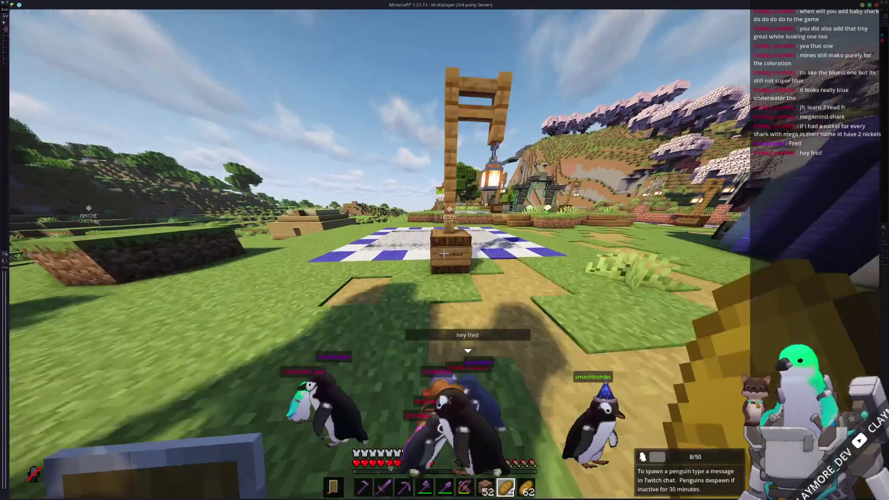
{"action": "key", "text": "w"}
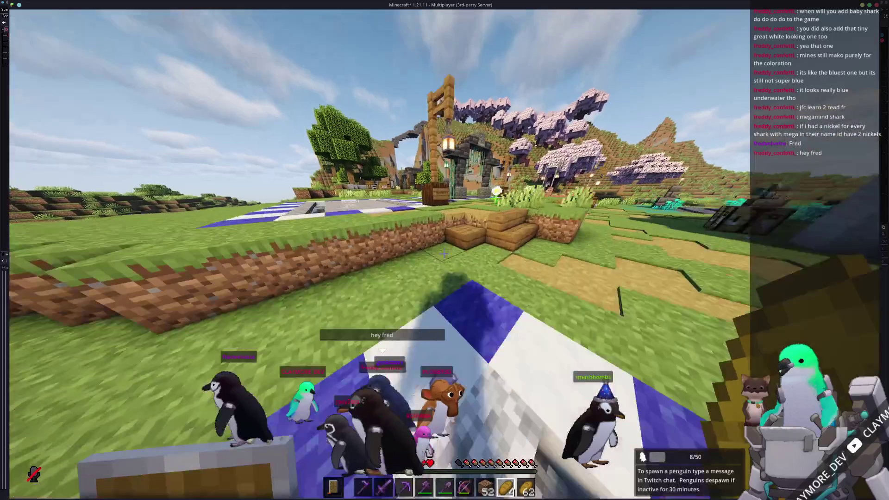
- Walk through the village past the well and stone pool to the hillside tunnel entrance
{"action": "key", "text": "w"}
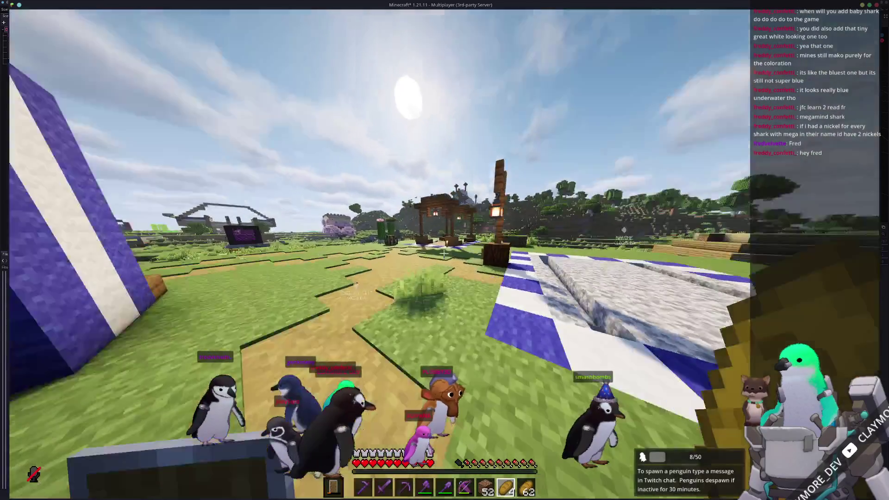
{"action": "key", "text": "w"}
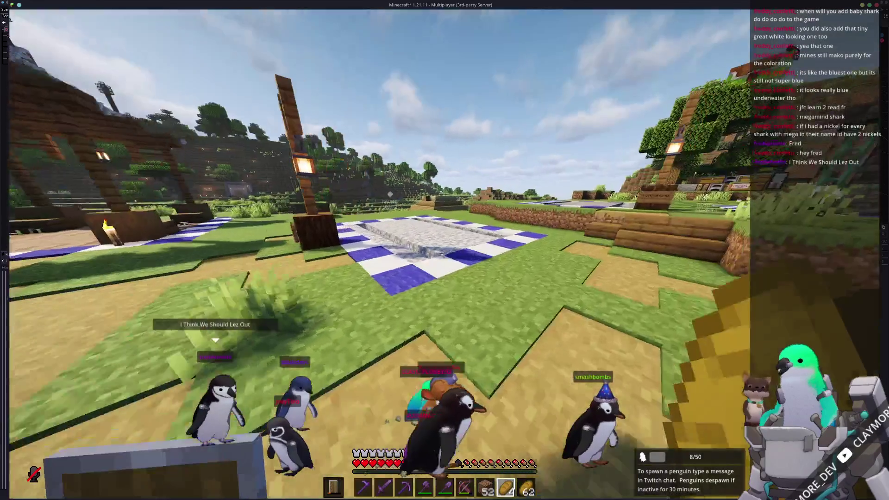
{"action": "key", "text": "w"}
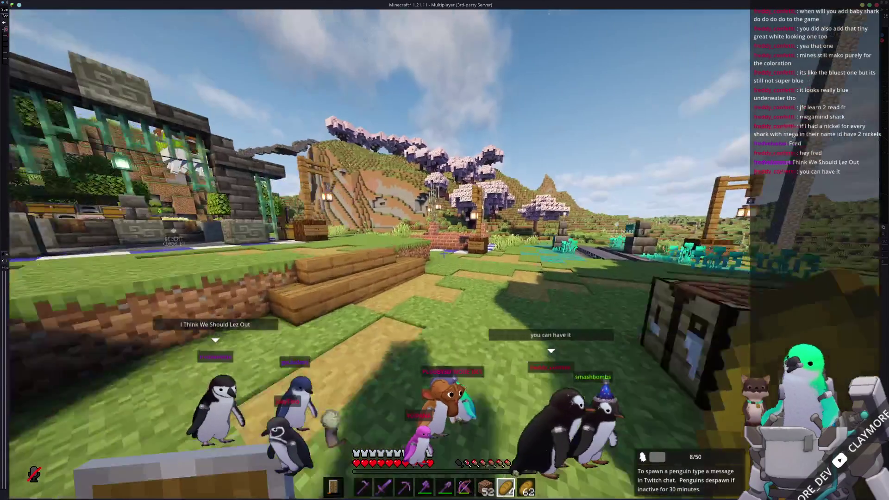
{"action": "key", "text": "w"}
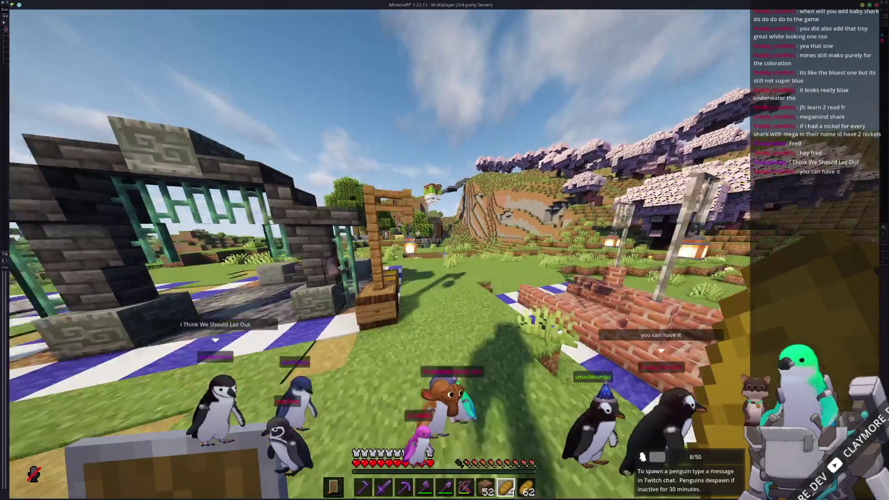
{"action": "key", "text": "w"}
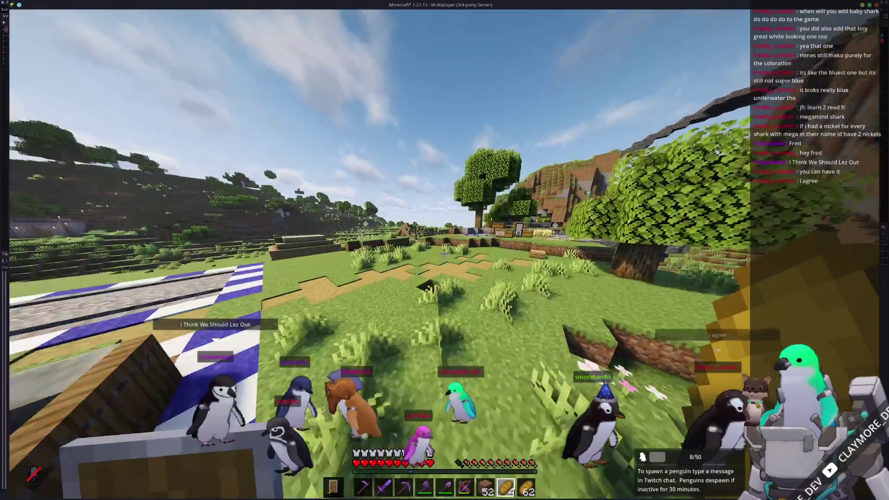
{"action": "key", "text": "w"}
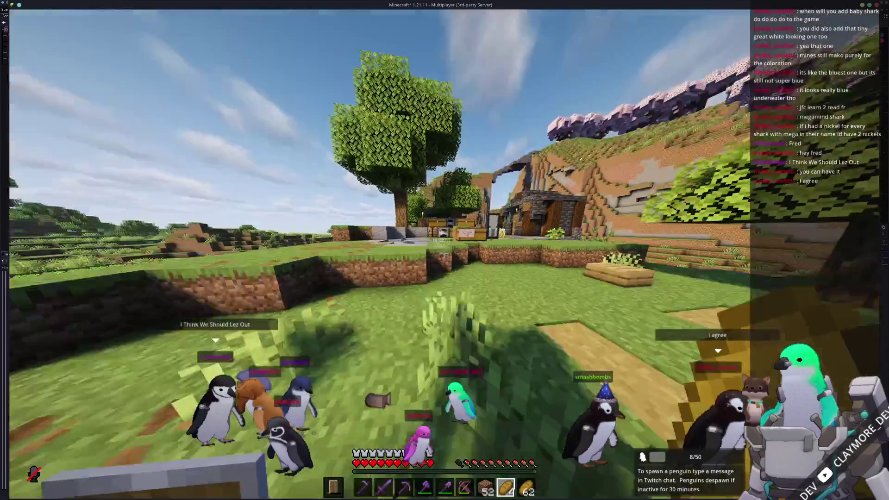
{"action": "key", "text": "w"}
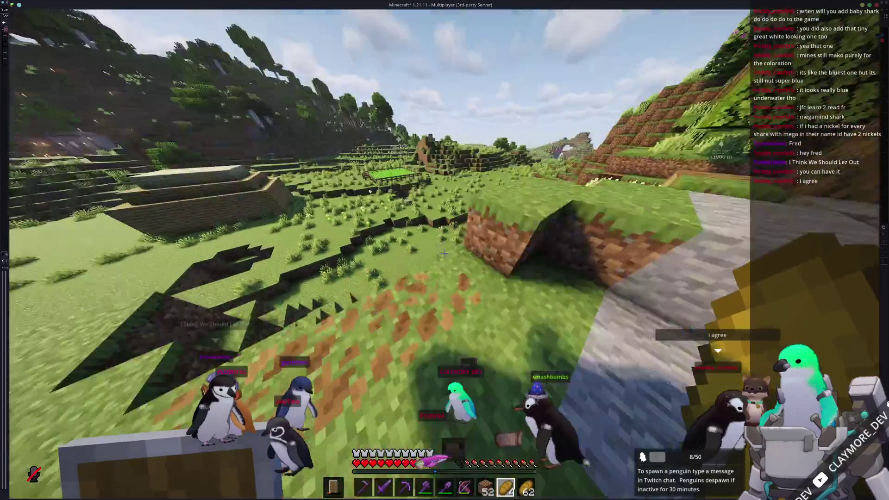
{"action": "key", "text": "w"}
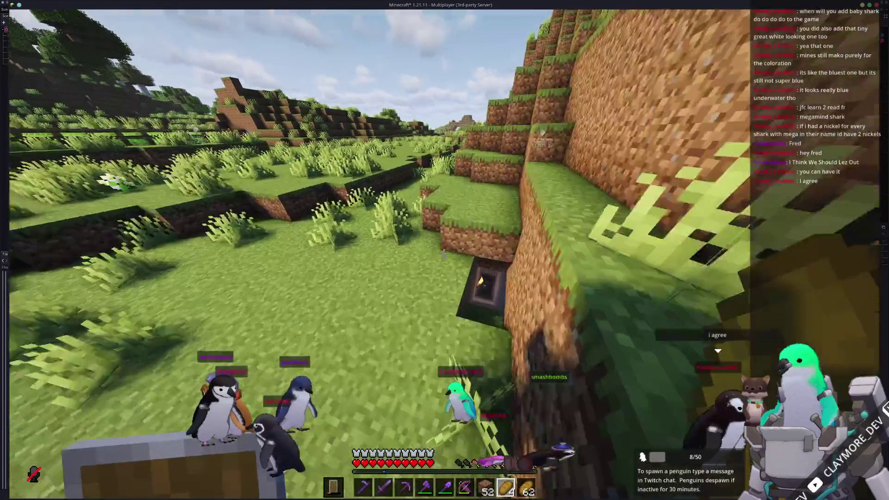
{"action": "scroll", "coordinate": [444, 250], "scroll_direction": "up", "scroll_amount": 4}
- Switch the hotbar to The Throngler pickaxe
{"action": "scroll", "coordinate": [443, 253], "scroll_direction": "up", "scroll_amount": 1}
- Walk the length of the dark stone tunnel out into the ravine
{"action": "key", "text": "w"}
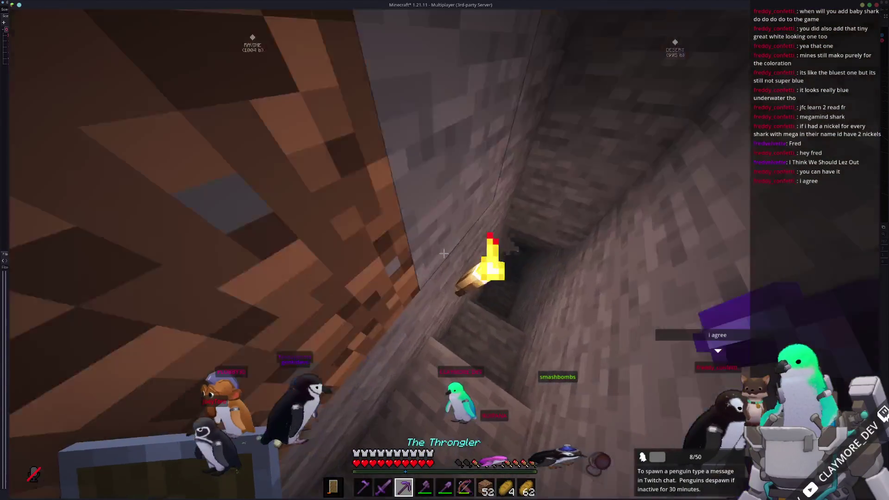
{"action": "key", "text": "w"}
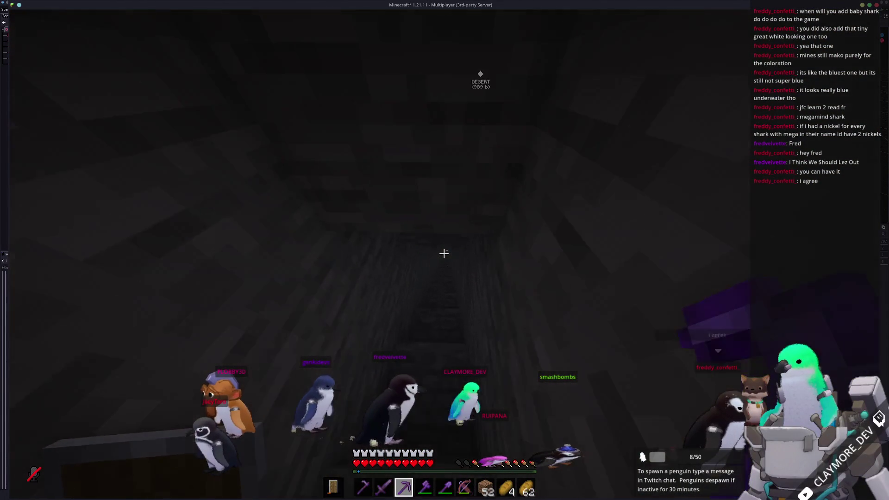
{"action": "key", "text": "w"}
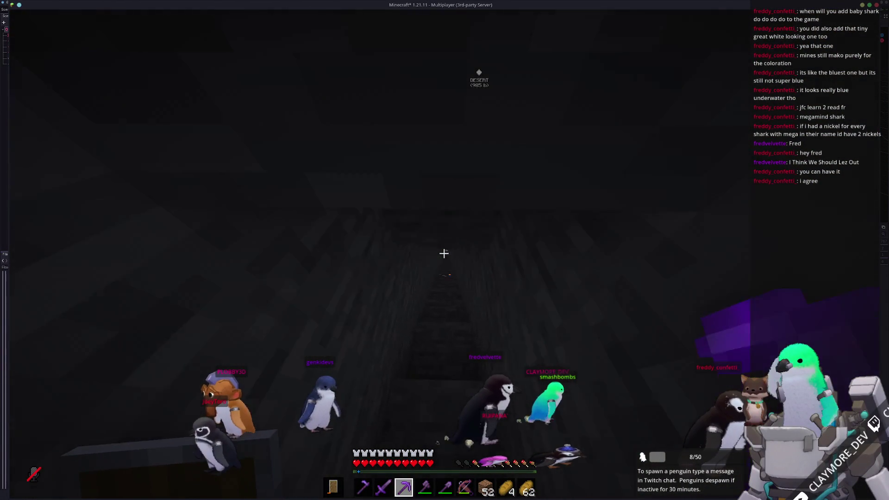
{"action": "key", "text": "w"}
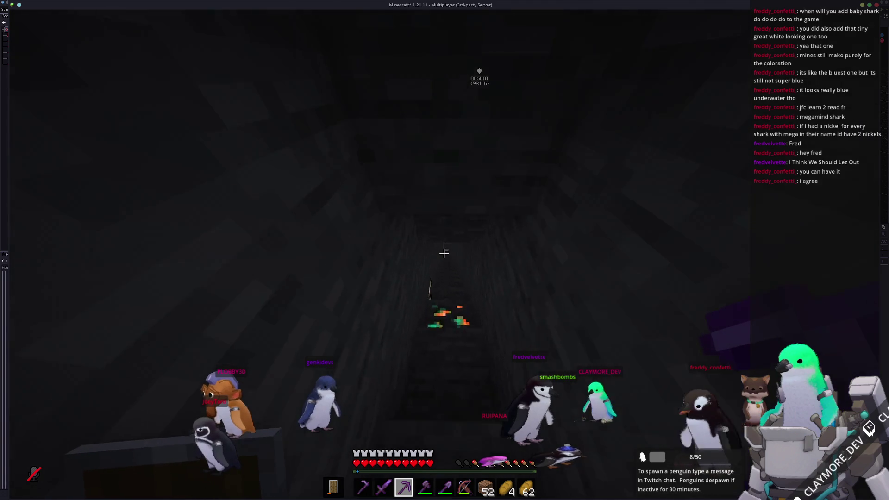
{"action": "key", "text": "w"}
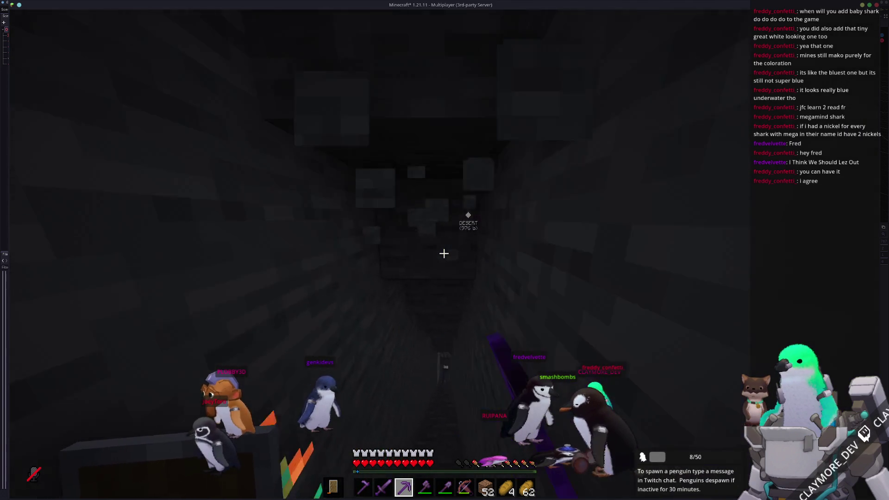
{"action": "key", "text": "w"}
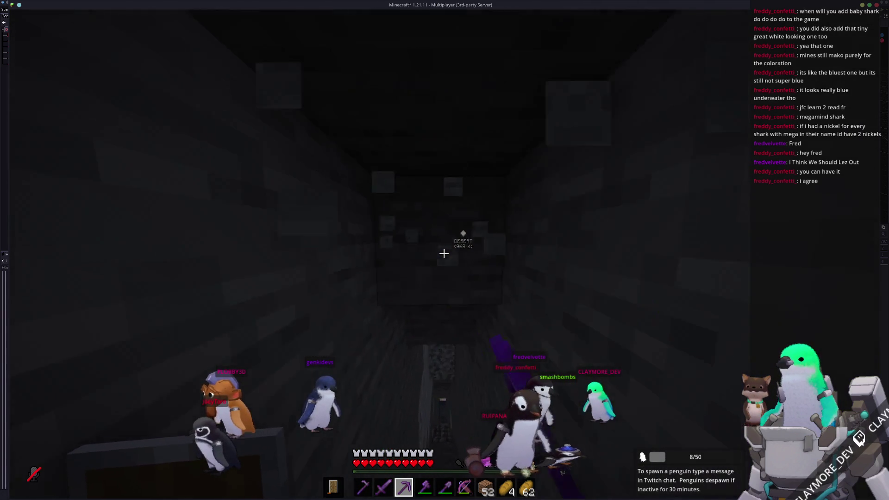
{"action": "key", "text": "w"}
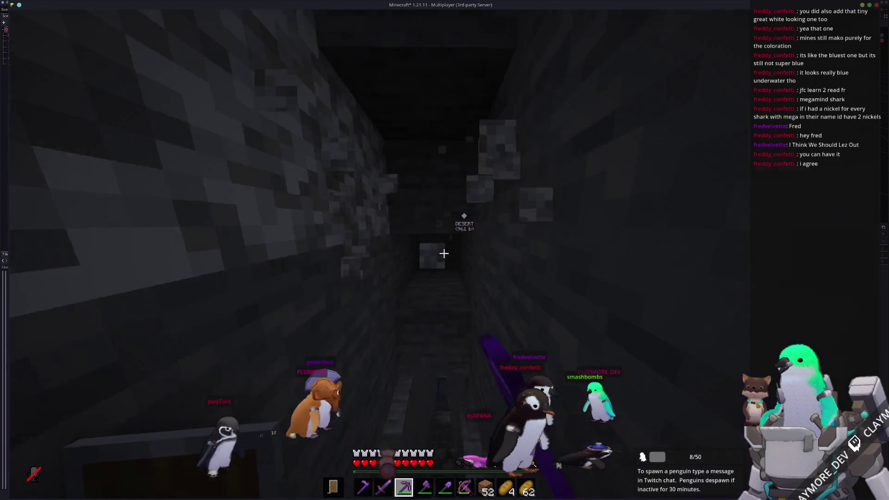
{"action": "key", "text": "w"}
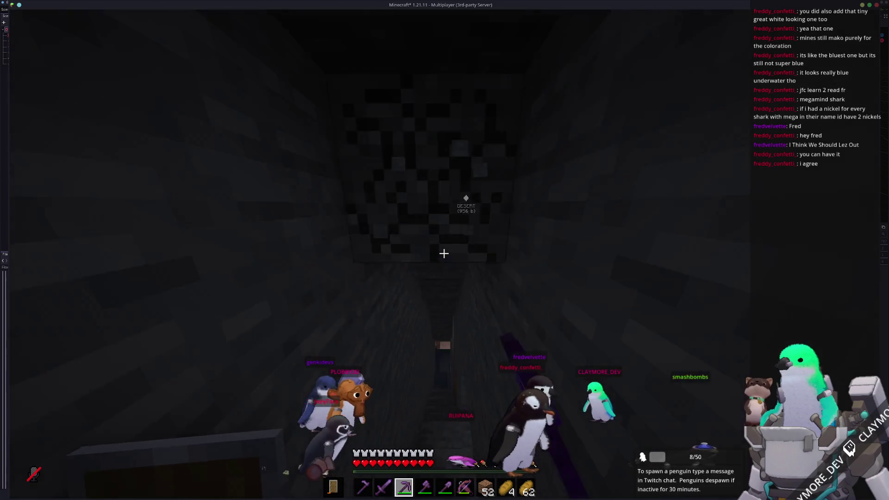
{"action": "key", "text": "w"}
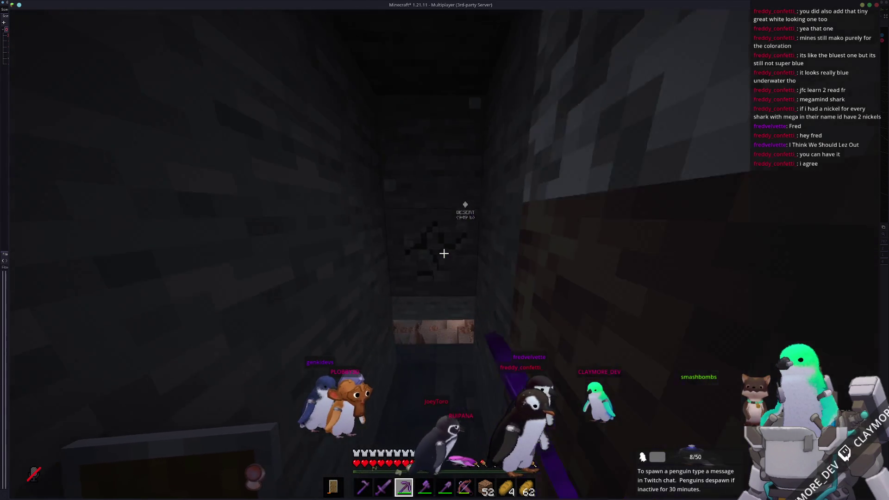
{"action": "key", "text": "w"}
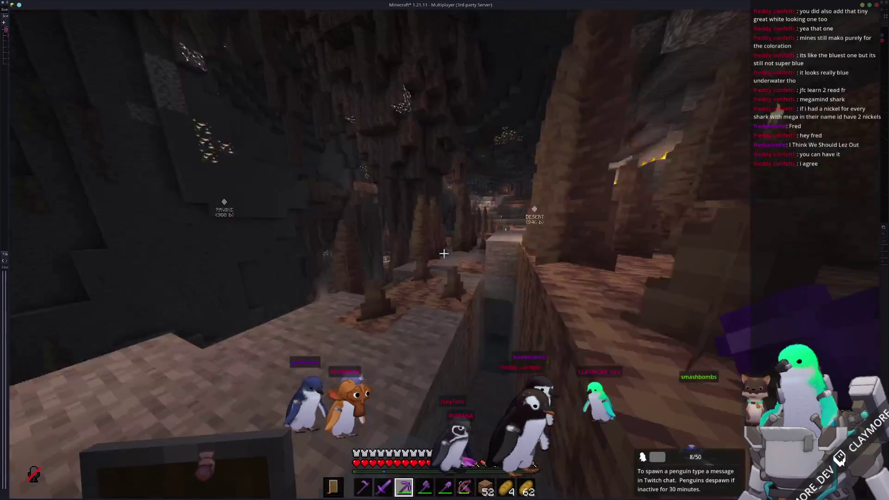
- Cross the torch-lit cave toward the Desert waypoint up to the copper ore wall
{"action": "key", "text": "w"}
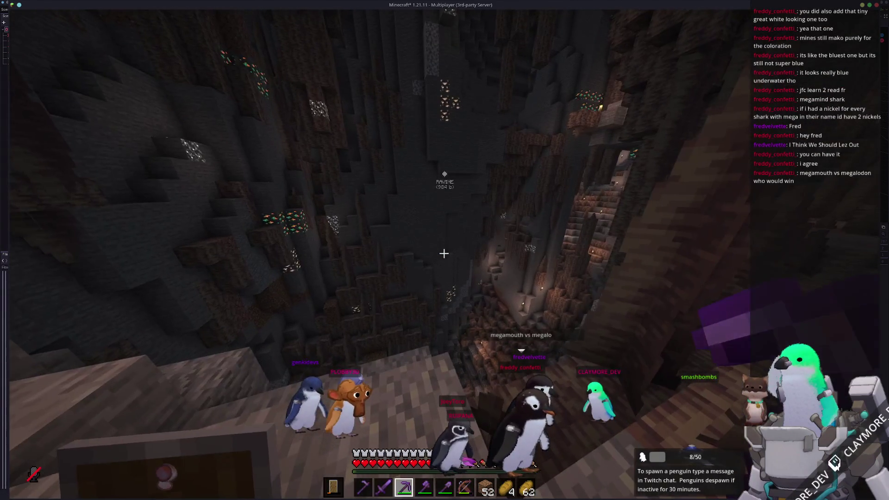
{"action": "key", "text": "w"}
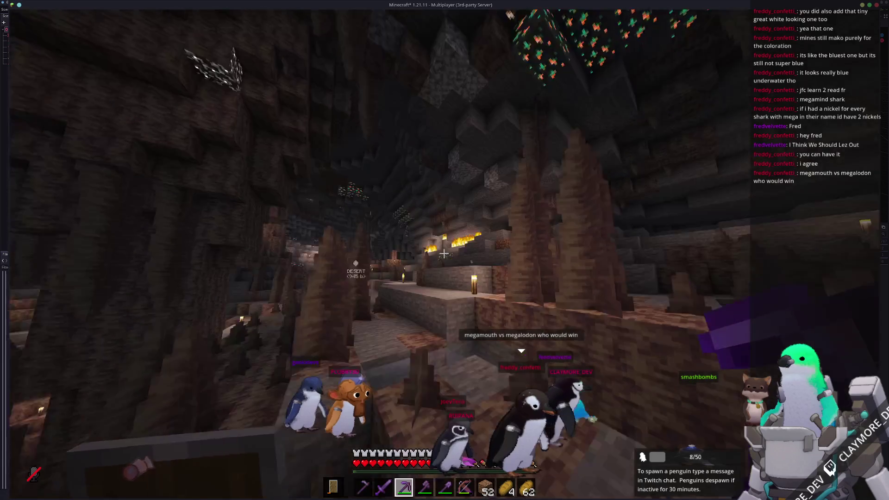
{"action": "key", "text": "w"}
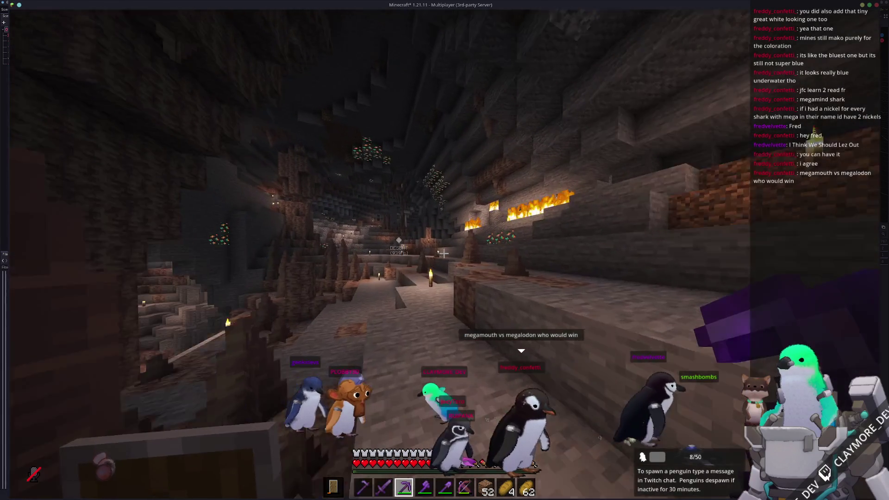
{"action": "key", "text": "w"}
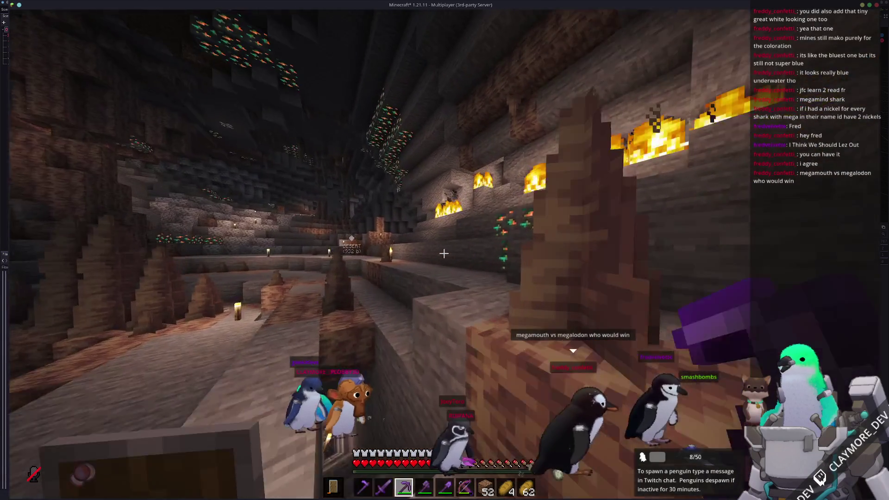
{"action": "key", "text": "w"}
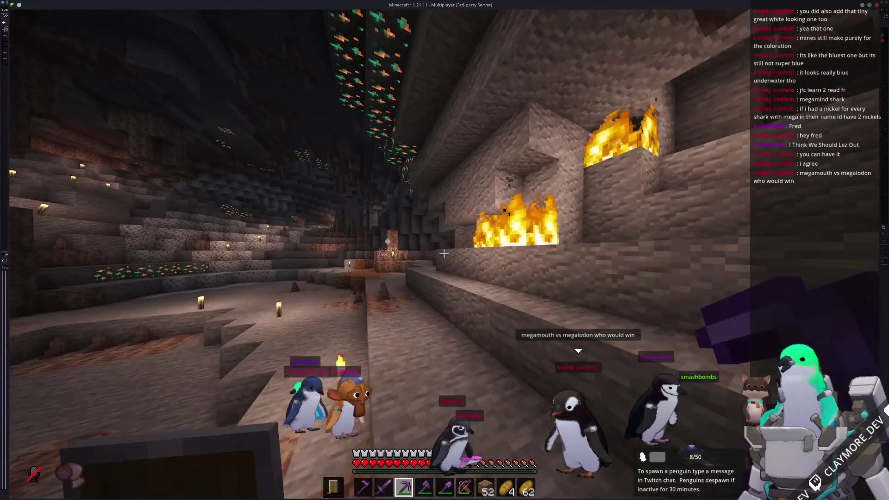
{"action": "key", "text": "w"}
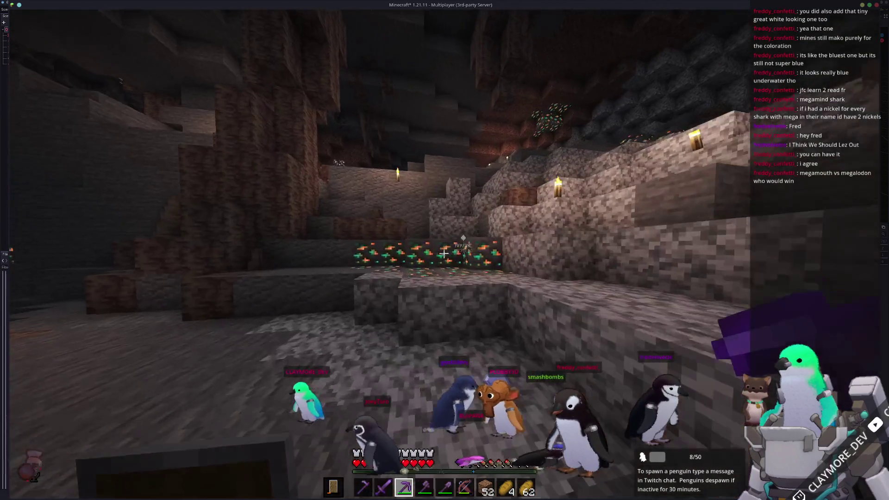
{"action": "key", "text": "w"}
- Mine the cluster of copper ore blocks in the wall and floor
{"action": "left_click", "coordinate": [444, 254]}
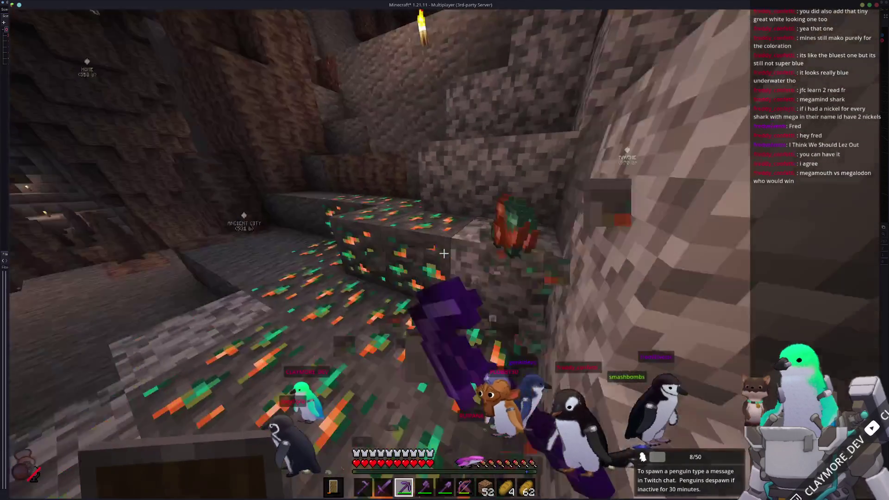
{"action": "left_click", "coordinate": [444, 253]}
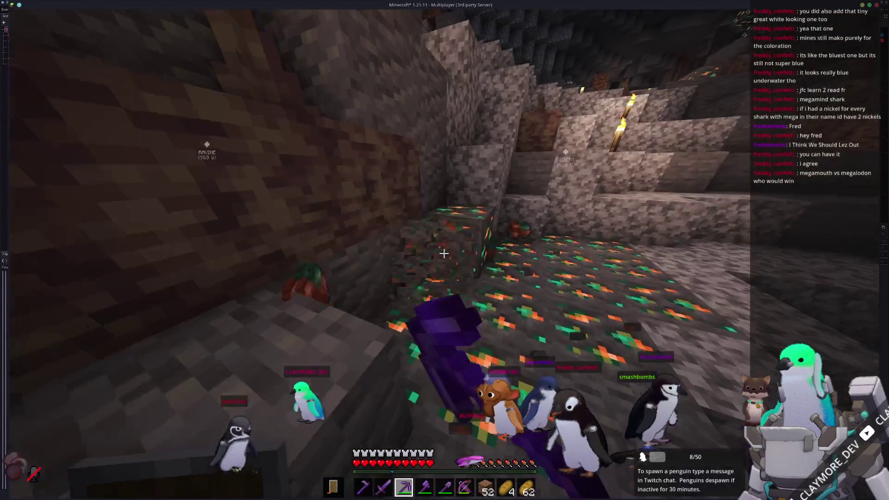
{"action": "left_click", "coordinate": [444, 253]}
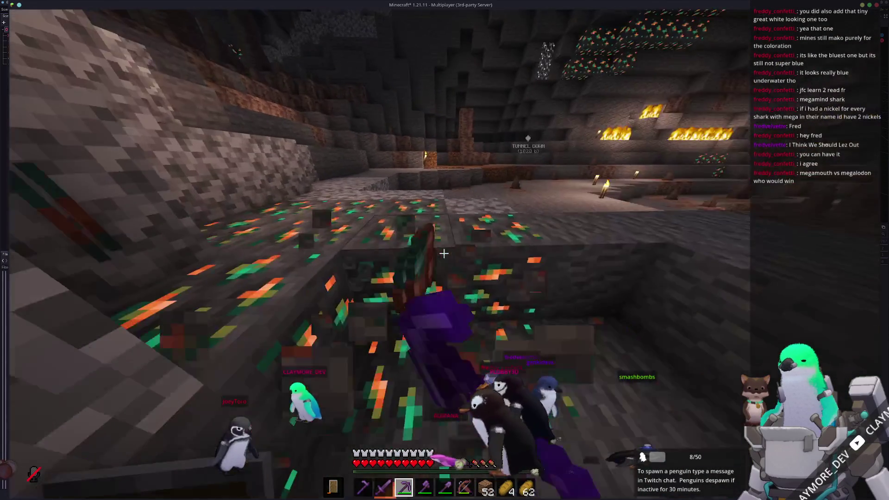
{"action": "left_click", "coordinate": [444, 253]}
{"action": "left_click", "coordinate": [443, 253]}
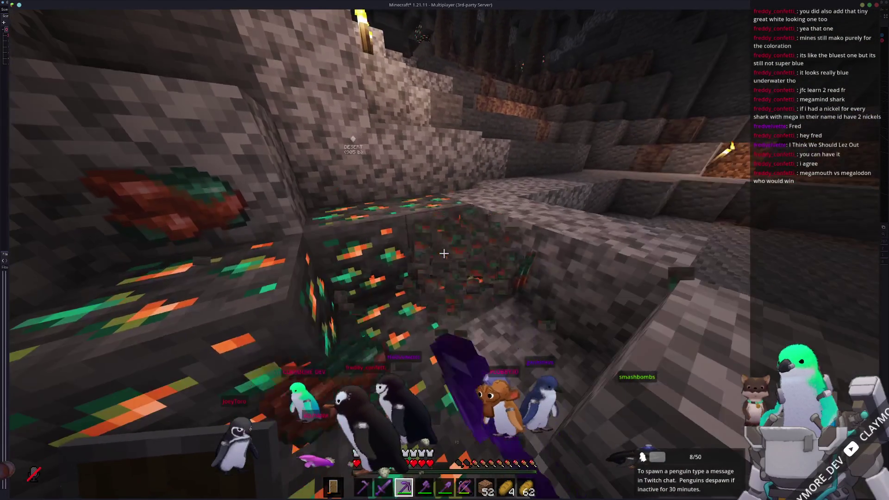
{"action": "left_click", "coordinate": [444, 253]}
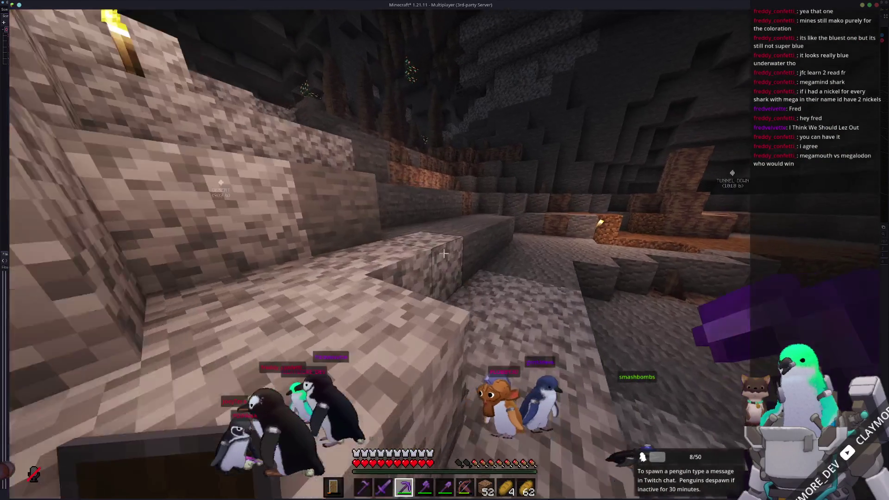
{"action": "key", "text": "w"}
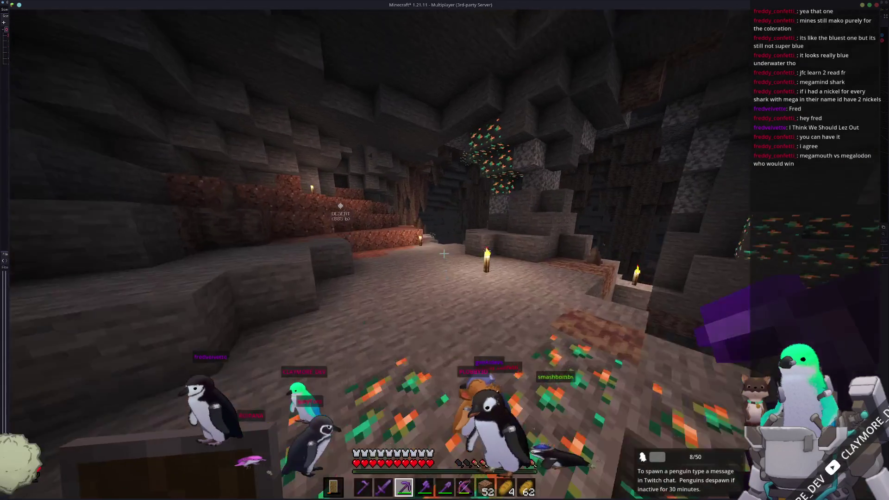
- Head past the Tunnel Down ravine and turn back through the cave toward Home
{"action": "key", "text": "w"}
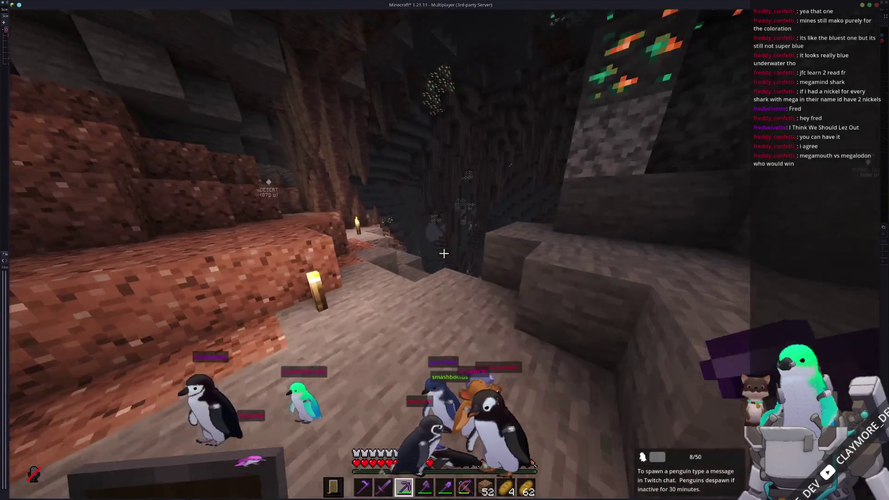
{"action": "key", "text": "w"}
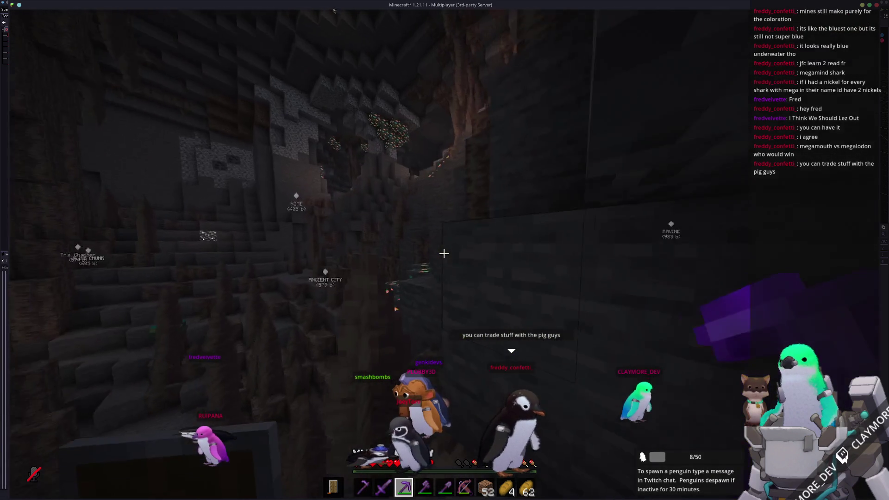
{"action": "mouse_move", "coordinate": [444, 253]}
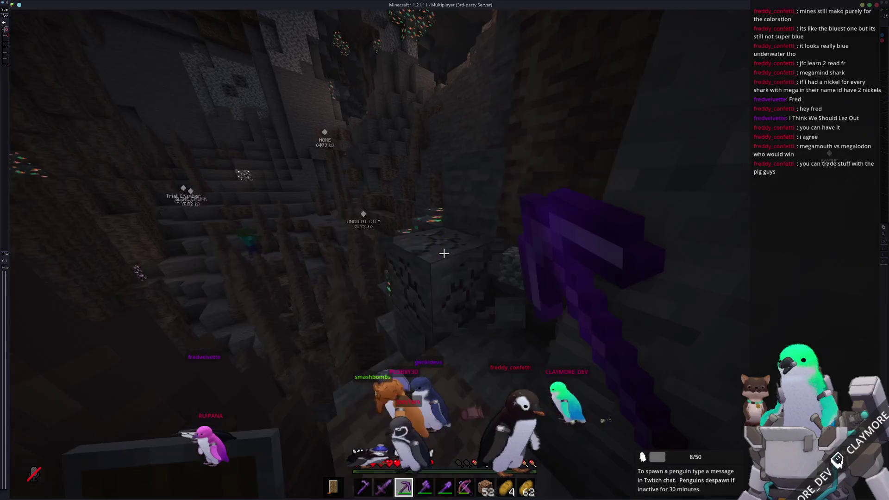
{"action": "key", "text": "w"}
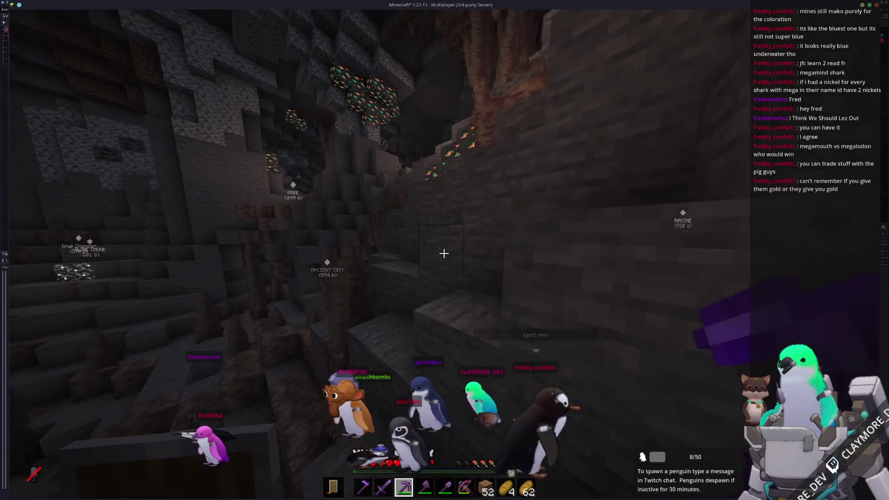
{"action": "key", "text": "w"}
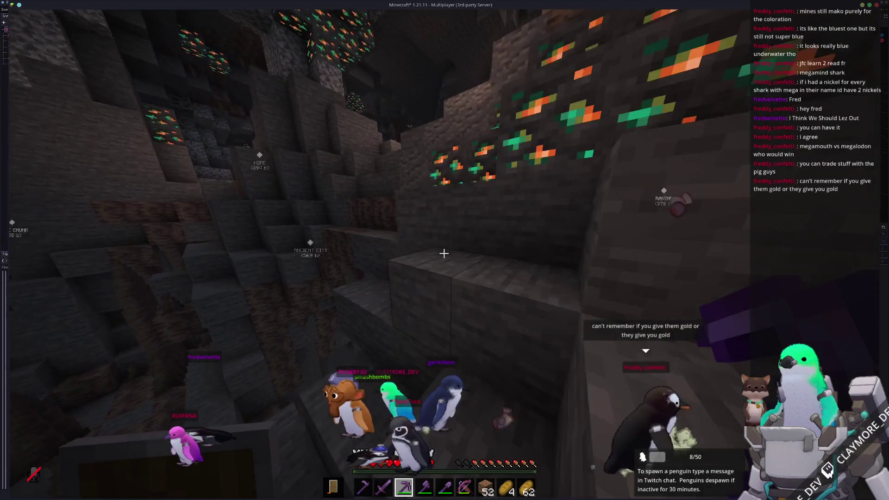
{"action": "key", "text": "w"}
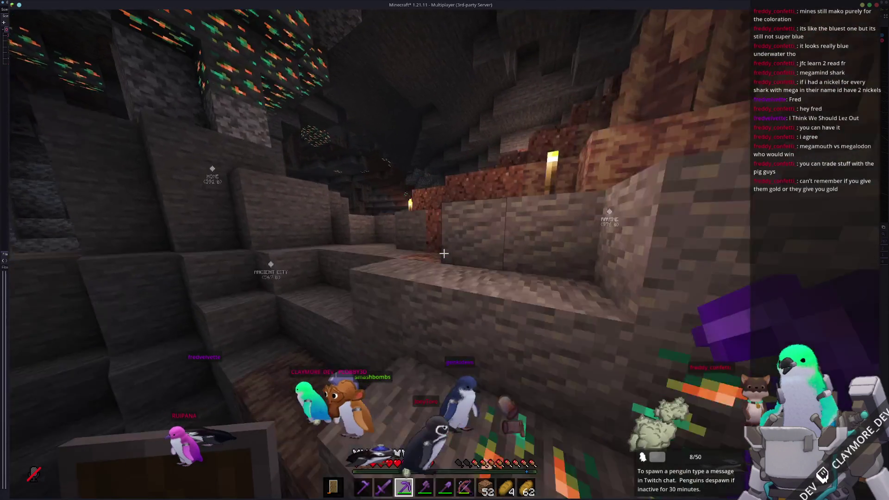
{"action": "key", "text": "w"}
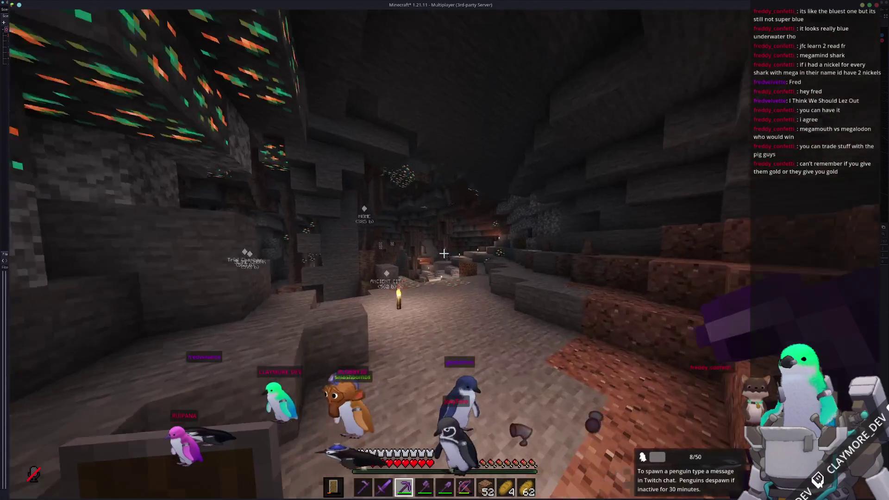
- Continue past the lava toward the Home waypoint into the darker passage
{"action": "key", "text": "w"}
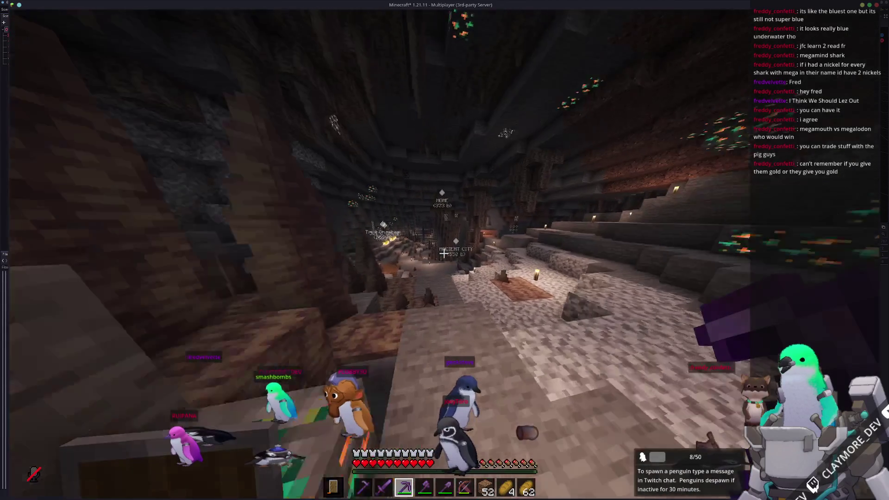
{"action": "key", "text": "w"}
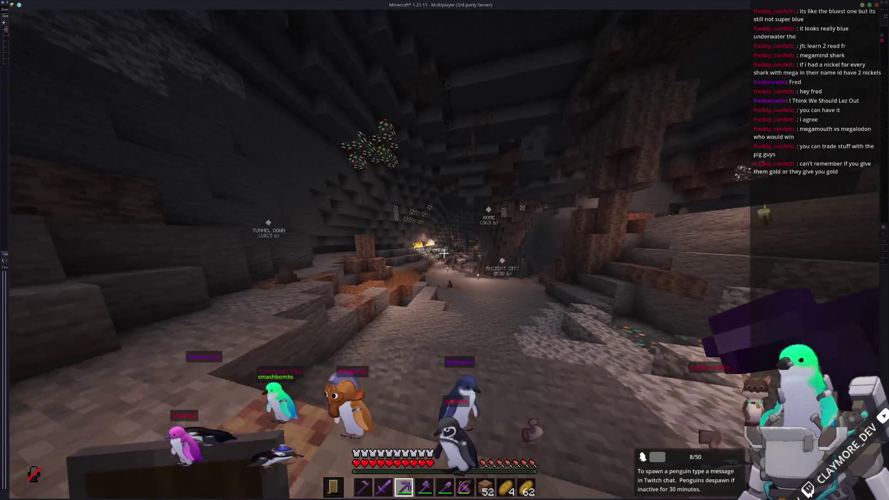
{"action": "key", "text": "w"}
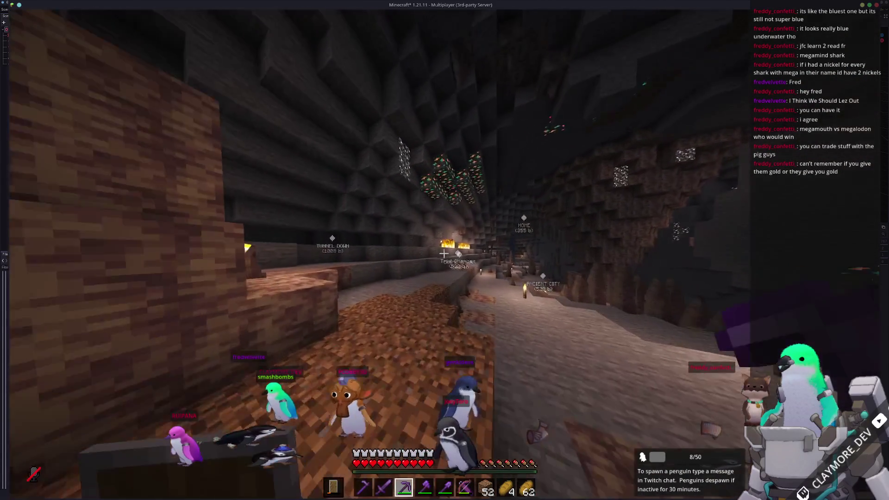
{"action": "key", "text": "w"}
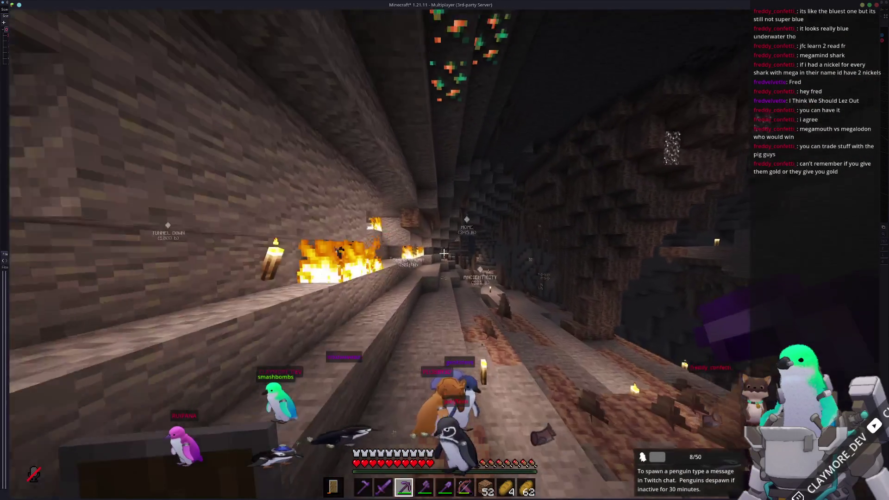
{"action": "key", "text": "w"}
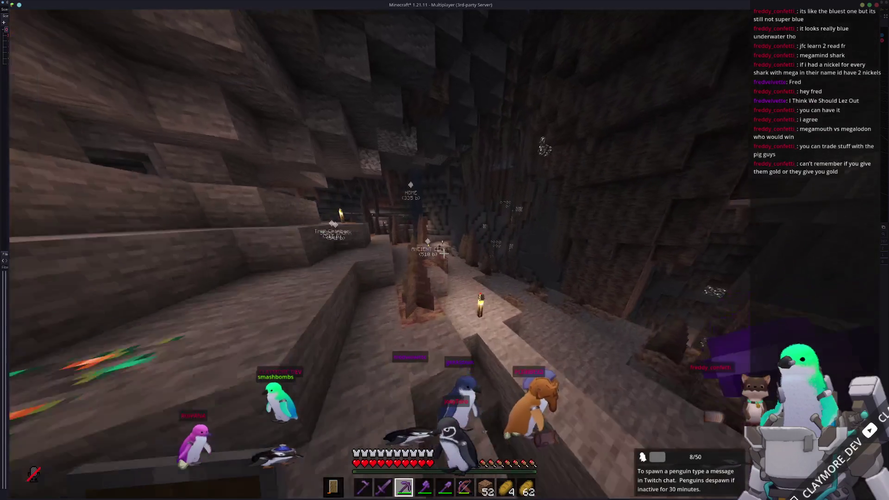
{"action": "key", "text": "w"}
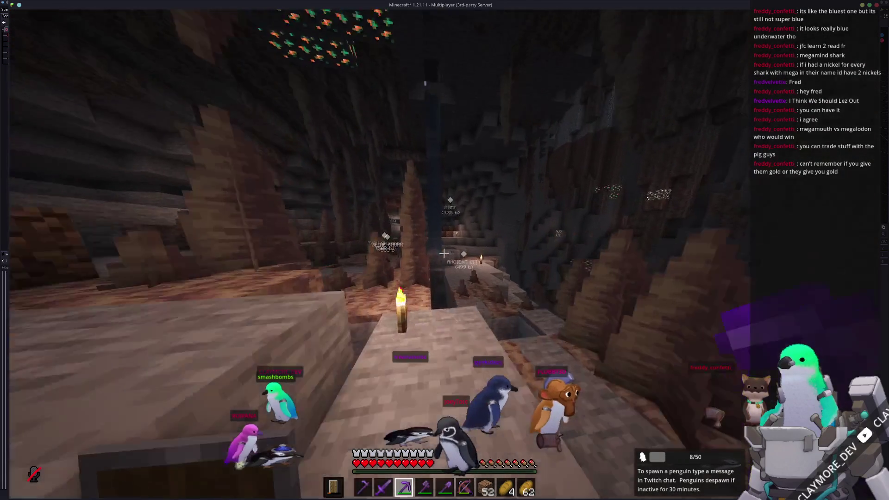
{"action": "key", "text": "w"}
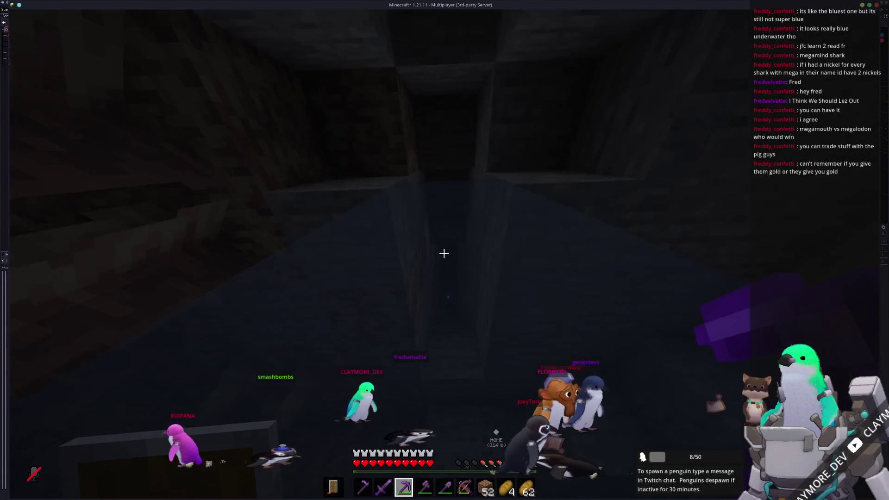
- Climb up the dark tunnel toward Home, swapping the held item to slot 7
{"action": "key", "text": "w"}
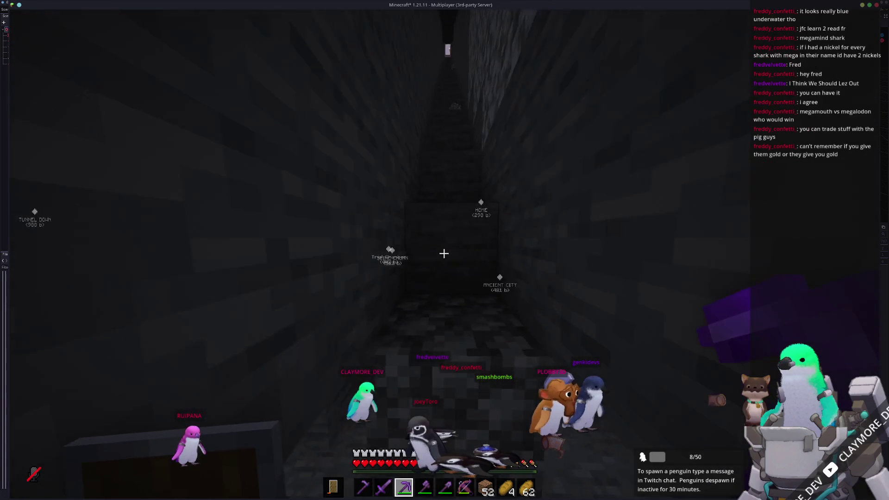
{"action": "key", "text": "w"}
{"action": "key", "text": "7"}
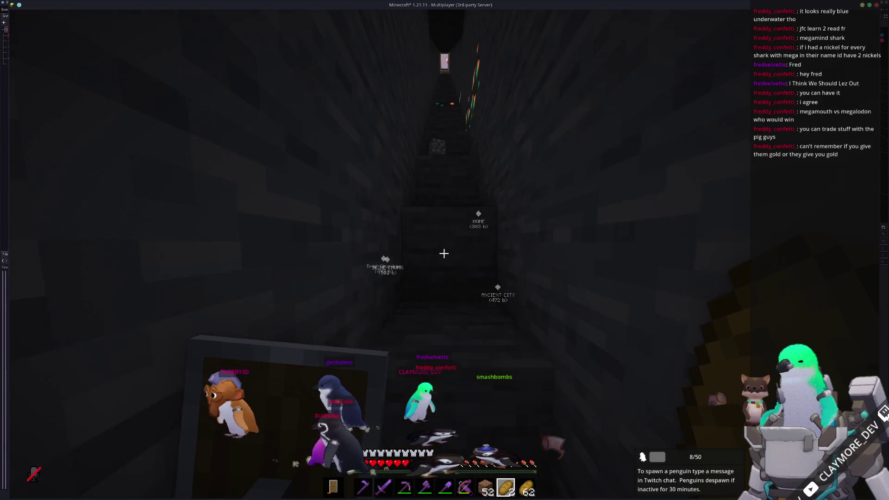
{"action": "key", "text": "w"}
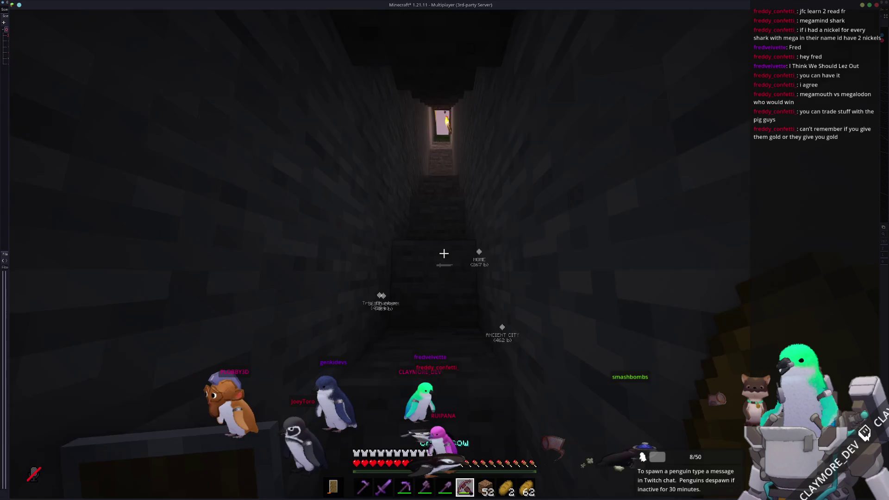
{"action": "key", "text": "w"}
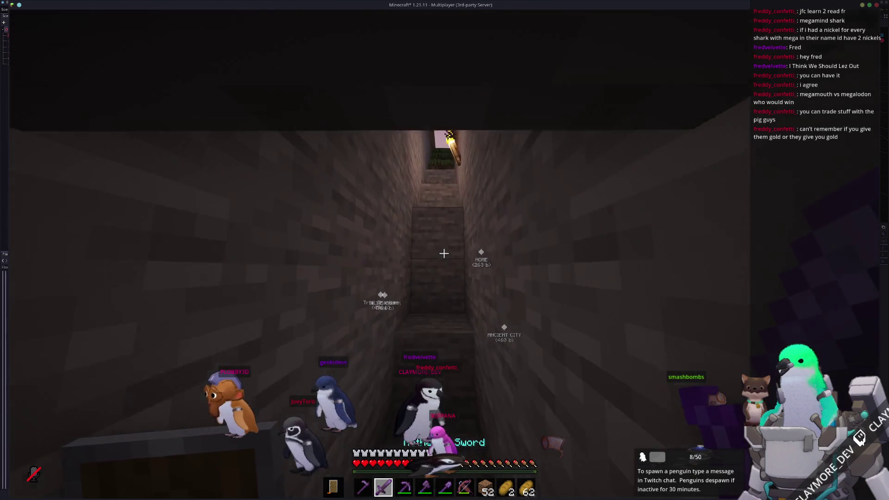
- Mine the blocking stone with the axe and dig the dirt with the shovel up to the surface
{"action": "key", "text": "w"}
{"action": "key", "text": "4"}
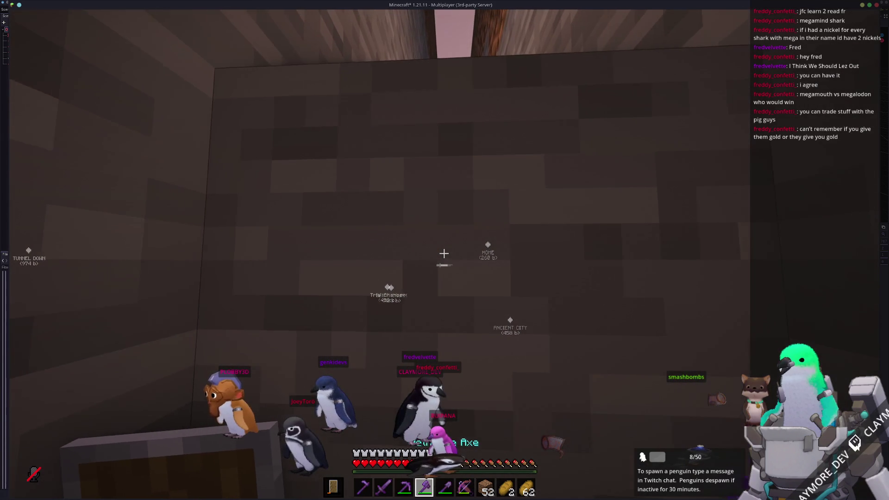
{"action": "left_click_drag", "start_coordinate": [443, 253], "coordinate": [443, 253]}
{"action": "key", "text": "w"}
{"action": "key", "text": "w"}
{"action": "key", "text": "4"}
{"action": "key", "text": "5"}
{"action": "key", "text": "w"}
{"action": "key", "text": "space"}
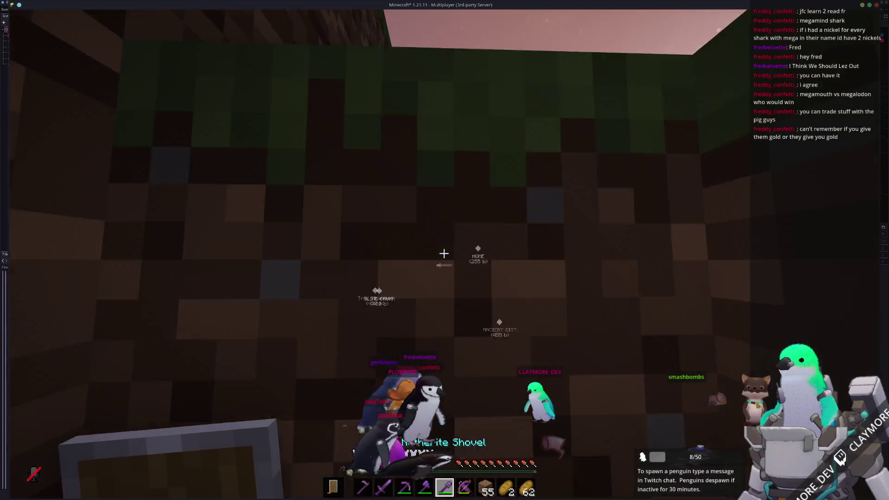
{"action": "key", "text": "w"}
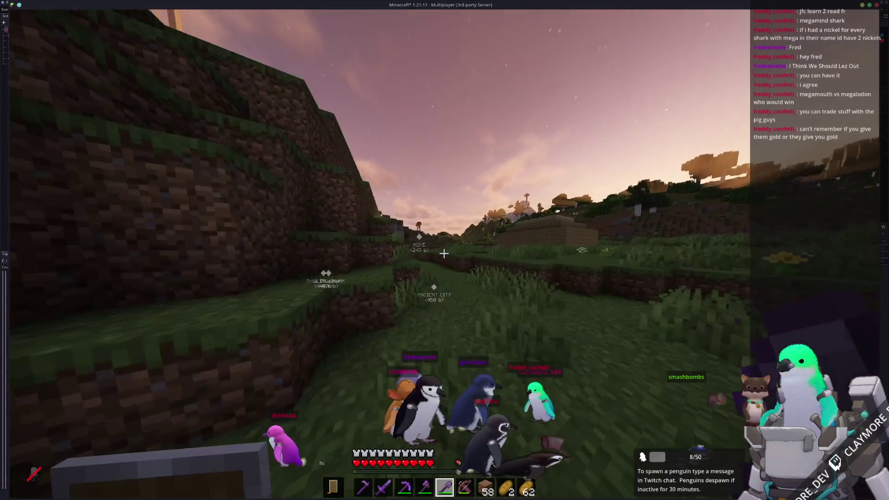
- Walk across the grassy valley past the cacti, equip the Netherite Sword, and enter the nether portal
{"action": "key", "text": "w"}
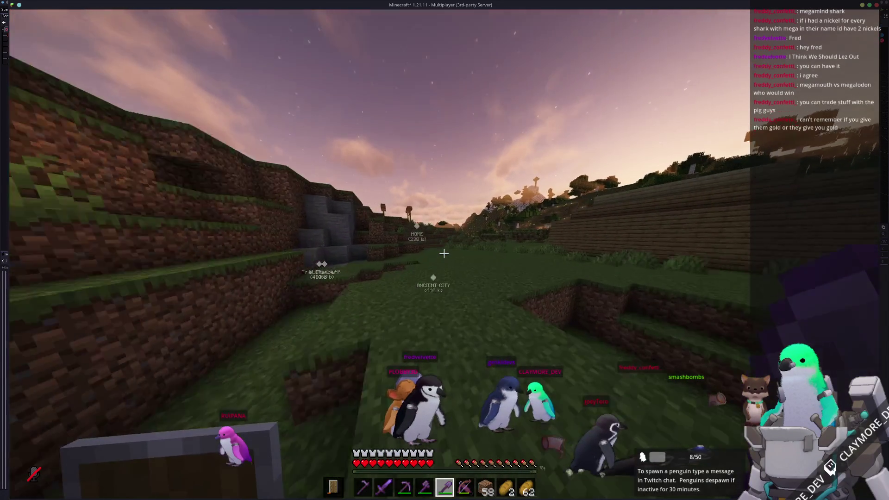
{"action": "key", "text": "w"}
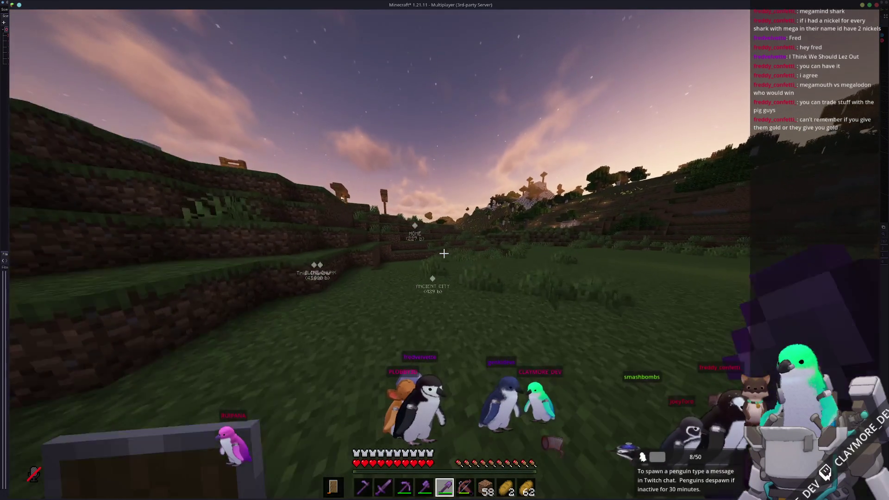
{"action": "key", "text": "w"}
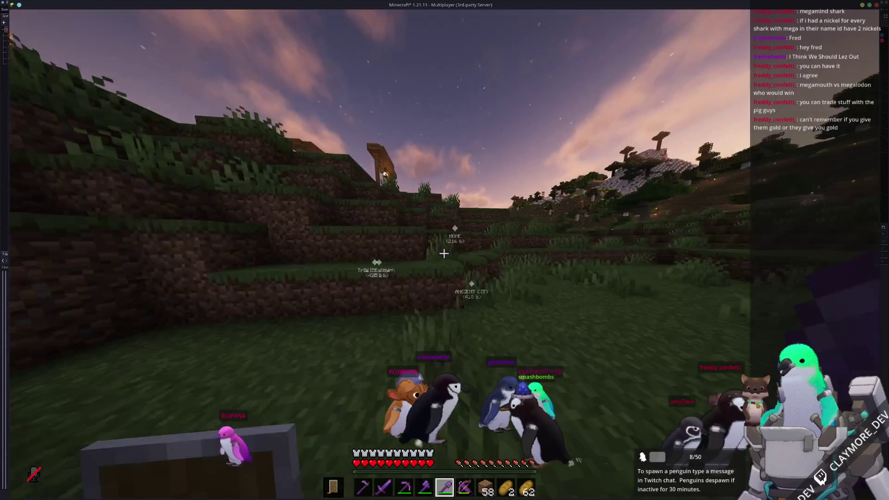
{"action": "key", "text": "w"}
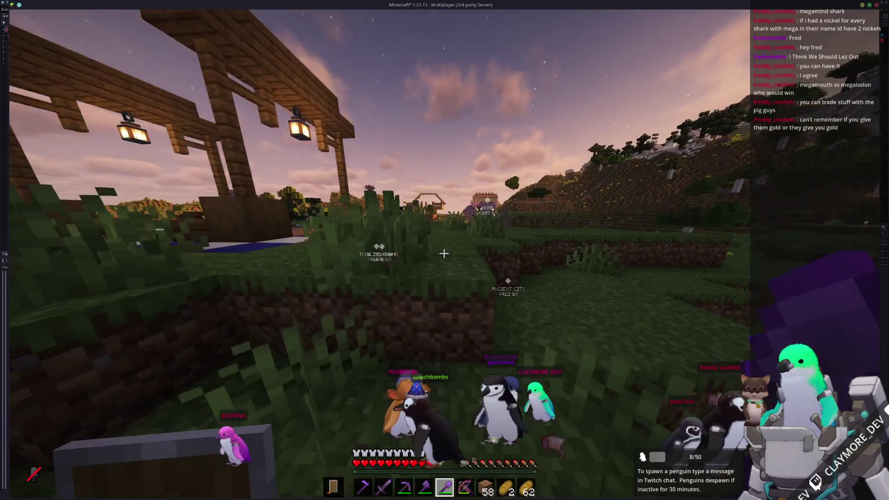
{"action": "key", "text": "w"}
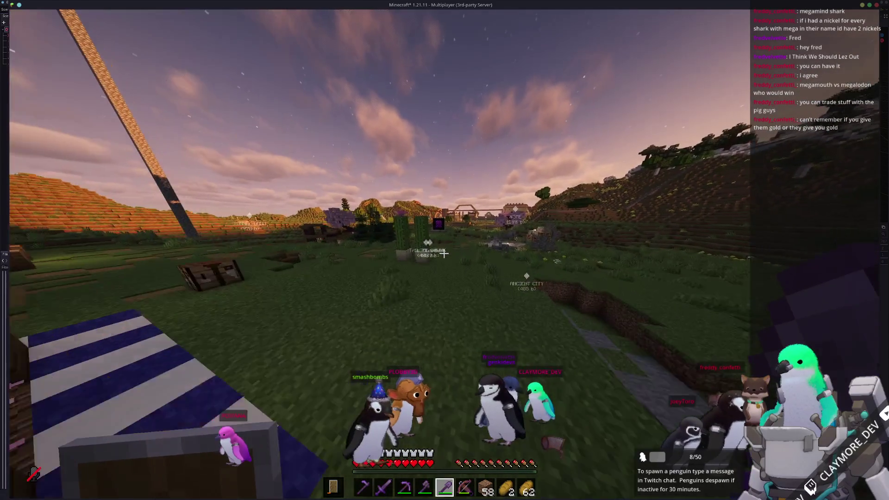
{"action": "key", "text": "w"}
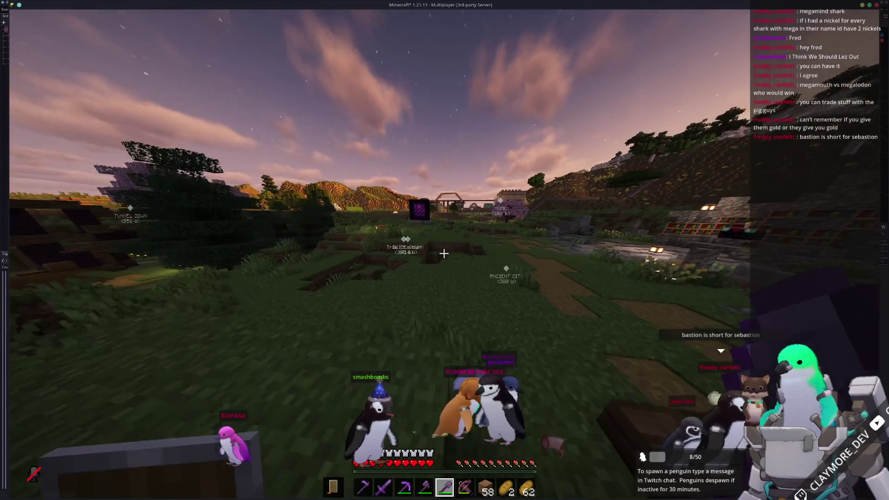
{"action": "key", "text": "w"}
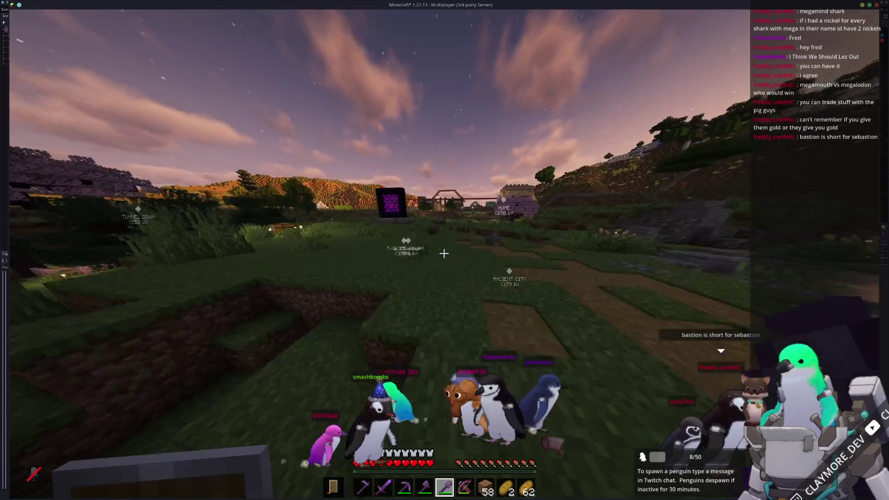
{"action": "key", "text": "2"}
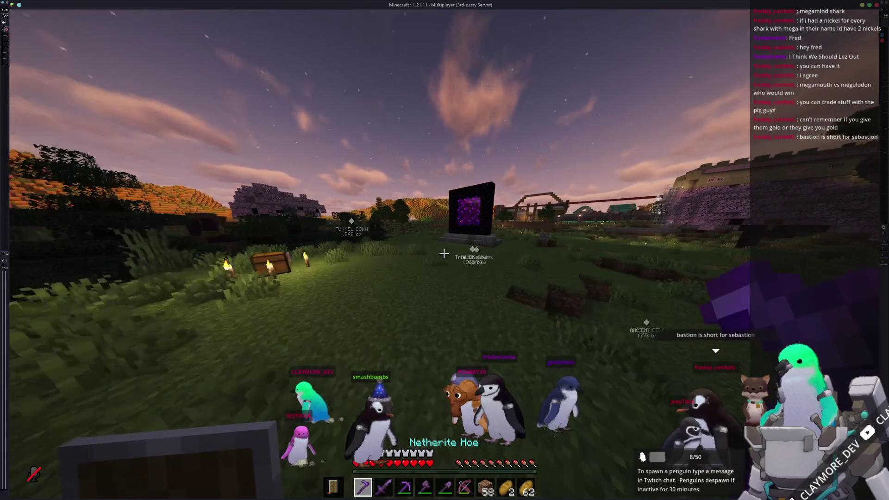
{"action": "key", "text": "w"}
{"action": "key", "text": "w"}
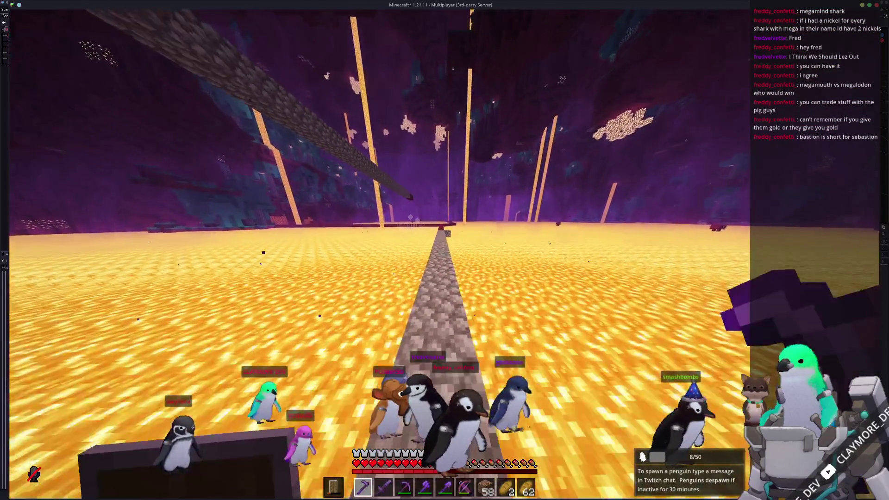
- Walk along the cobblestone bridge onto the branching red netherrack path over the lava sea
{"action": "key", "text": "w"}
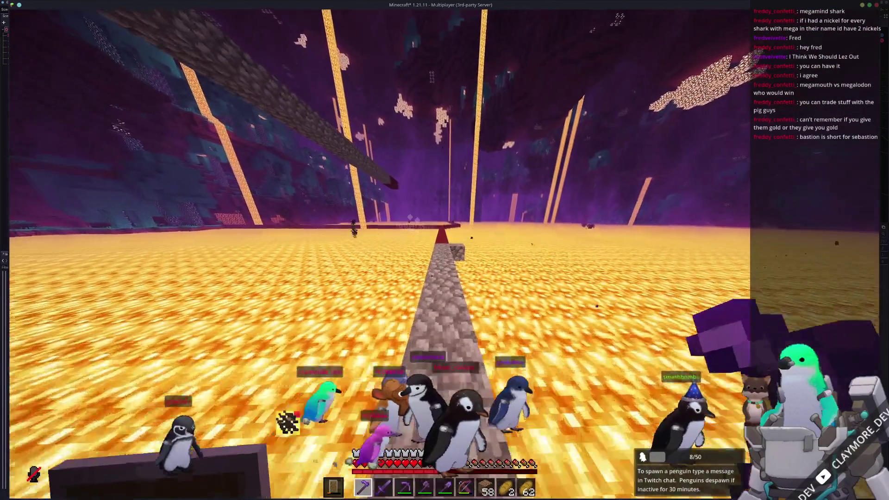
{"action": "key", "text": "w"}
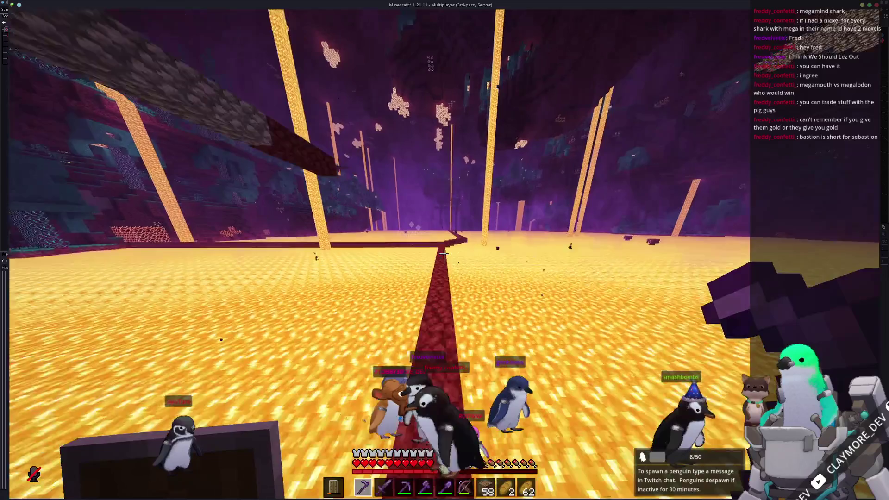
{"action": "key", "text": "w"}
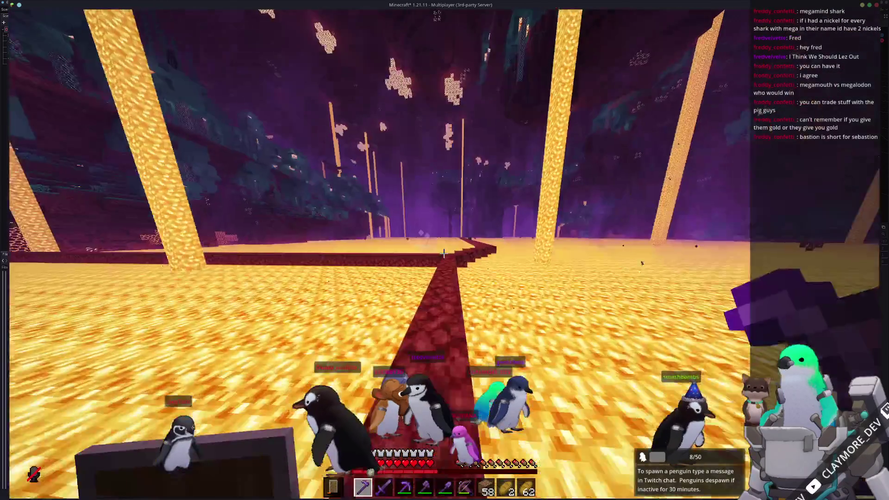
{"action": "key", "text": "w"}
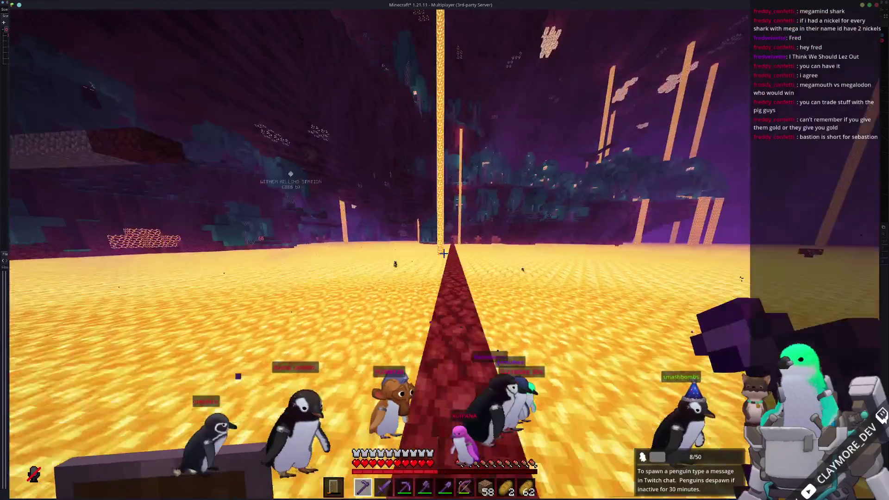
- Check the inventory, then keep walking along the netherrack path up to the nether wall
{"action": "key", "text": "e"}
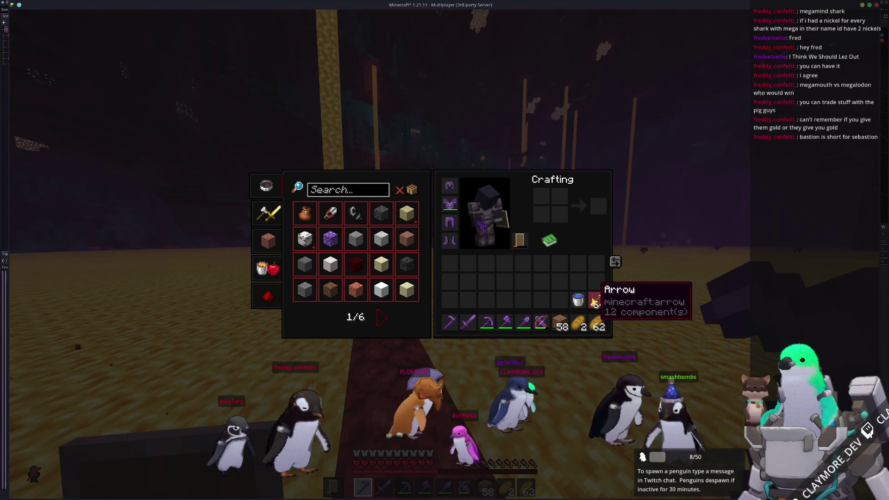
{"action": "key", "text": "e"}
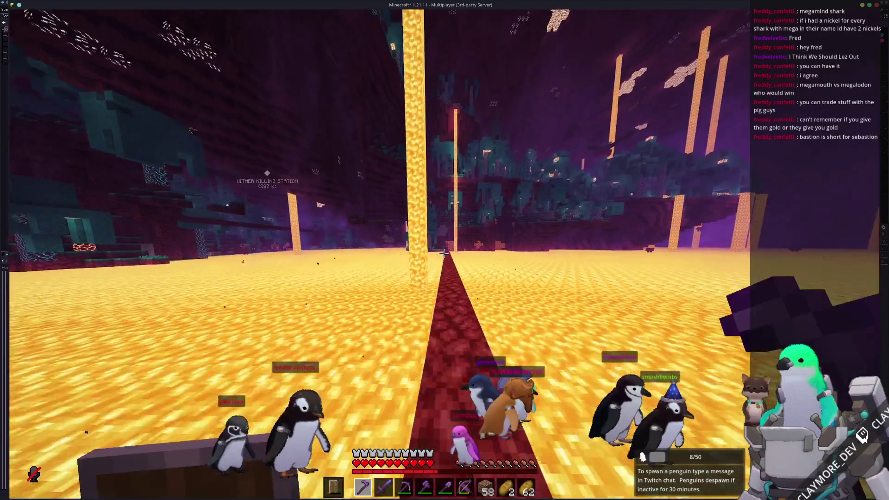
{"action": "key", "text": "w"}
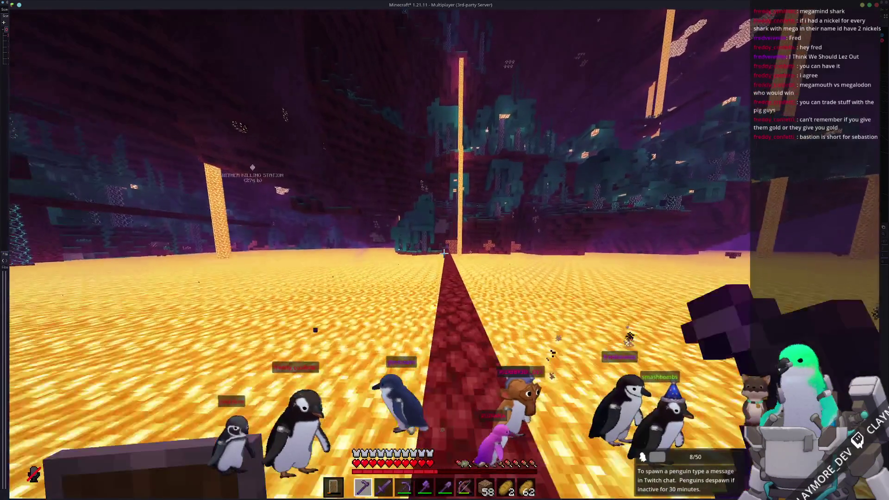
{"action": "key", "text": "w"}
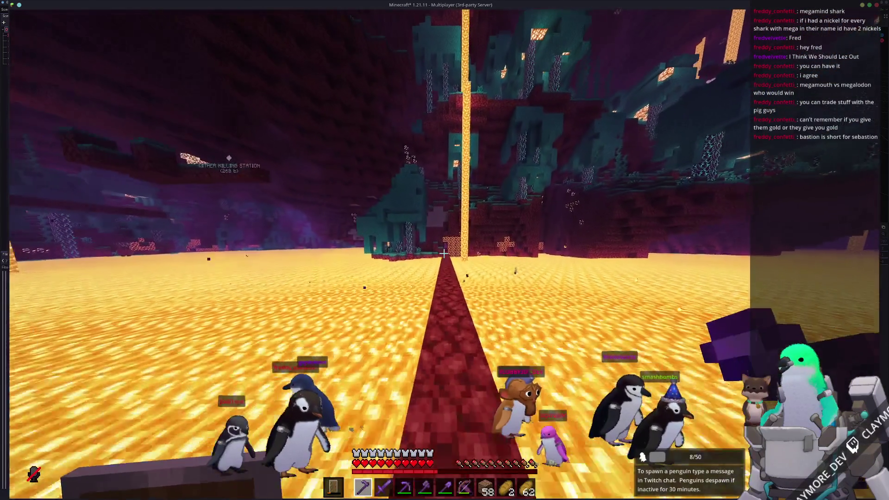
{"action": "key", "text": "w"}
{"action": "key", "text": "w"}
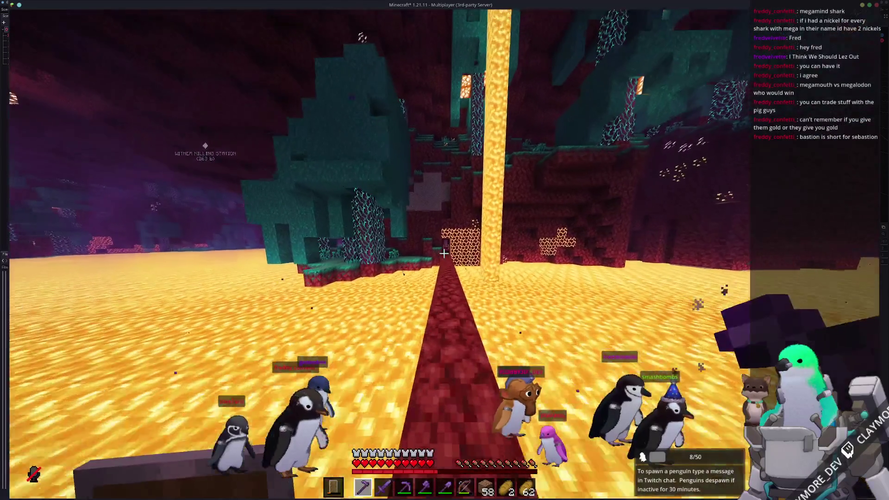
{"action": "key", "text": "w"}
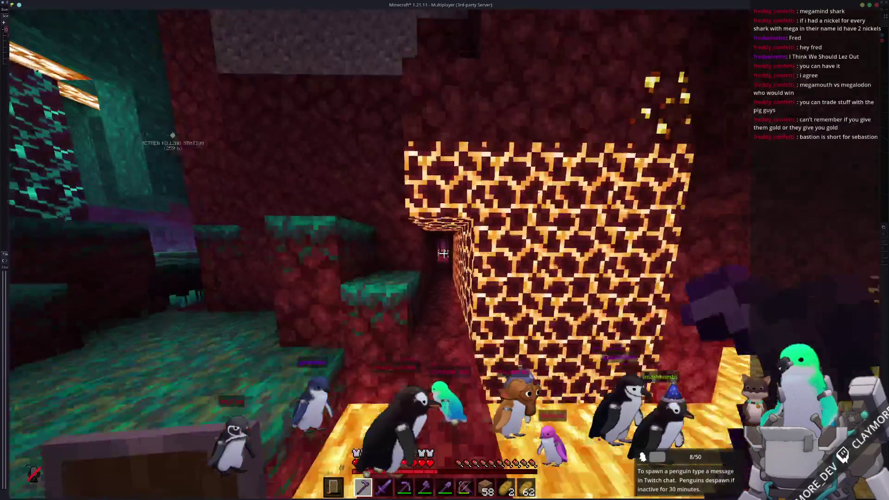
- Mine through the magma tunnel with the pickaxe, walk onto the lava bridge, and show the F3 debug screen
{"action": "key", "text": "8"}
{"action": "key", "text": "3"}
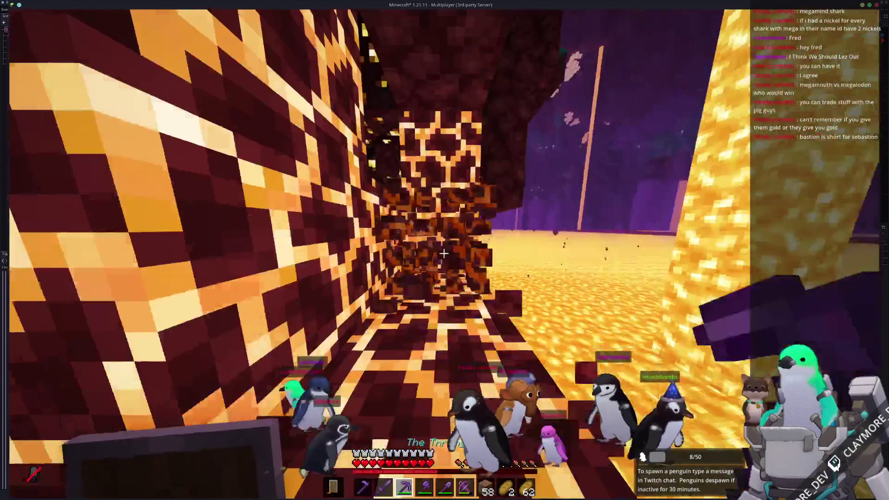
{"action": "left_click", "coordinate": [443, 253]}
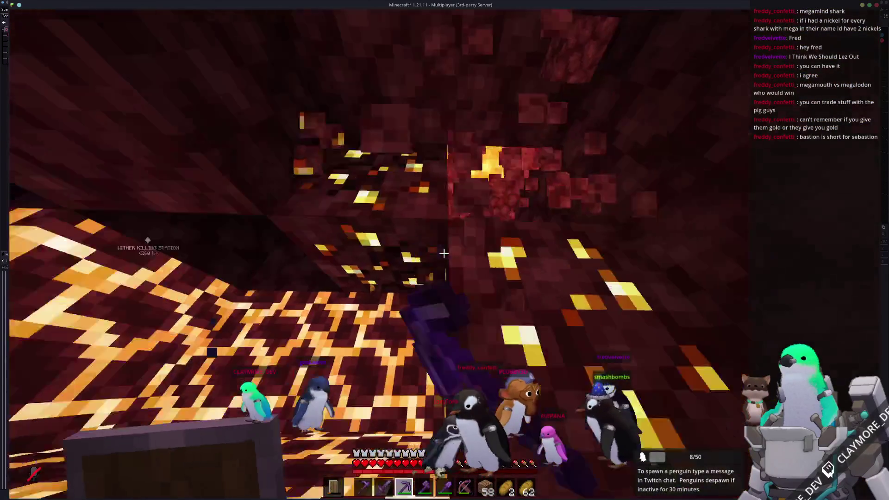
{"action": "left_click", "coordinate": [444, 253]}
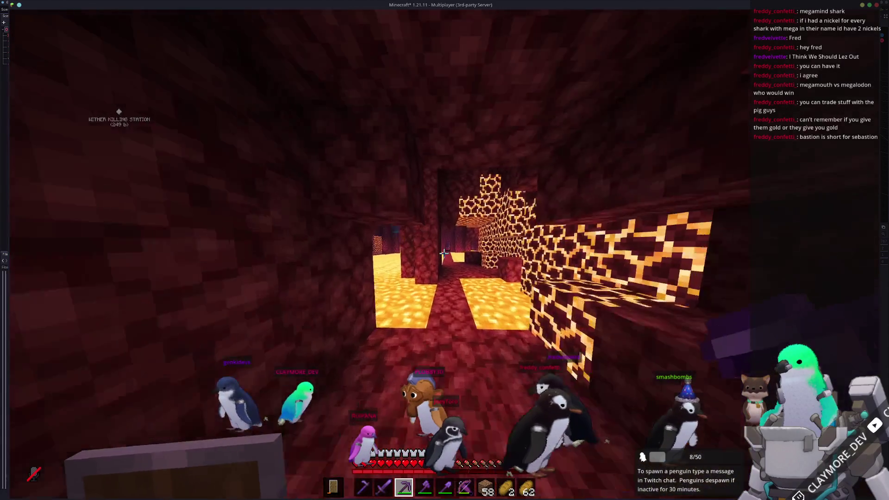
{"action": "key", "text": "w"}
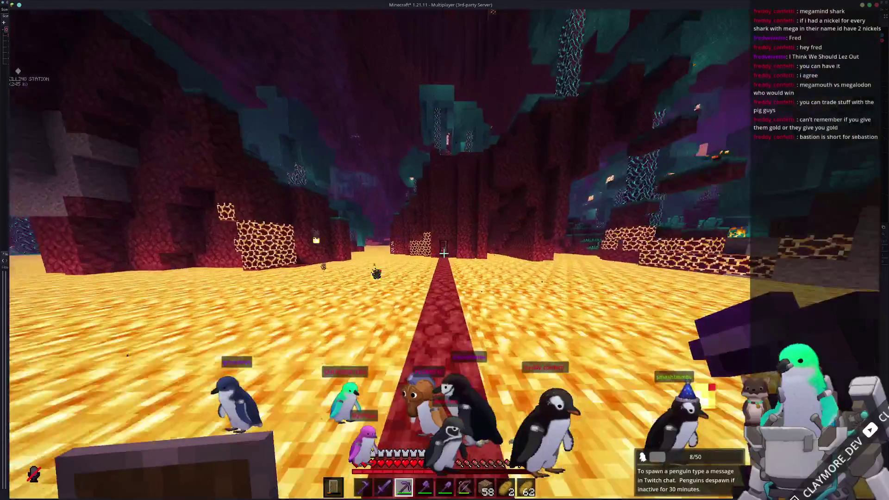
{"action": "key", "text": "w"}
{"action": "key", "text": "w"}
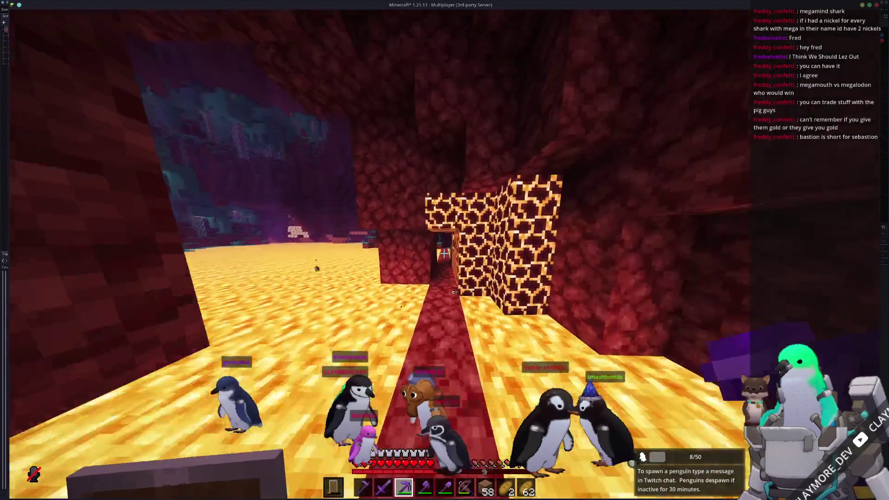
{"action": "key", "text": "F3"}
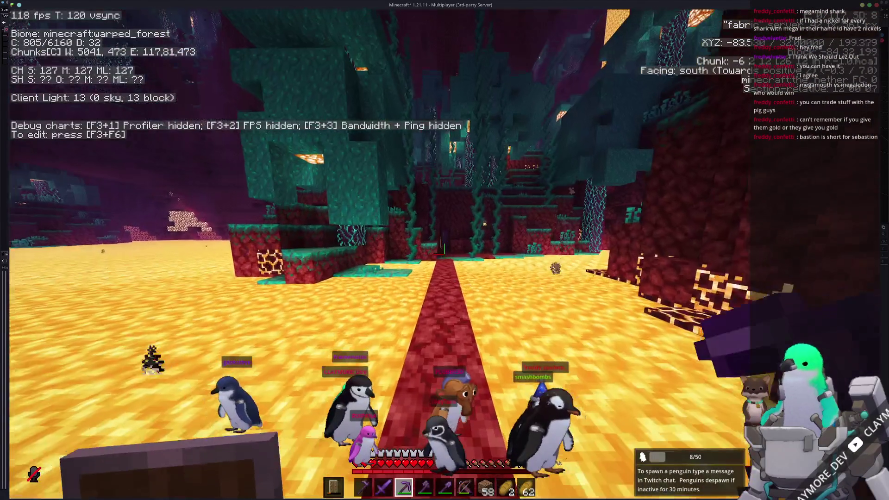
- Show the F3 profiler pie chart and walk west into the warped forest toward the gold ore
{"action": "key", "text": "F3+1"}
{"action": "key", "text": "2"}
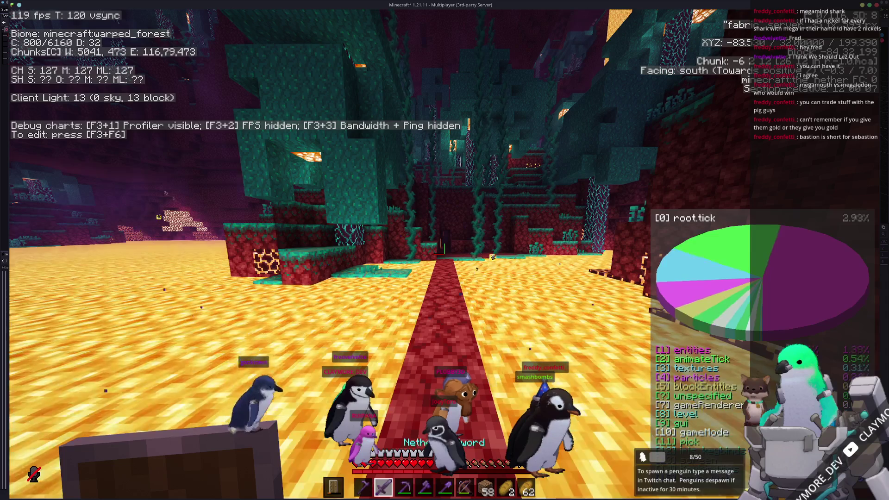
{"action": "key", "text": "1"}
{"action": "key", "text": "w"}
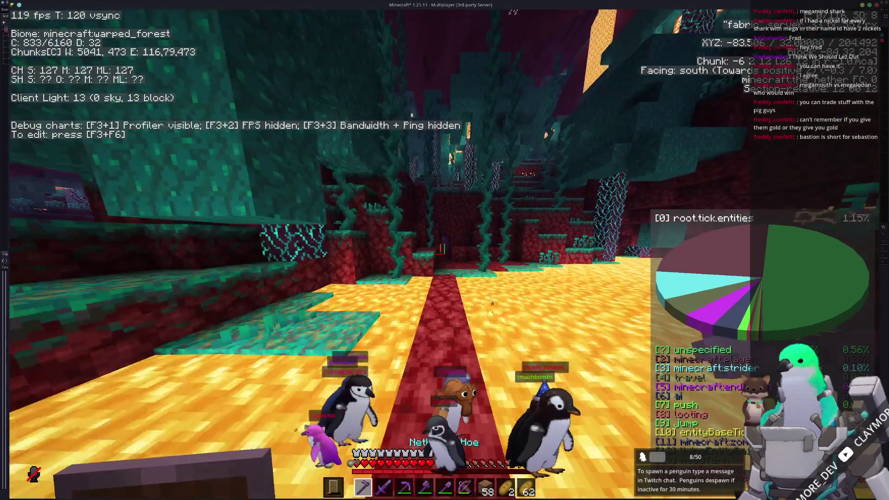
{"action": "key", "text": "w"}
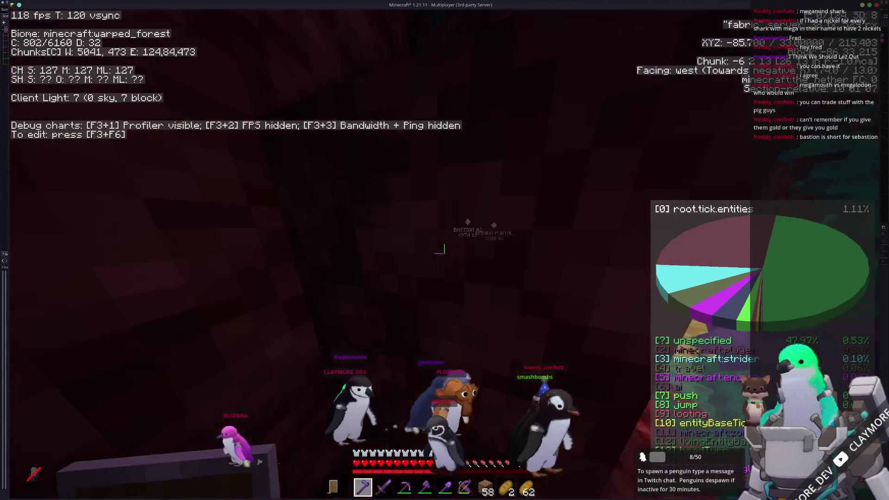
{"action": "key", "text": "w"}
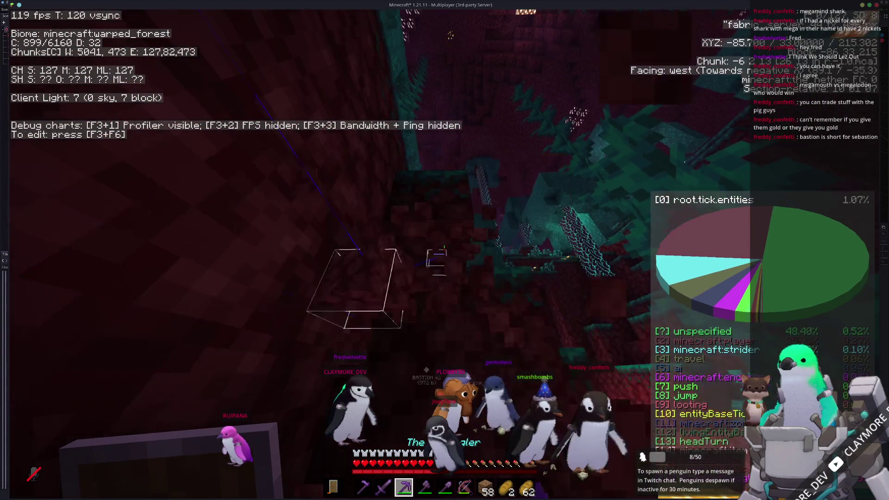
{"action": "key", "text": "w"}
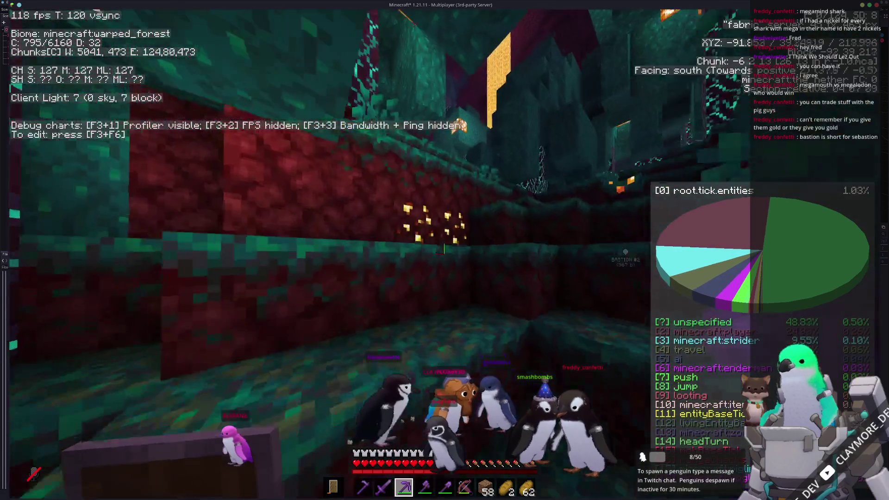
- Mine the nether gold ore and check the gold nuggets in the inventory
{"action": "left_click", "coordinate": [444, 250]}
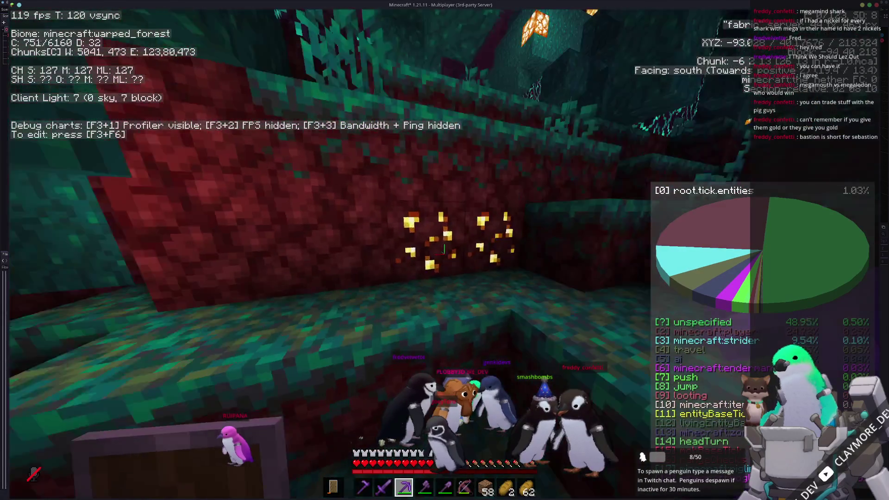
{"action": "key", "text": "w"}
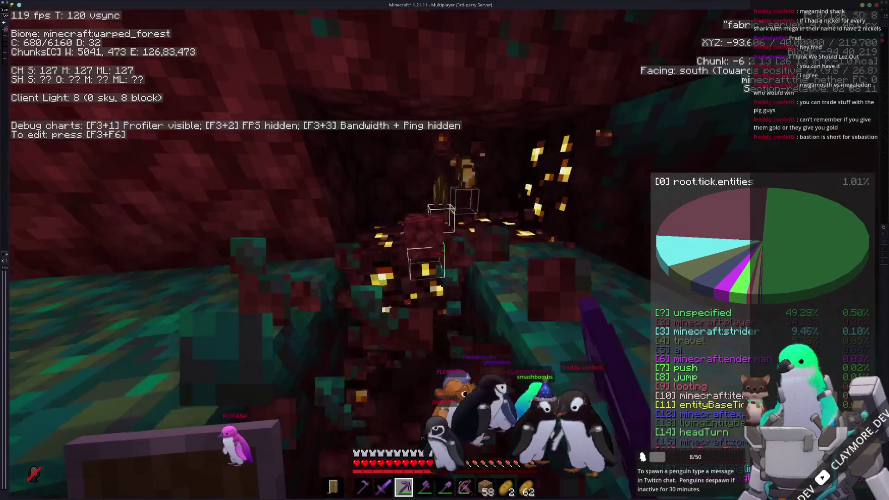
{"action": "left_click", "coordinate": [443, 250]}
{"action": "key", "text": "w"}
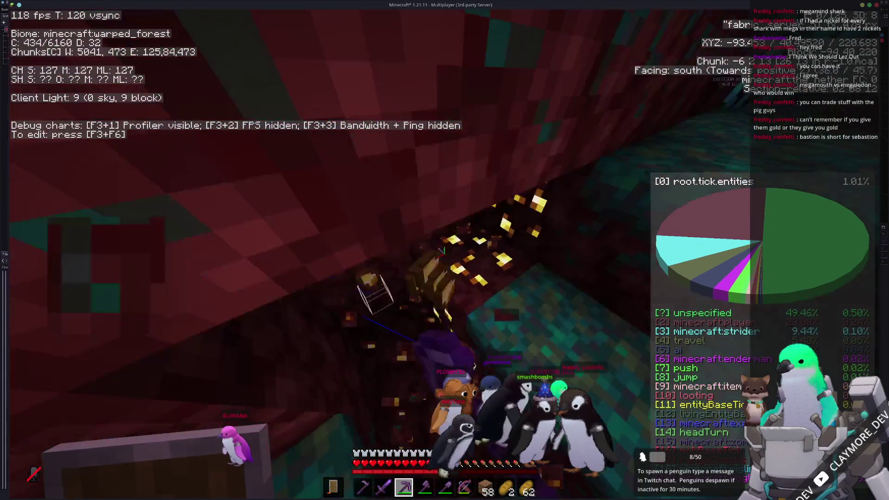
{"action": "key", "text": "w"}
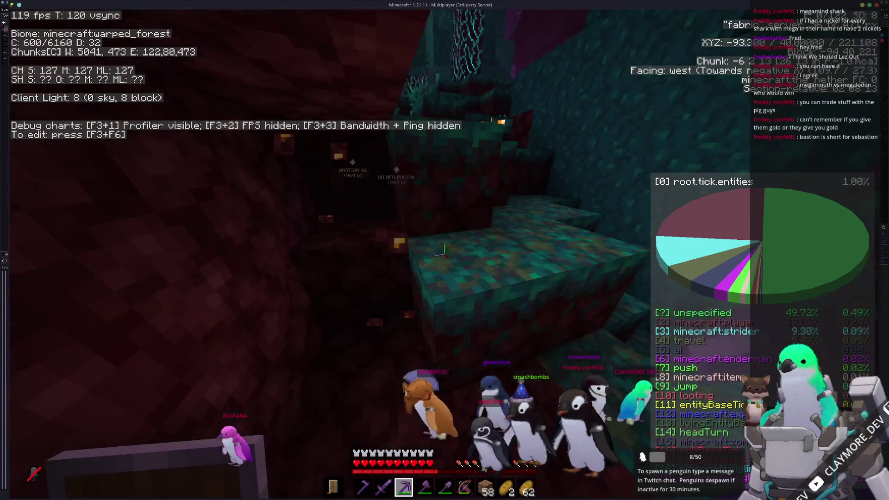
{"action": "key", "text": "e"}
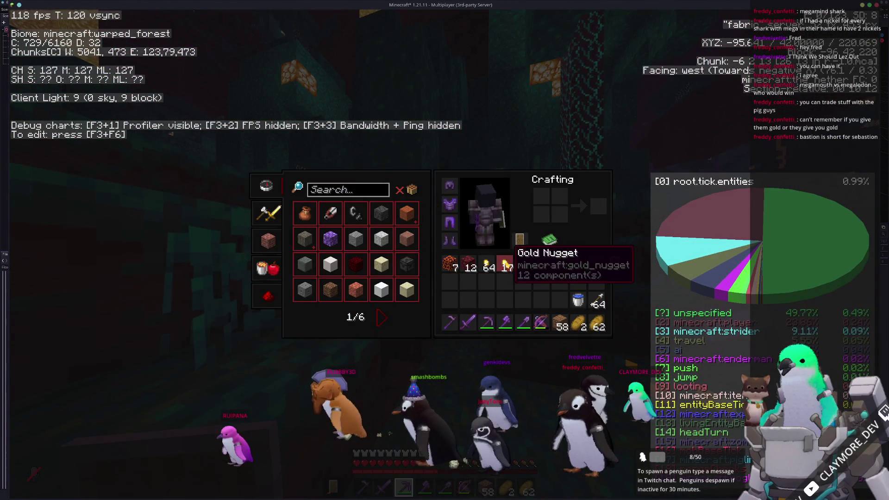
- Close the inventory and walk west through the warped forest to the netherrack path over the lava
{"action": "key", "text": "e"}
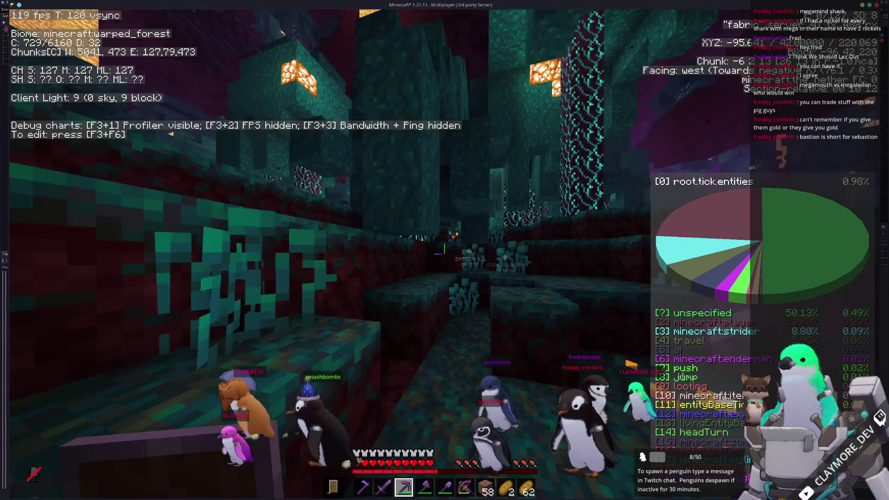
{"action": "key", "text": "w"}
{"action": "key", "text": "w"}
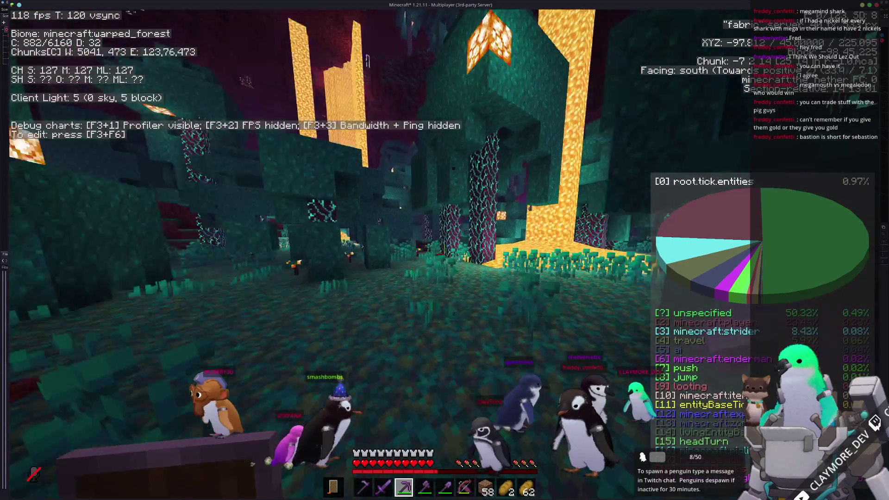
{"action": "key", "text": "w"}
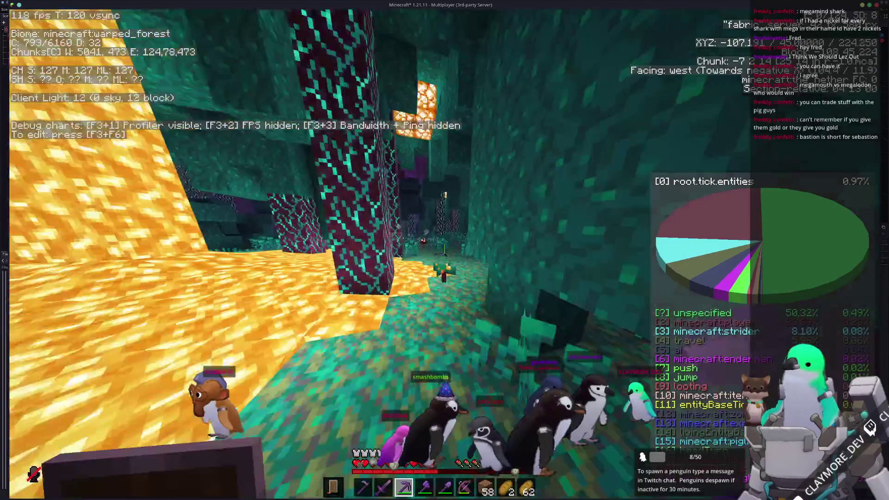
{"action": "key", "text": "w"}
{"action": "key", "text": "w"}
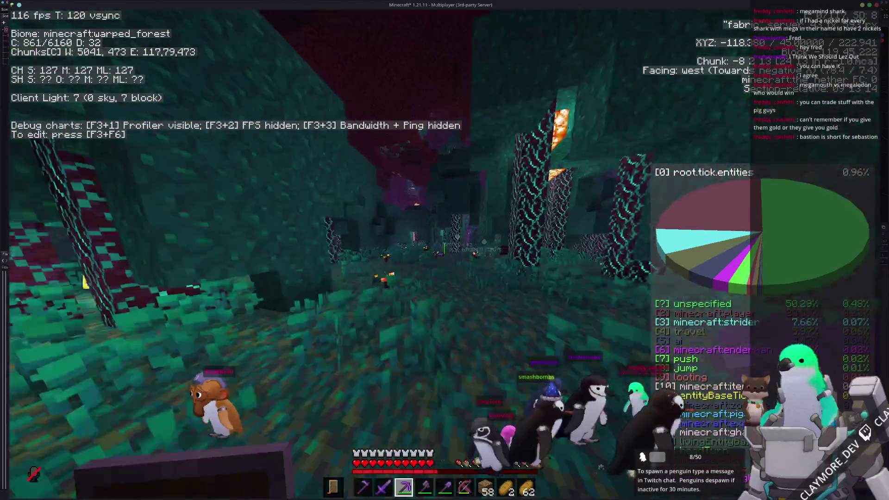
{"action": "key", "text": "w"}
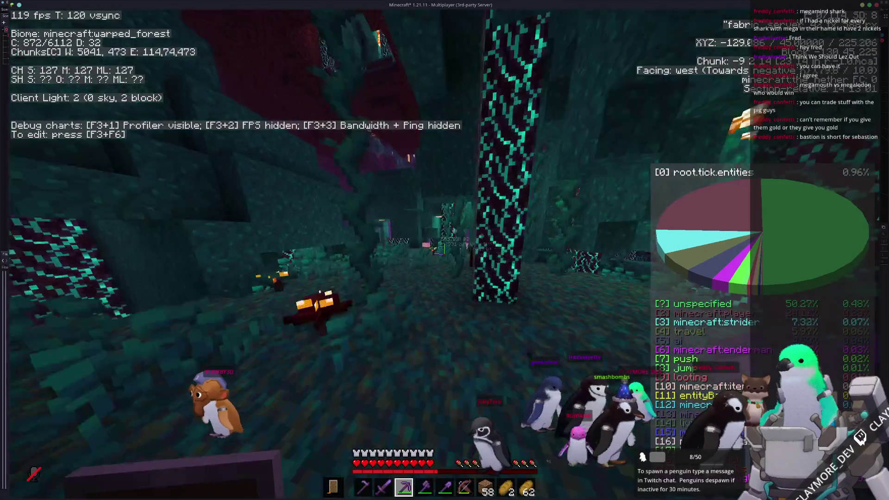
{"action": "key", "text": "w"}
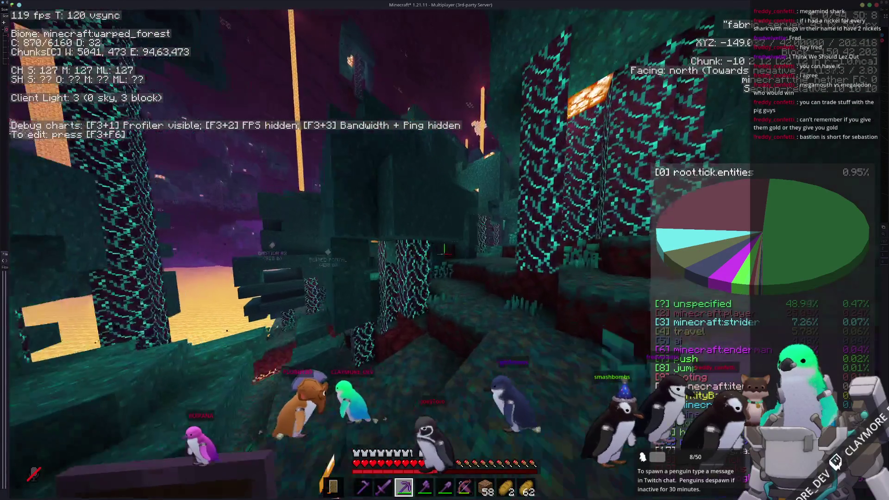
{"action": "key", "text": "w"}
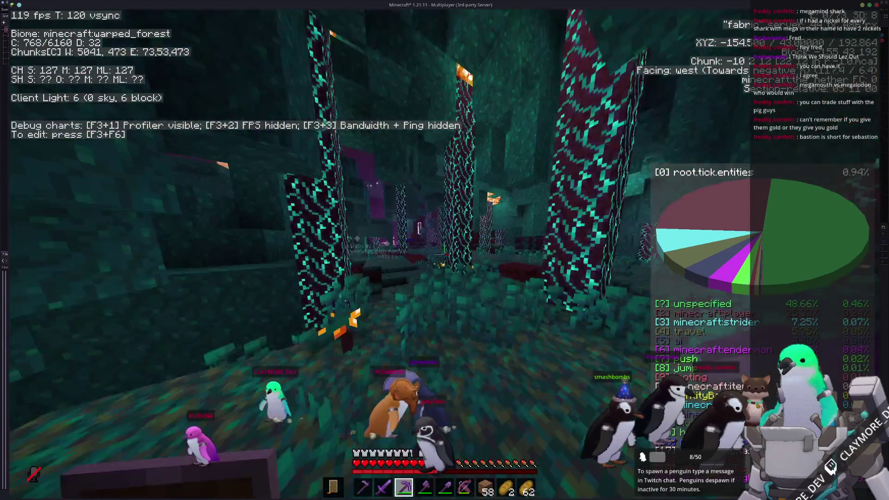
{"action": "key", "text": "w"}
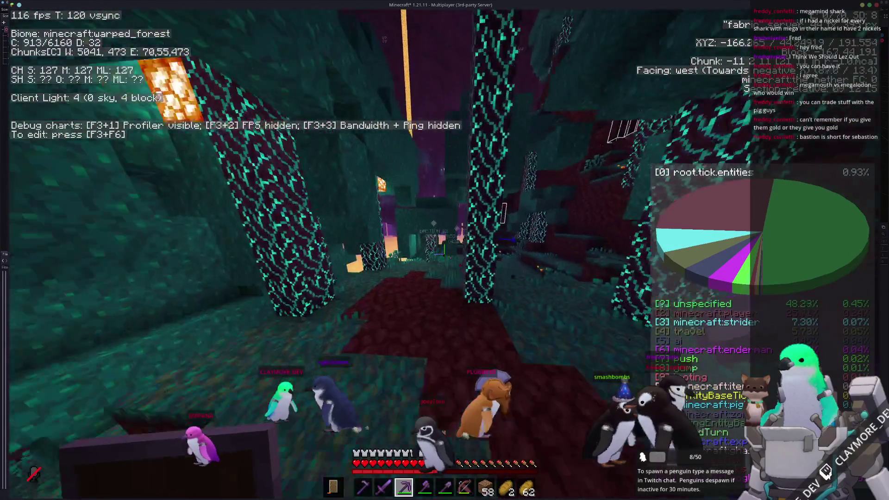
{"action": "key", "text": "w"}
{"action": "key", "text": "w"}
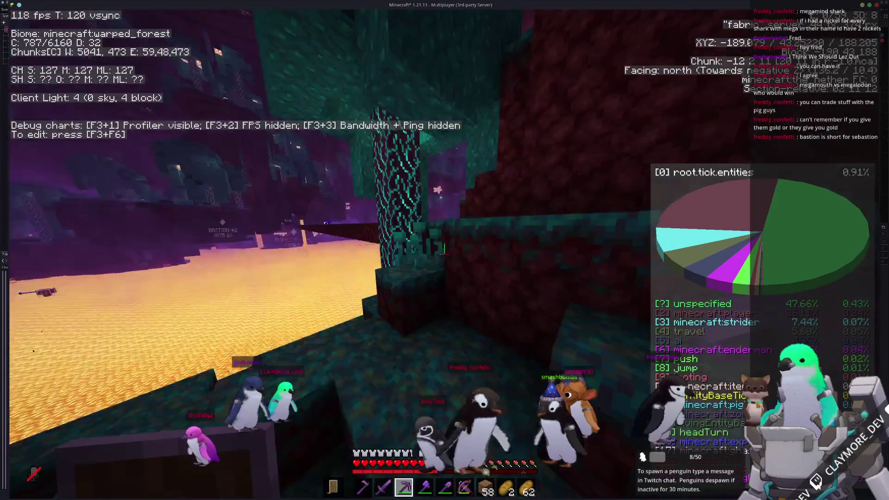
{"action": "key", "text": "w"}
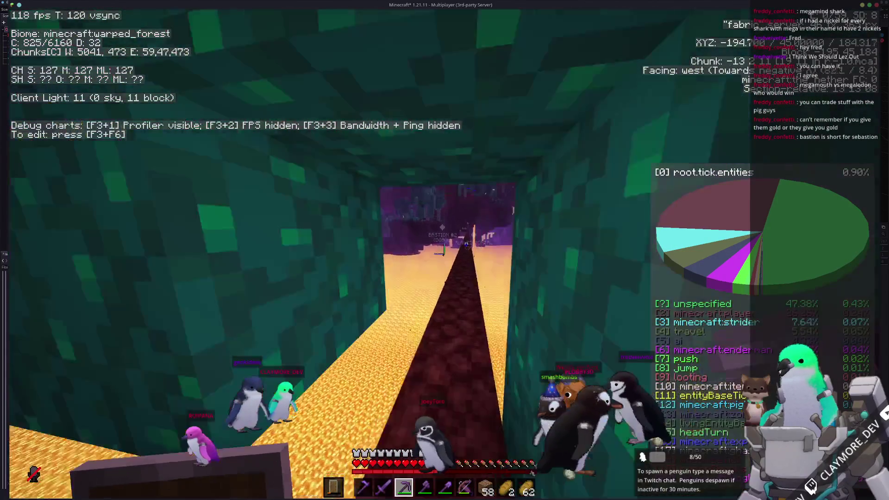
- Walk west along the path over the lava lake, holding the netherite axe, into the netherrack tunnel
{"action": "key", "text": "w"}
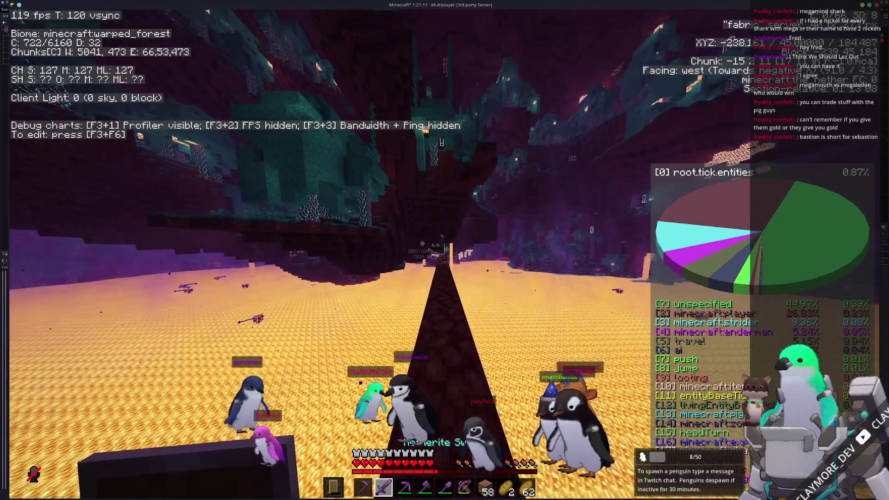
{"action": "key", "text": "w"}
{"action": "key", "text": "w"}
{"action": "key", "text": "5"}
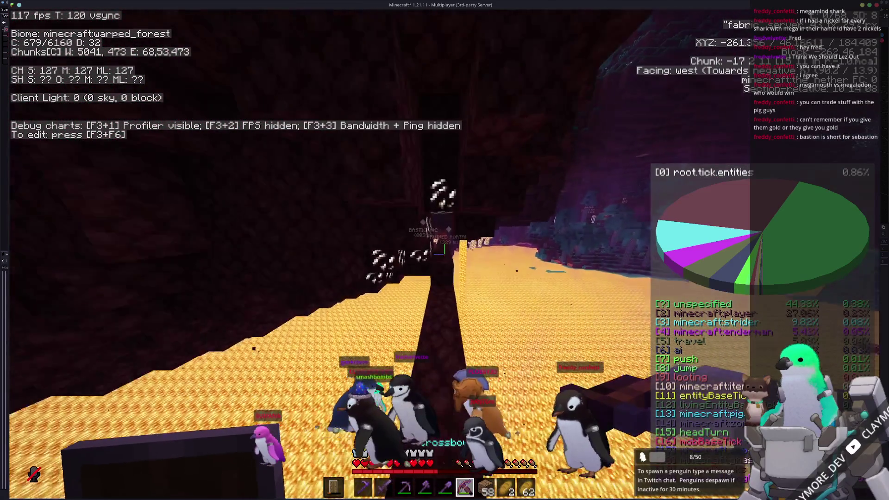
{"action": "key", "text": "w"}
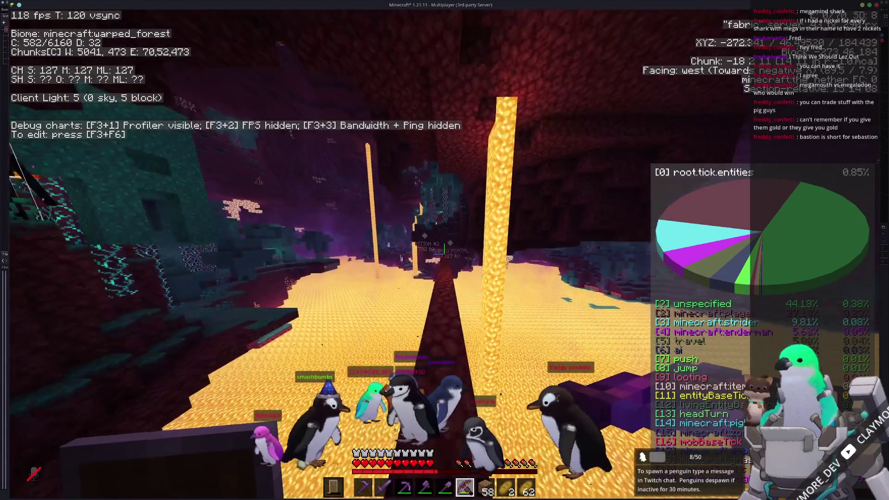
{"action": "key", "text": "w"}
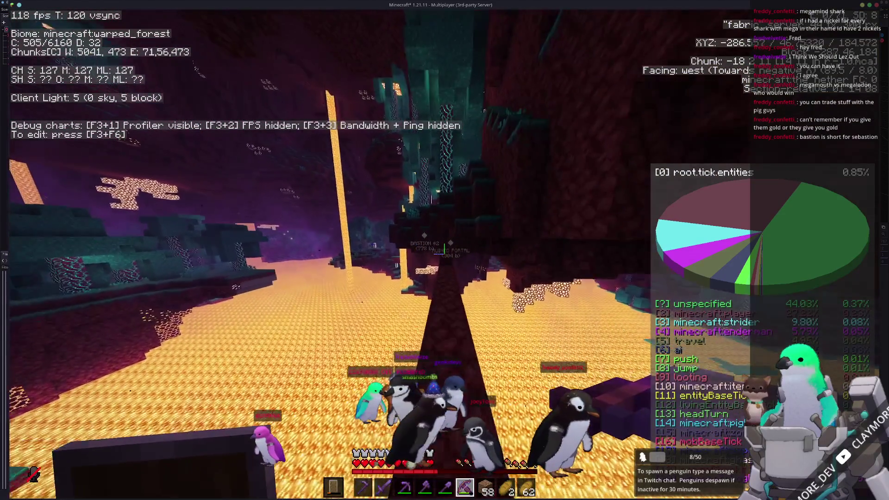
{"action": "key", "text": "w"}
{"action": "key", "text": "w"}
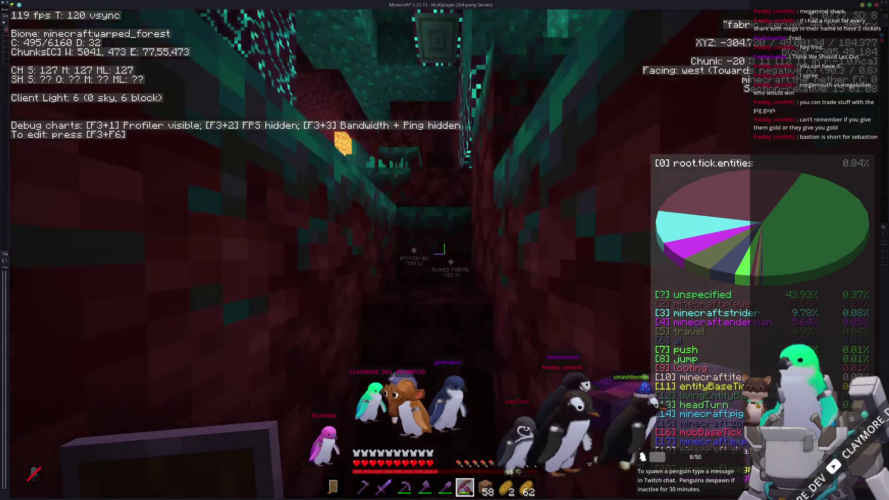
{"action": "key", "text": "w"}
{"action": "key", "text": "w"}
{"action": "key", "text": "w"}
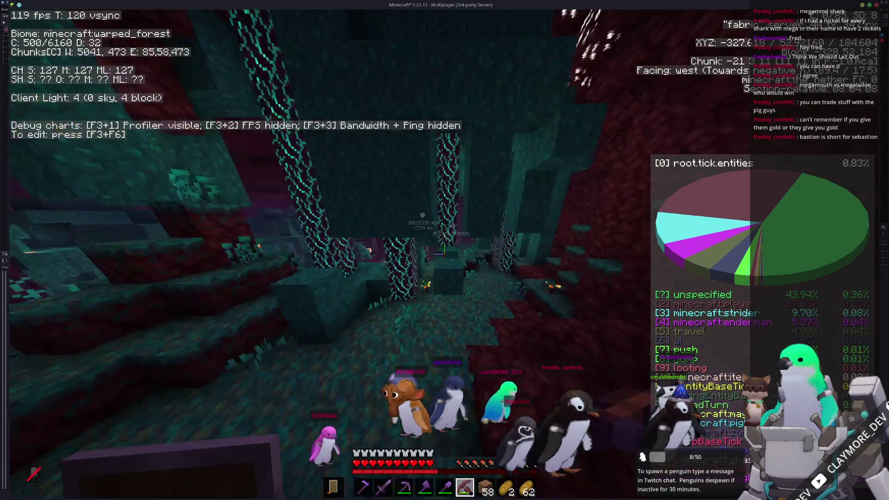
- Walk west along the lava lake past the lava column to the dark tunnel entrance
{"action": "key", "text": "w"}
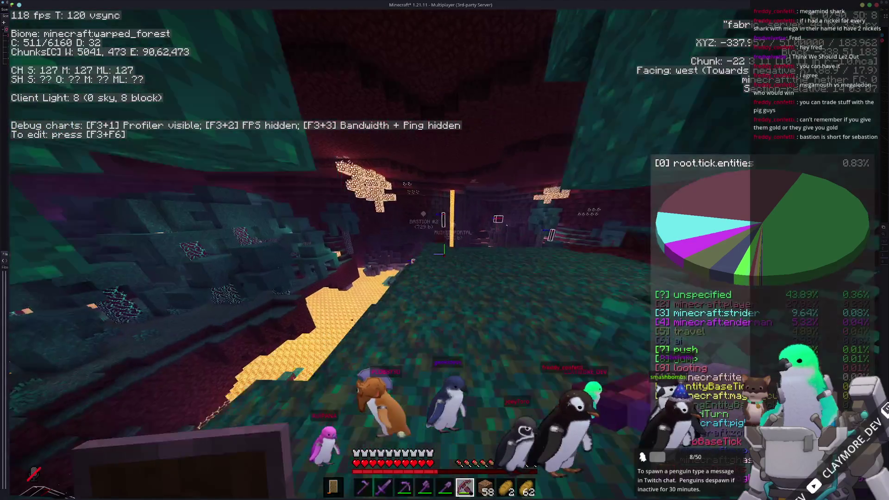
{"action": "key", "text": "w"}
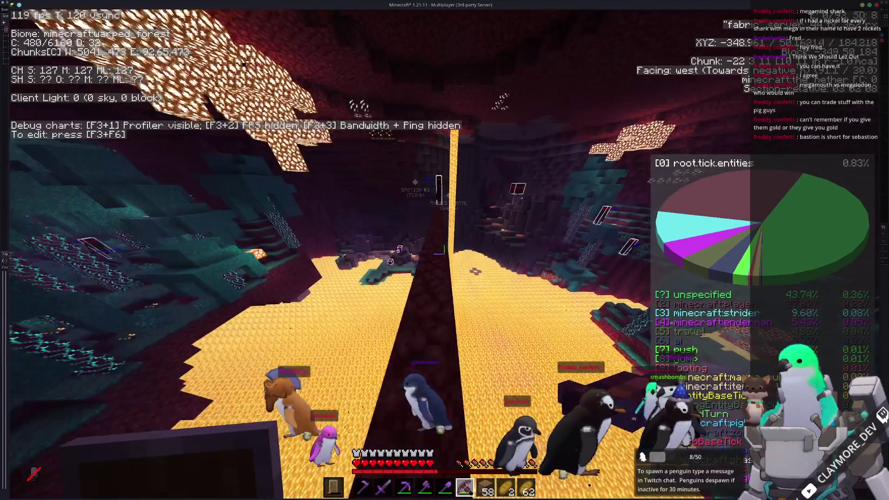
{"action": "key", "text": "w"}
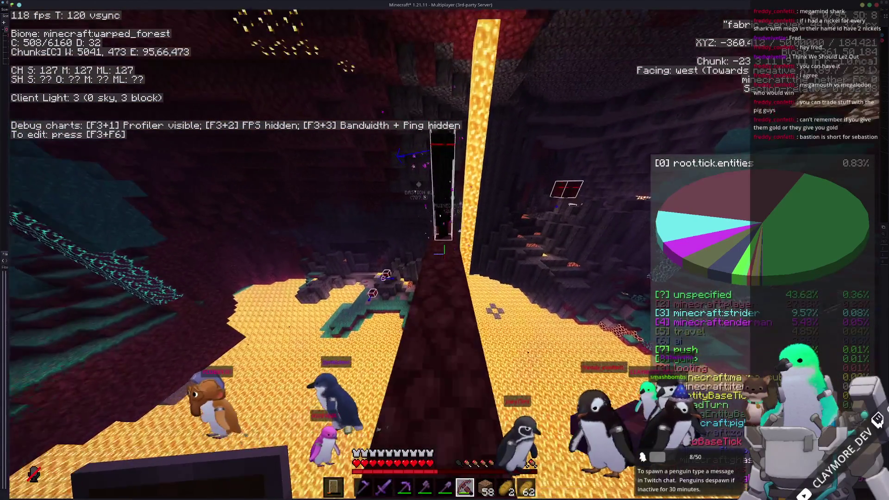
{"action": "key", "text": "w"}
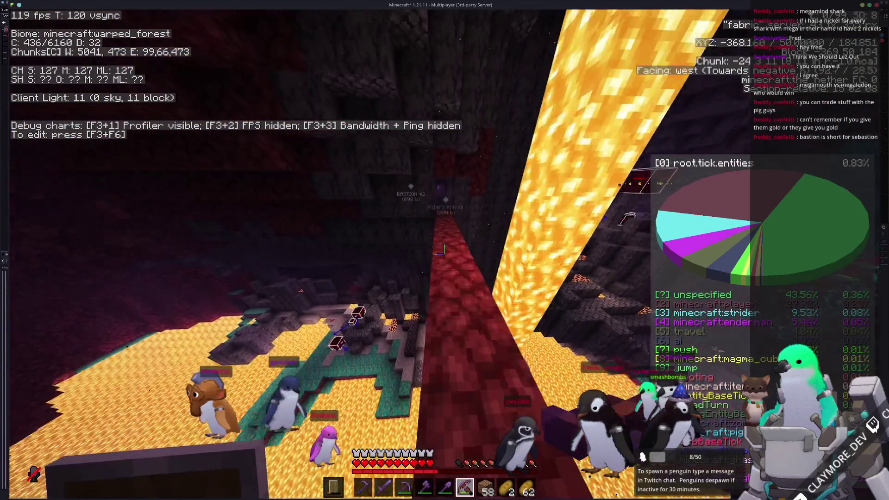
{"action": "key", "text": "w"}
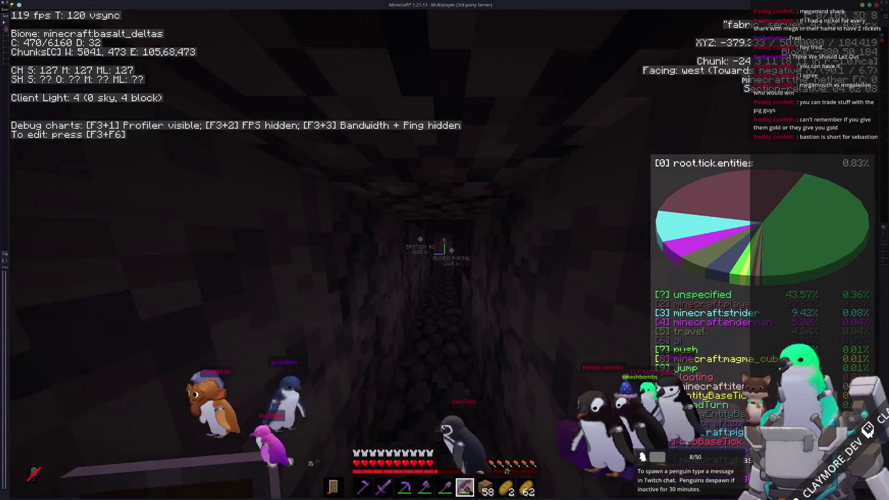
- Follow the dark tunnel west until it opens onto the lava sea
{"action": "key", "text": "w"}
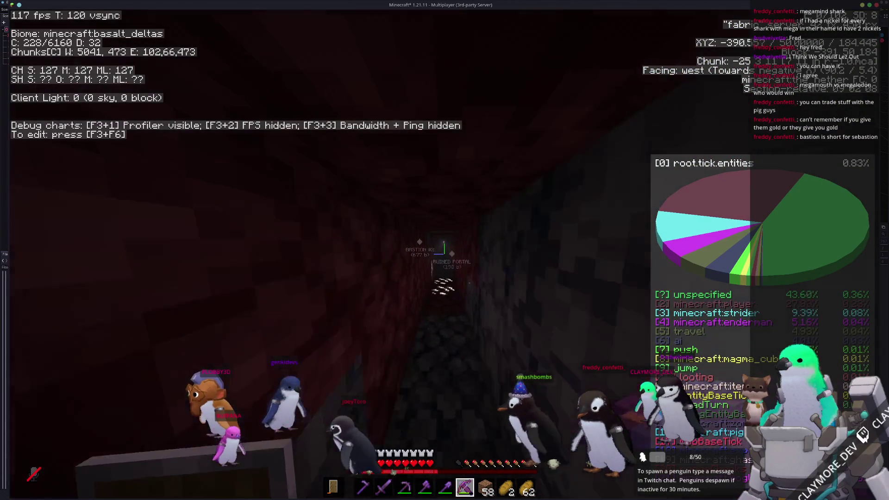
{"action": "key", "text": "w"}
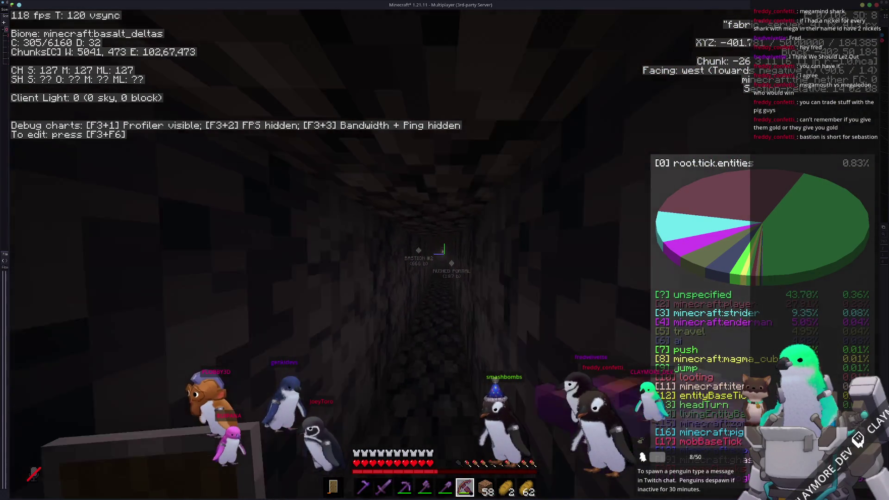
{"action": "key", "text": "w"}
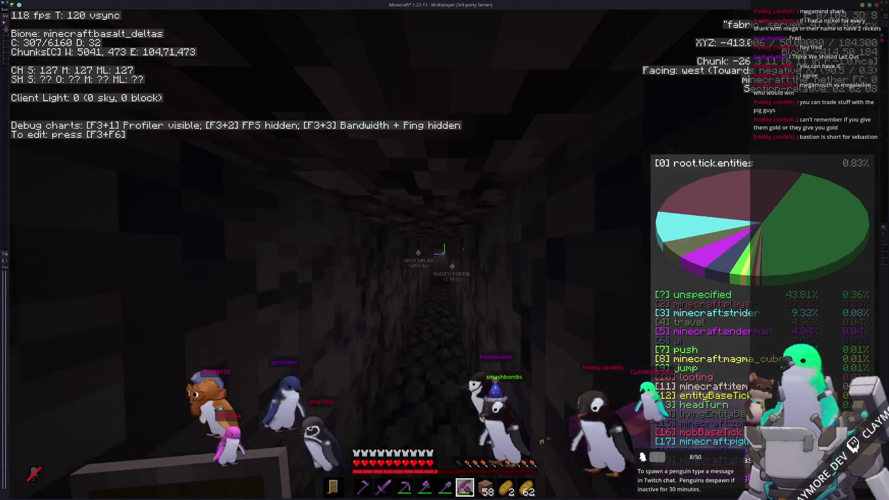
{"action": "key", "text": "w"}
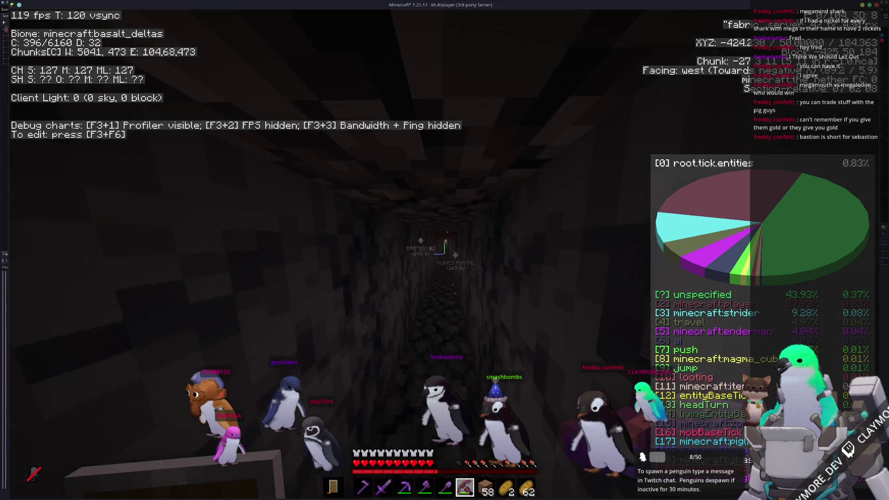
{"action": "key", "text": "w"}
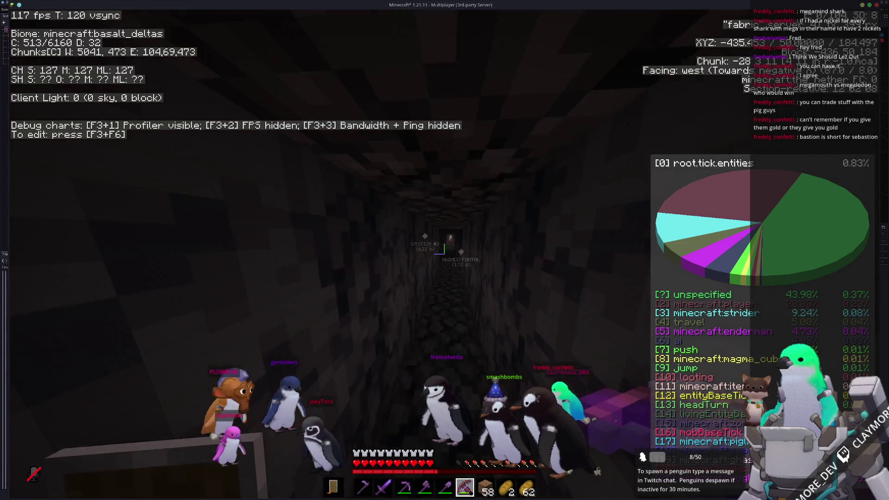
{"action": "key", "text": "w"}
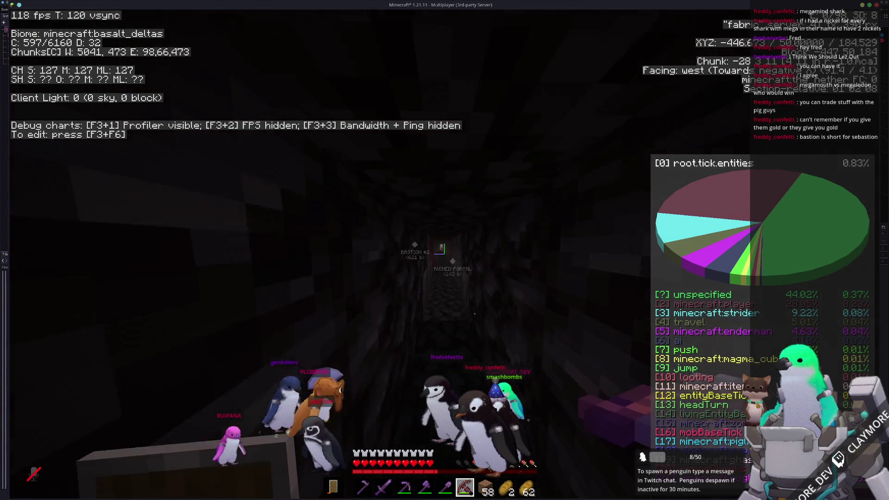
{"action": "key", "text": "w"}
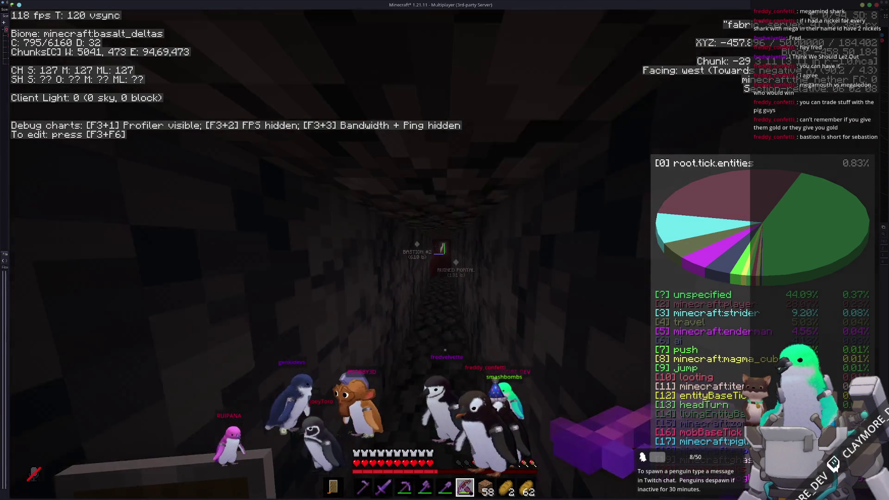
{"action": "key", "text": "w"}
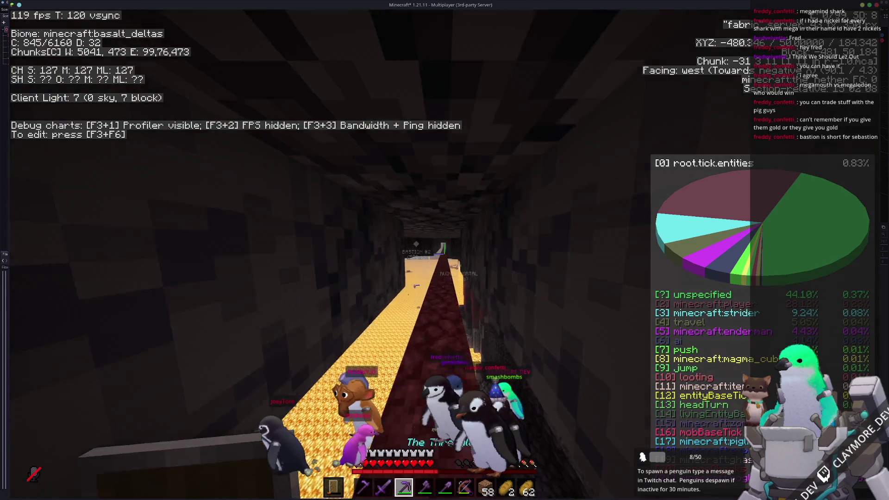
{"action": "key", "text": "w"}
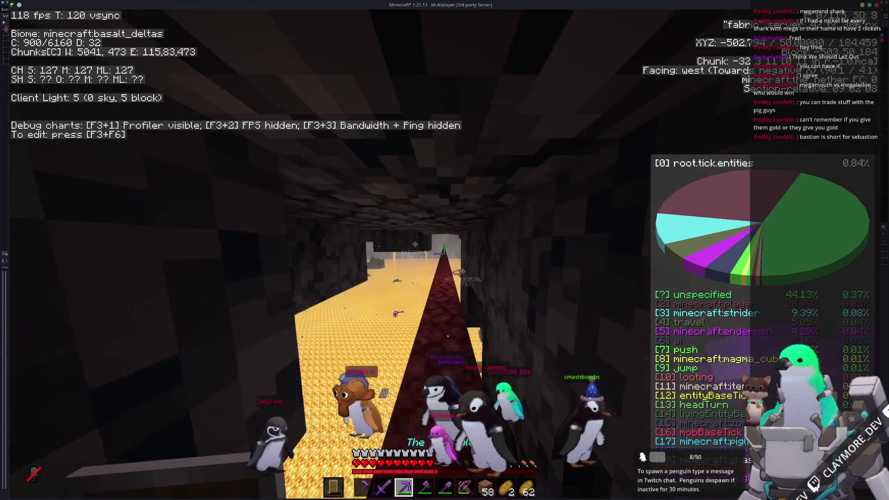
{"action": "key", "text": "w"}
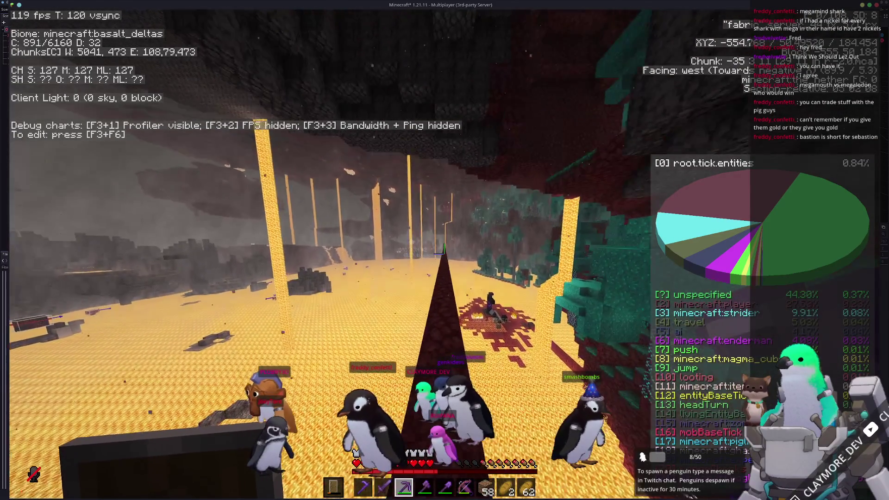
- Travel west through the warped forest, across the lava lake past the lava pillars, into the crimson forest
{"action": "key", "text": "w"}
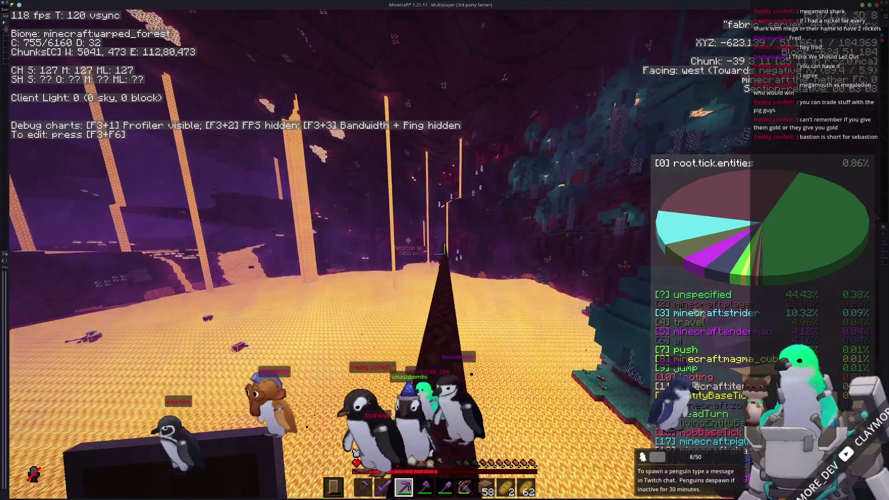
{"action": "key", "text": "w"}
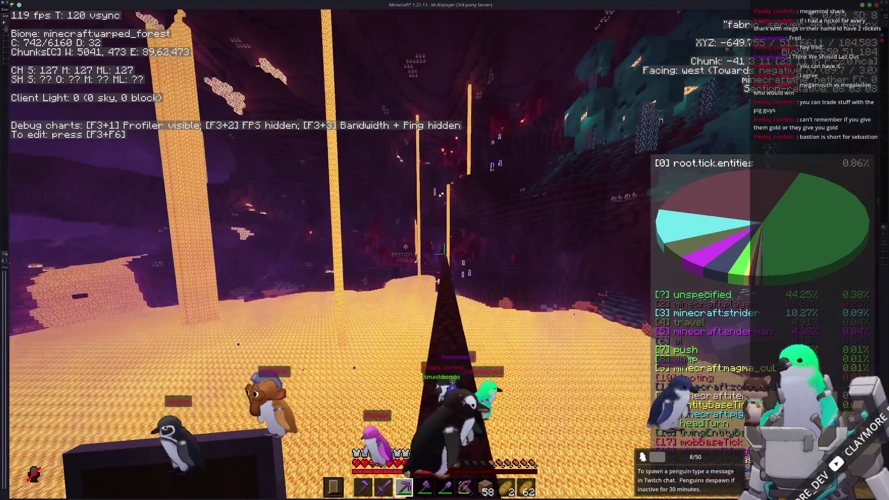
{"action": "key", "text": "w"}
{"action": "key", "text": "w"}
{"action": "key", "text": "w"}
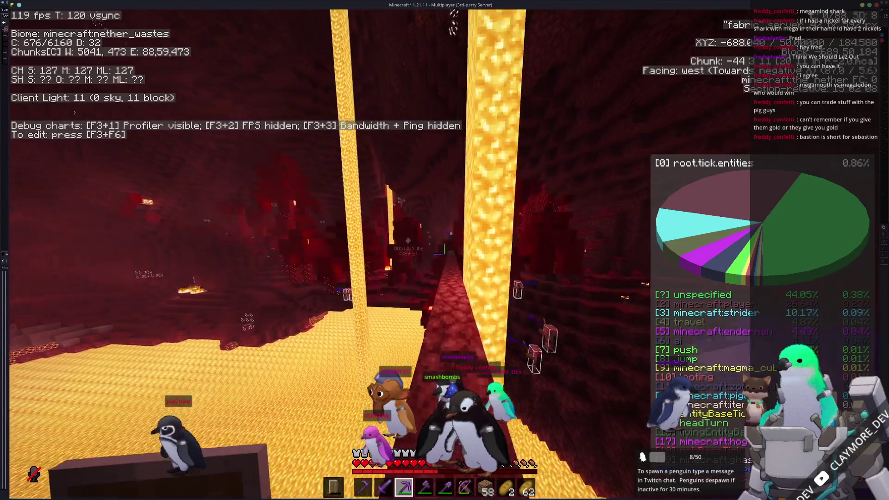
{"action": "key", "text": "w"}
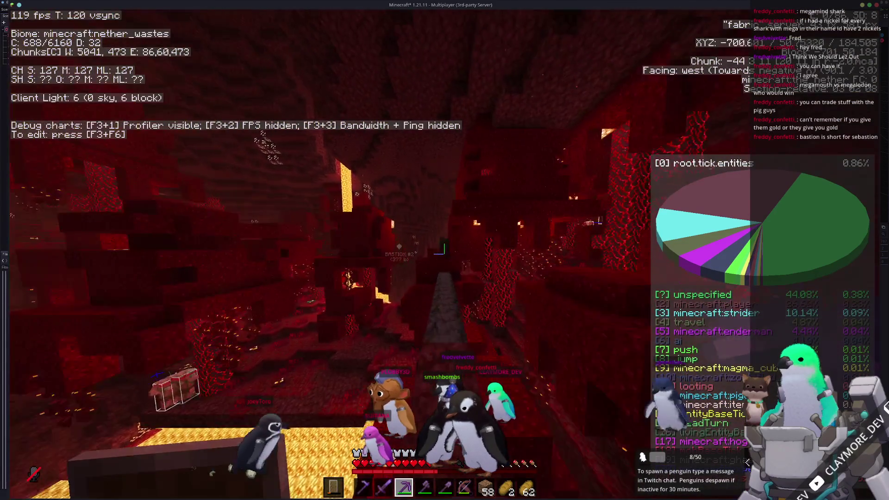
{"action": "key", "text": "w"}
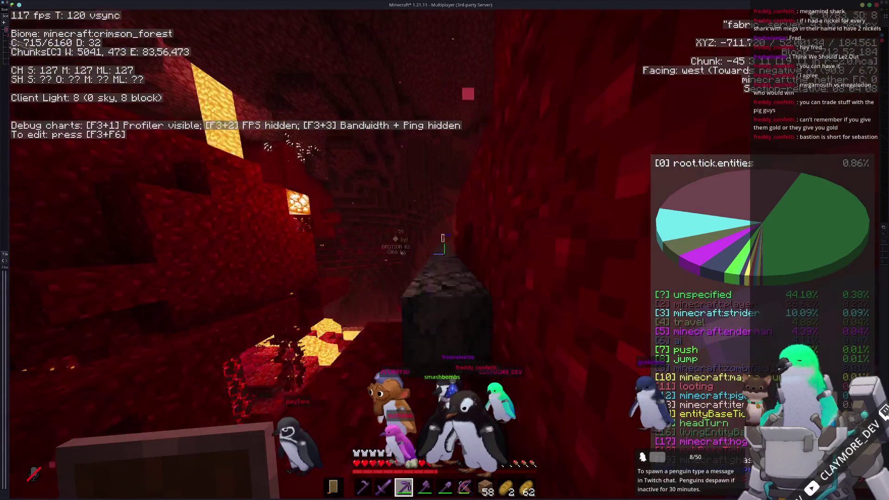
{"action": "key", "text": "w"}
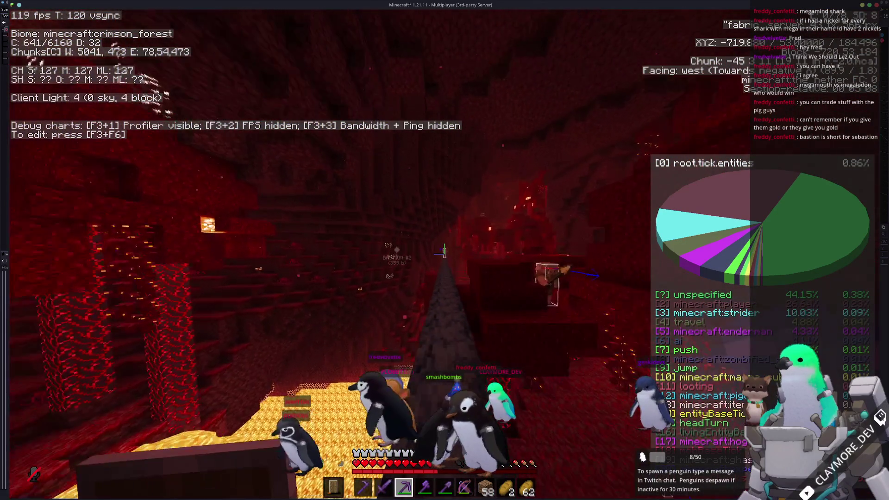
- Holding the netherite tool, walk west through the crimson tunnel and eat the last bread
{"action": "key", "text": "2"}
{"action": "key", "text": "w"}
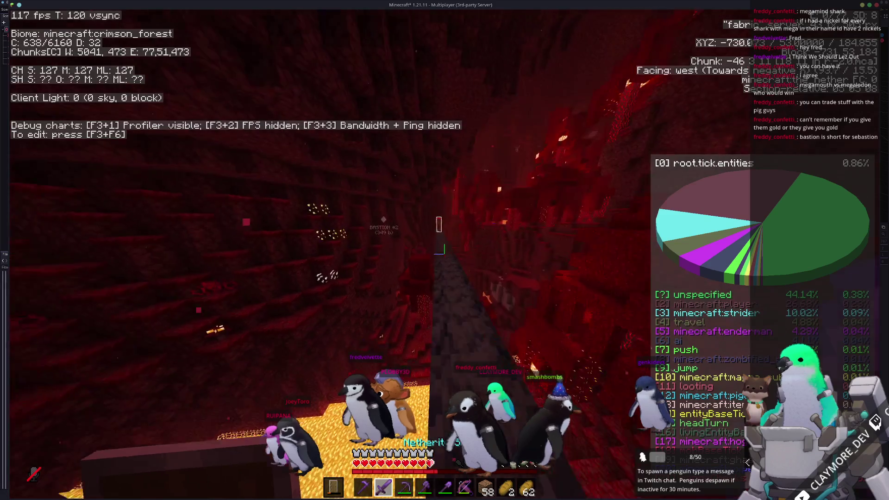
{"action": "key", "text": "w"}
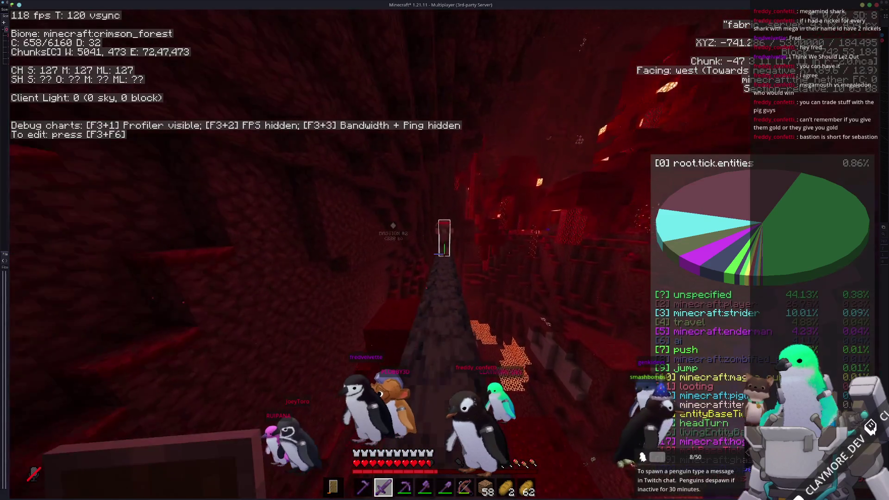
{"action": "key", "text": "w"}
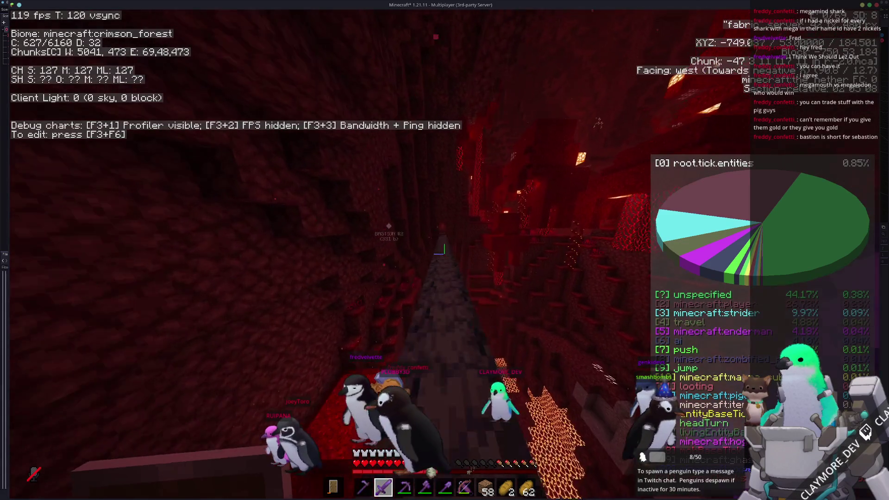
{"action": "key", "text": "w"}
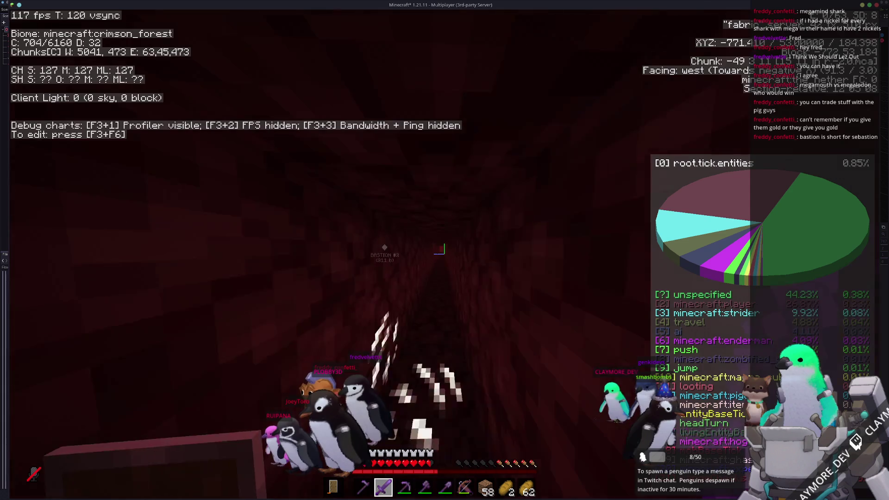
{"action": "key", "text": "w"}
{"action": "key", "text": "w"}
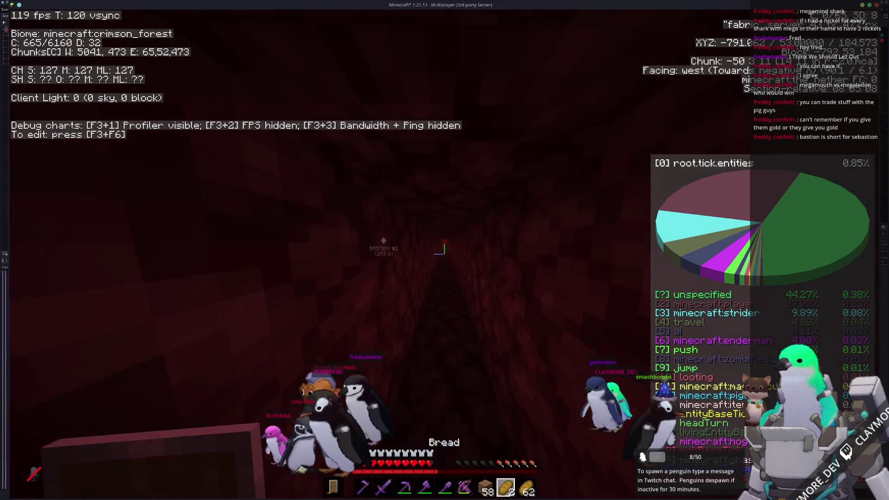
{"action": "key", "text": "w"}
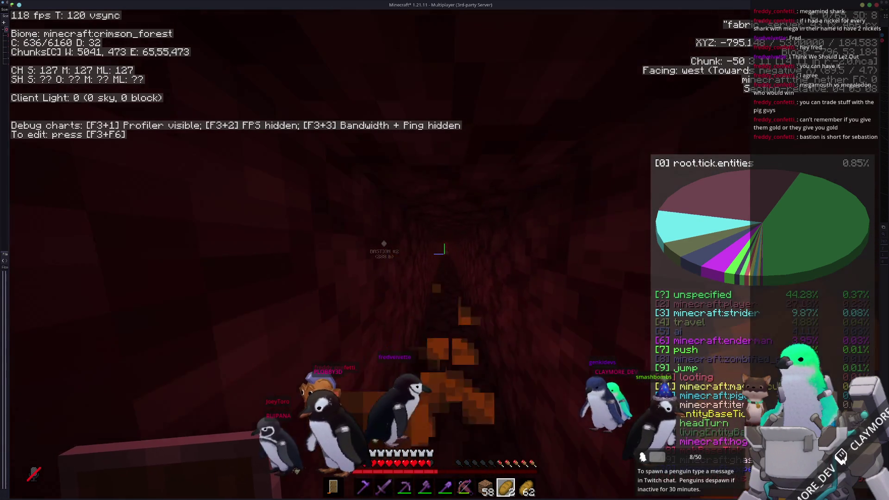
{"action": "key", "text": "w"}
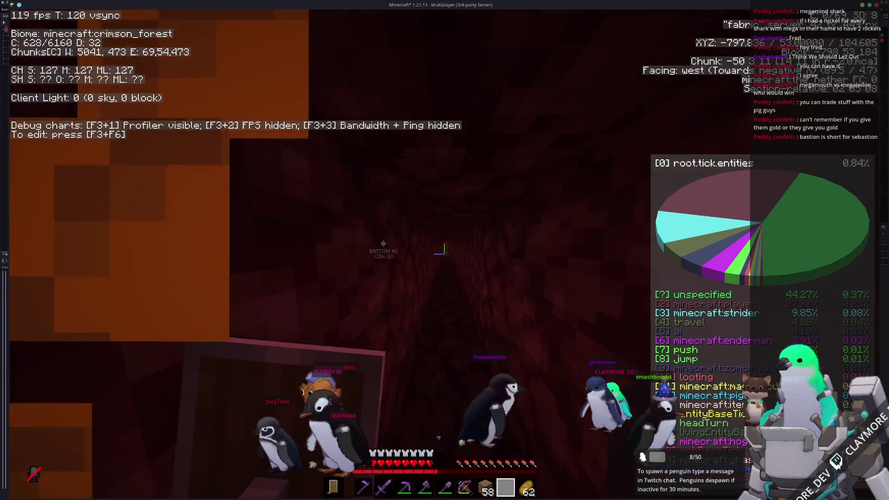
{"action": "scroll", "coordinate": [445, 250], "scroll_direction": "down", "scroll_amount": 1}
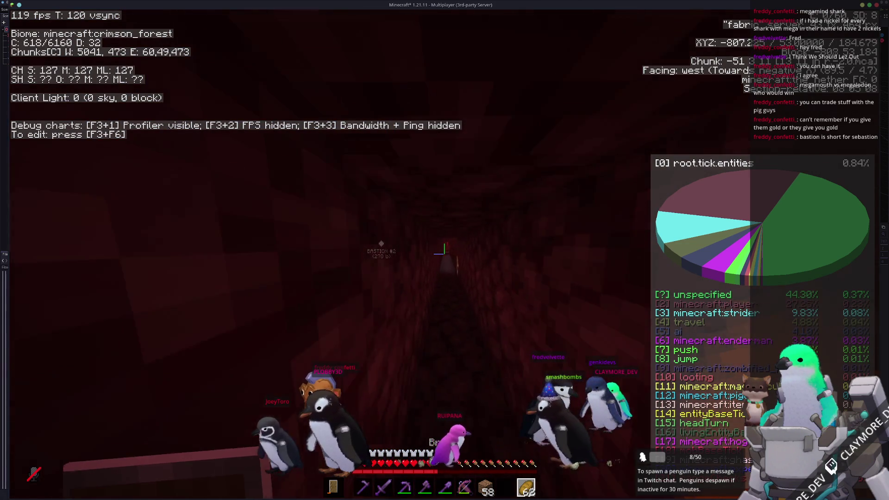
- Mine the nether gold ore with The Throngler pickaxe until the inventory holds 64 gold nuggets
{"action": "key", "text": "3"}
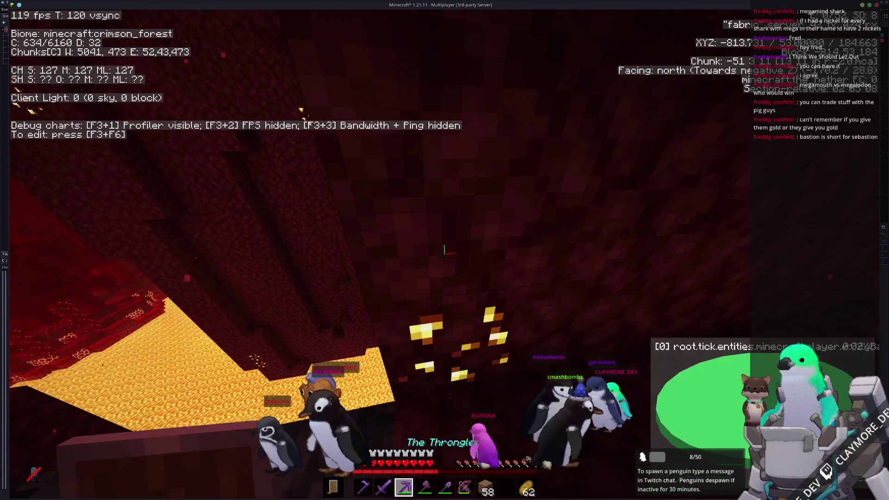
{"action": "left_click", "coordinate": [445, 250]}
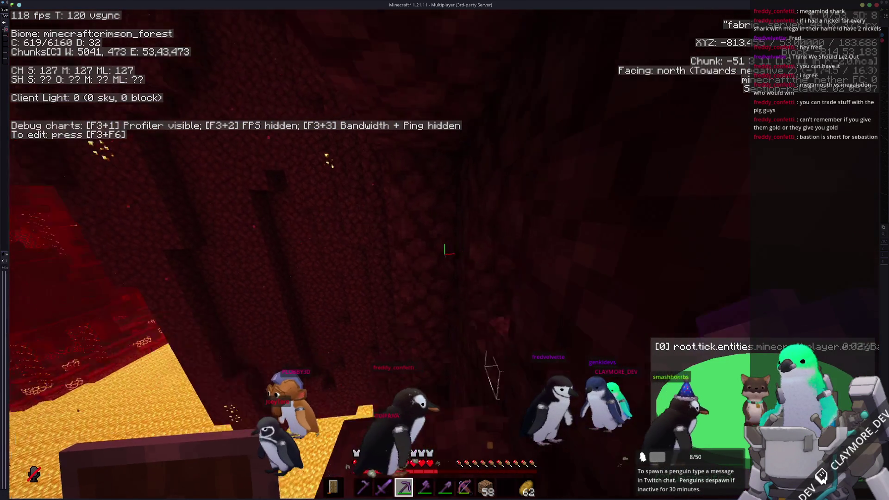
{"action": "key", "text": "w"}
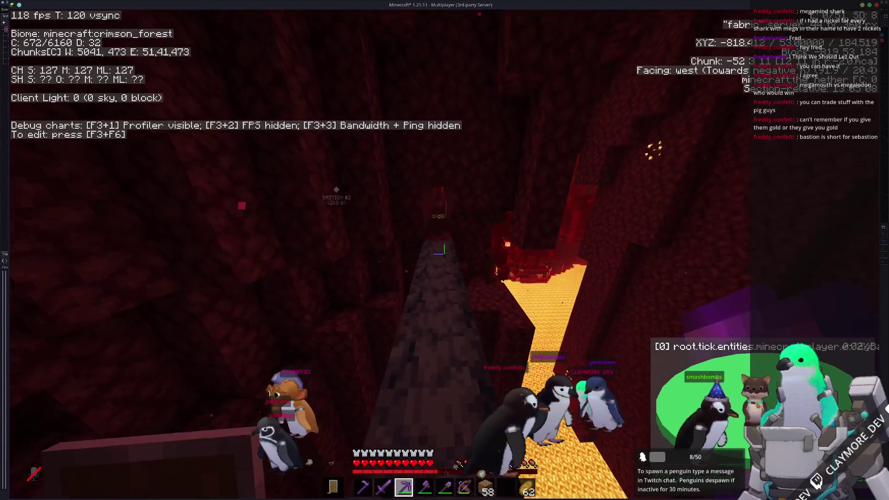
{"action": "key", "text": "w"}
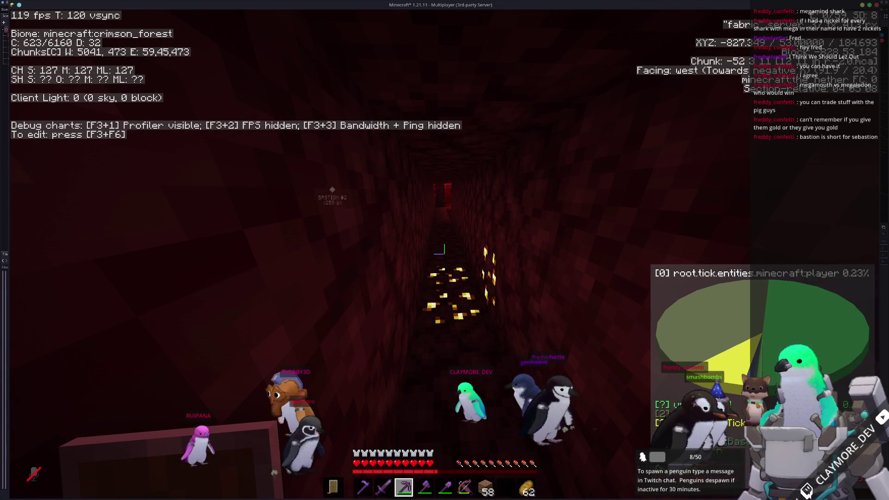
{"action": "key", "text": "0"}
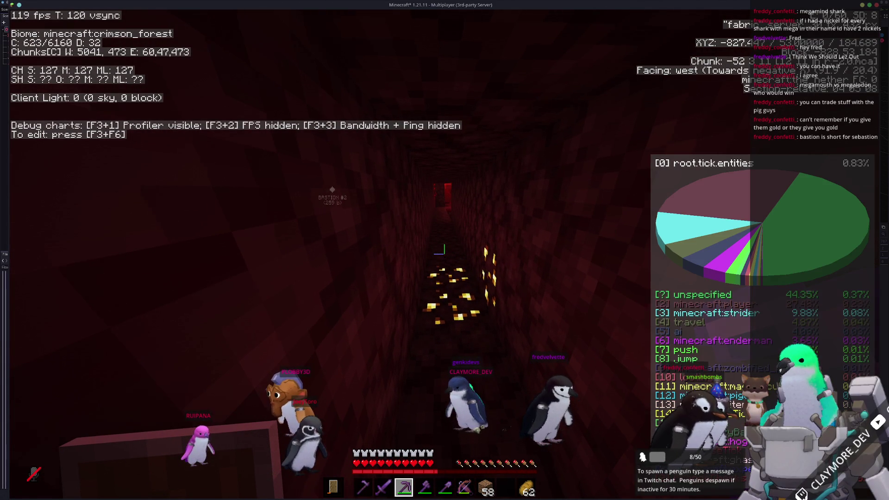
{"action": "key", "text": "w"}
{"action": "left_click", "coordinate": [445, 250]}
{"action": "left_click", "coordinate": [445, 250]}
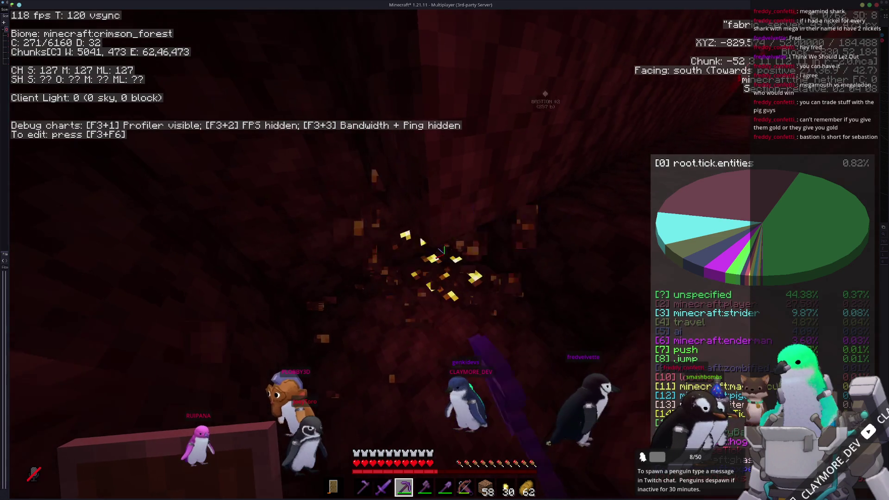
{"action": "left_click", "coordinate": [443, 250]}
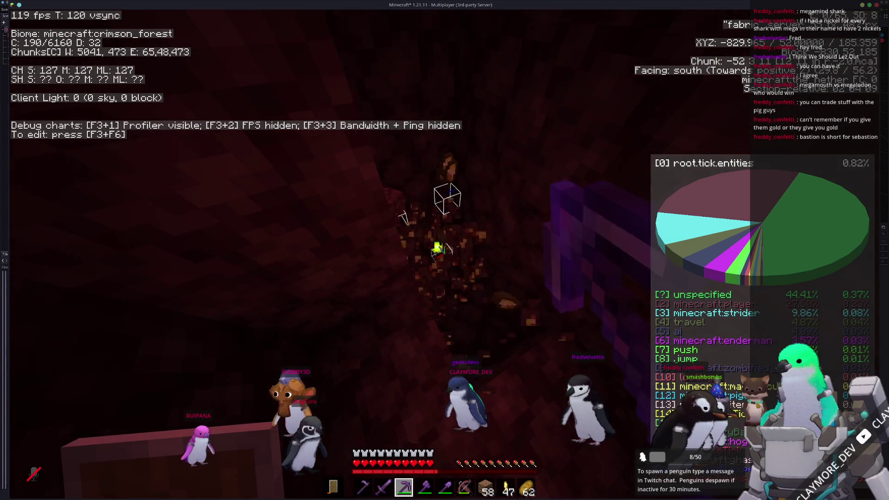
- Regroup the 64 gold nuggets in the inventory and look up the gold ingot recipe
{"action": "key", "text": "e"}
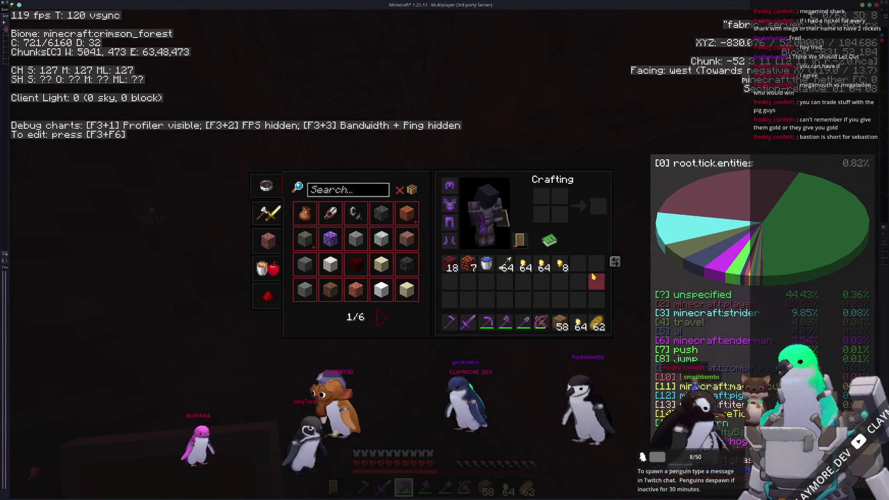
{"action": "left_click", "coordinate": [544, 264]}
{"action": "left_click_drag", "start_coordinate": [541, 215], "coordinate": [542, 198]}
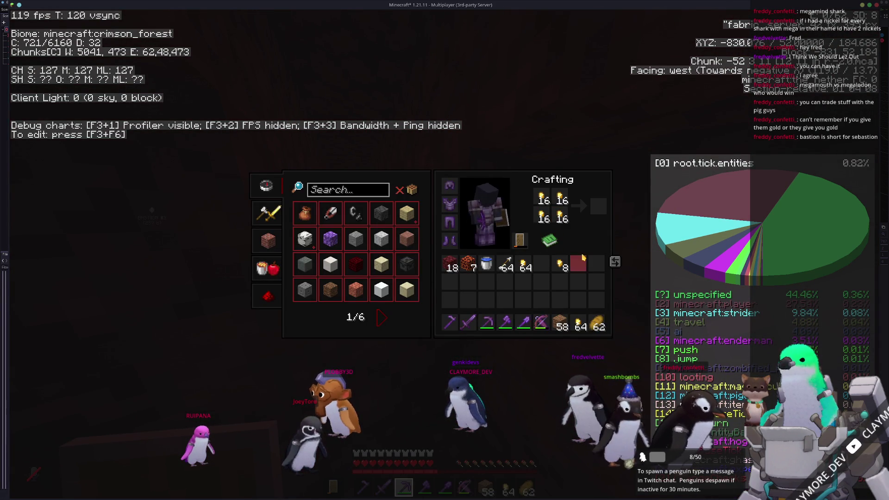
{"action": "double_click", "coordinate": [544, 199]}
{"action": "left_click", "coordinate": [562, 264]}
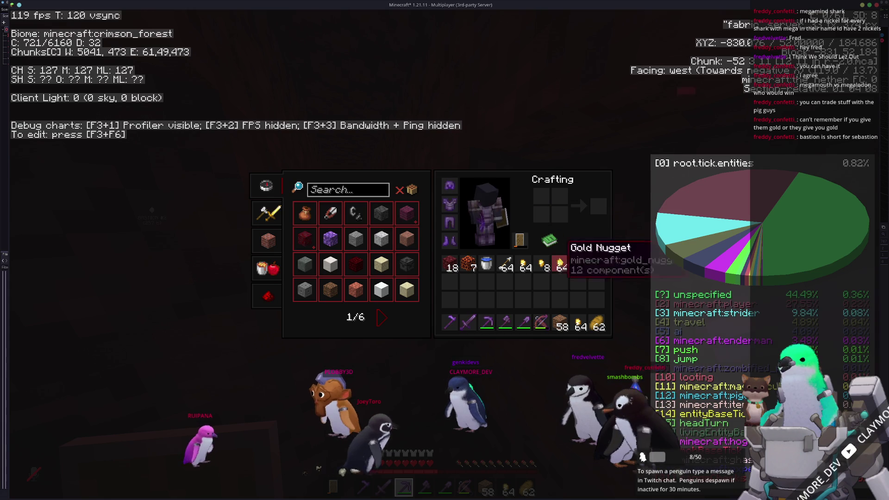
{"action": "type", "text": "ingot"}
{"action": "left_click", "coordinate": [330, 214]}
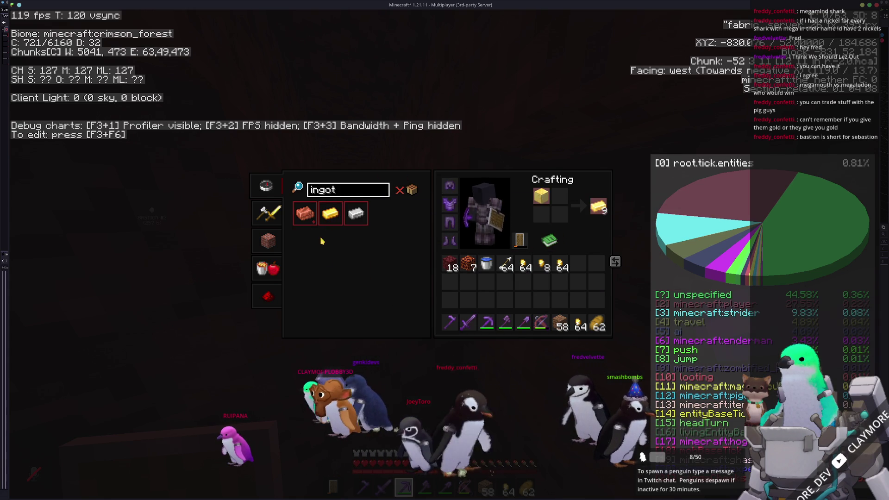
{"action": "key", "text": "Escape"}
- Walk to a crimson stem and craft crimson planks into a crafting table
{"action": "key", "text": "w"}
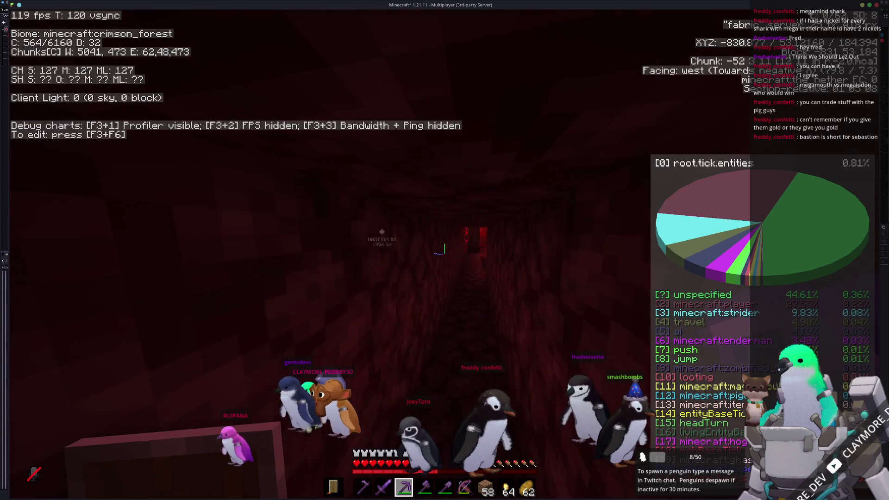
{"action": "key", "text": "w"}
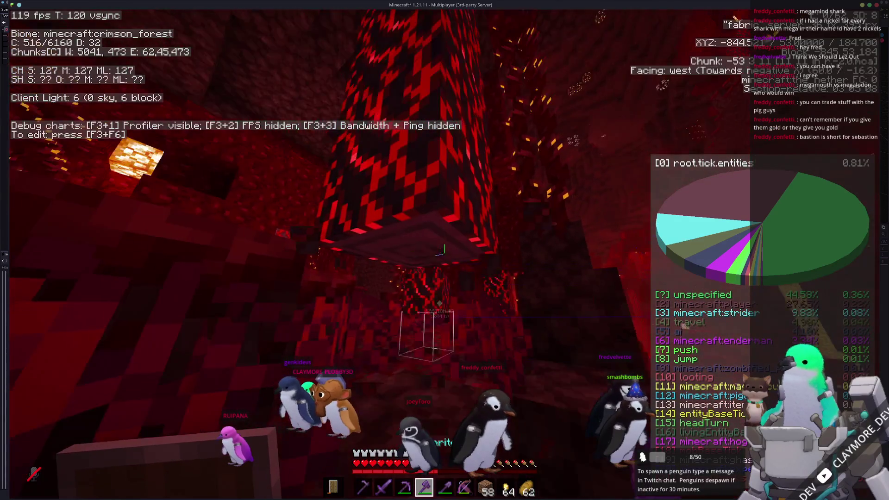
{"action": "key", "text": "e"}
{"action": "left_click", "coordinate": [578, 263]}
{"action": "left_click", "coordinate": [559, 214]}
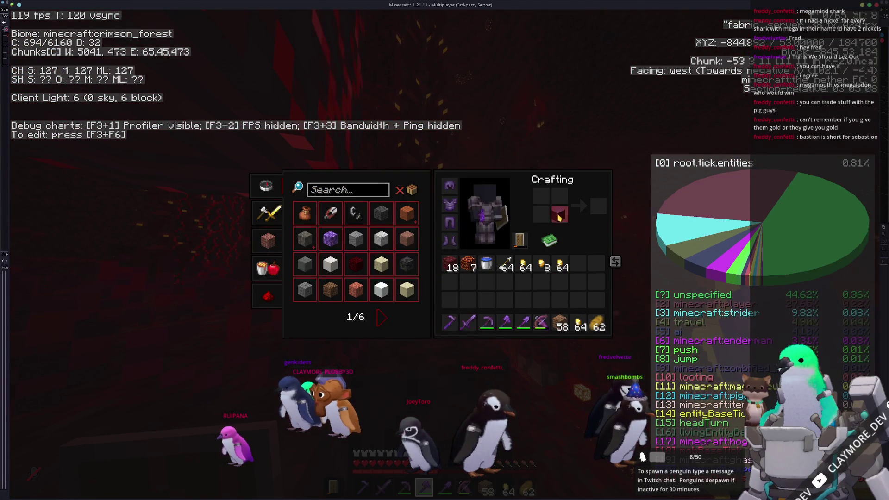
{"action": "left_click", "coordinate": [598, 207]}
{"action": "right_click", "coordinate": [559, 214]}
{"action": "right_click", "coordinate": [541, 214]}
{"action": "right_click", "coordinate": [541, 196]}
{"action": "right_click", "coordinate": [559, 196]}
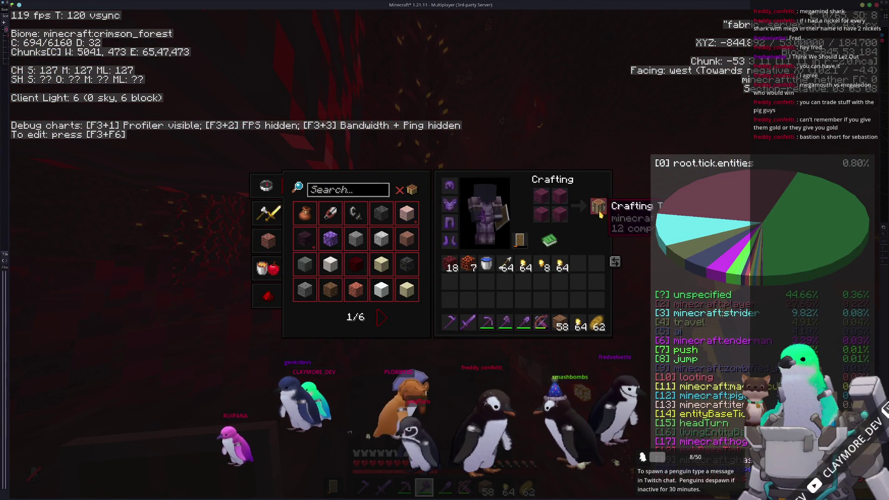
{"action": "key", "text": "e"}
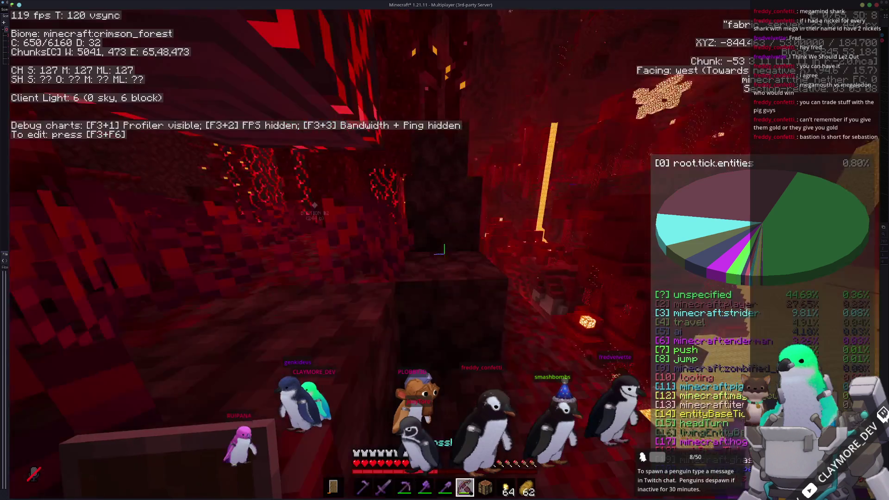
- Place the crimson crafting table and craft the gold nuggets into 22 gold ingots
{"action": "key", "text": "7"}
{"action": "right_click", "coordinate": [445, 250]}
{"action": "right_click", "coordinate": [444, 250]}
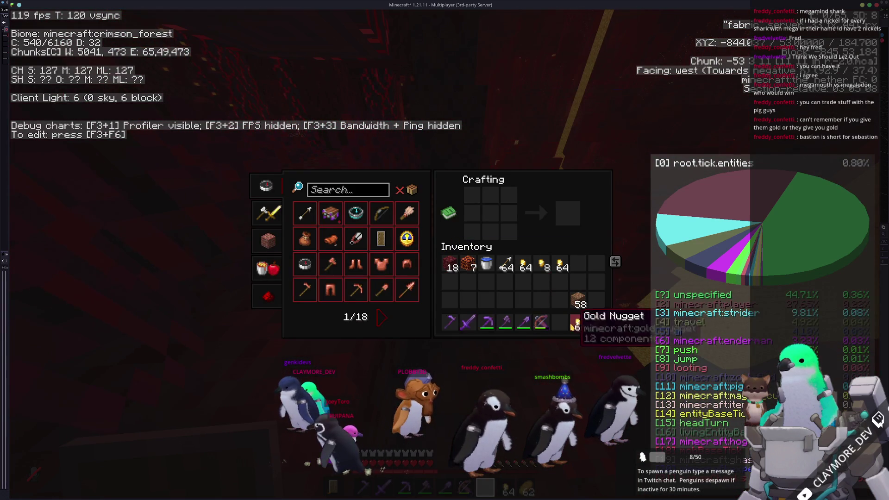
{"action": "type", "text": "ingot"}
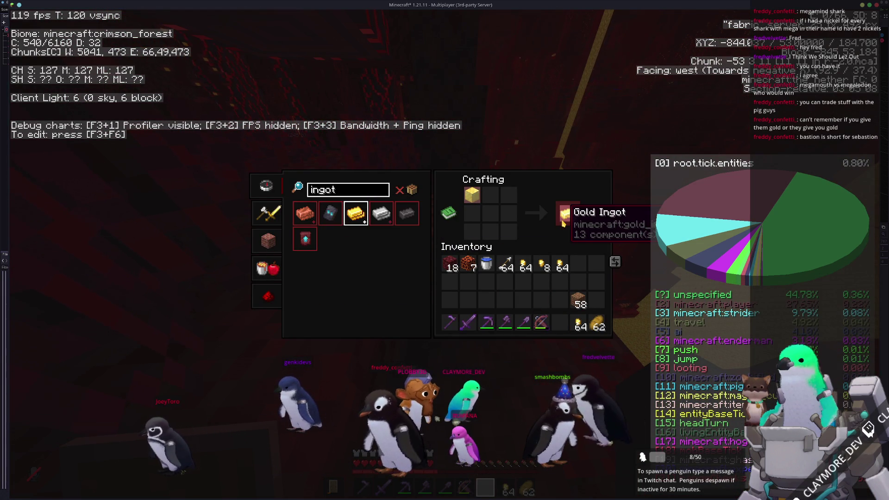
{"action": "left_click", "coordinate": [363, 222], "text": "shift"}
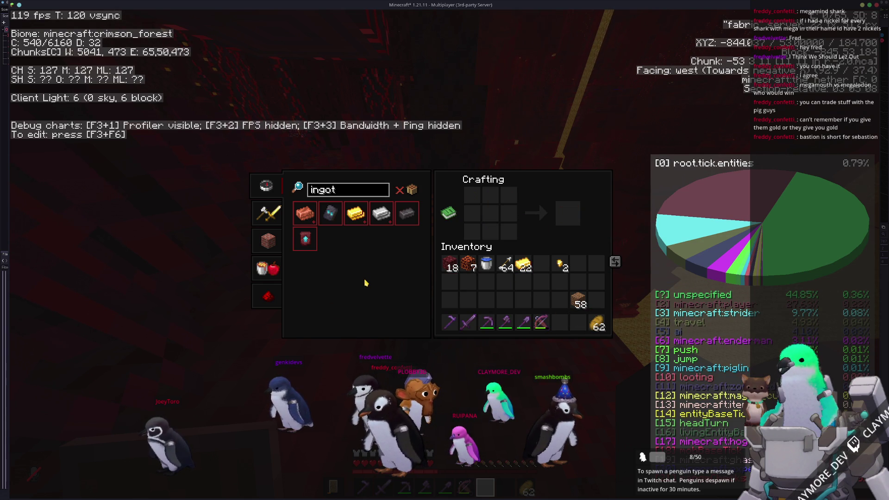
- Break the crafting table with the axe to pick it back up
{"action": "key", "text": "e"}
{"action": "key", "text": "4"}
{"action": "left_click", "coordinate": [444, 250]}
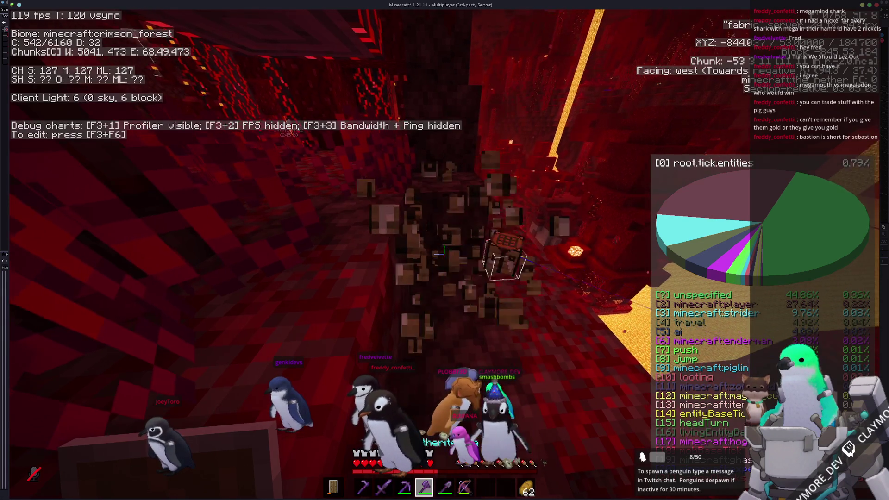
- Walk west through the crimson forest toward the Bastion #2 waypoint, past the lava fall
{"action": "key", "text": "w"}
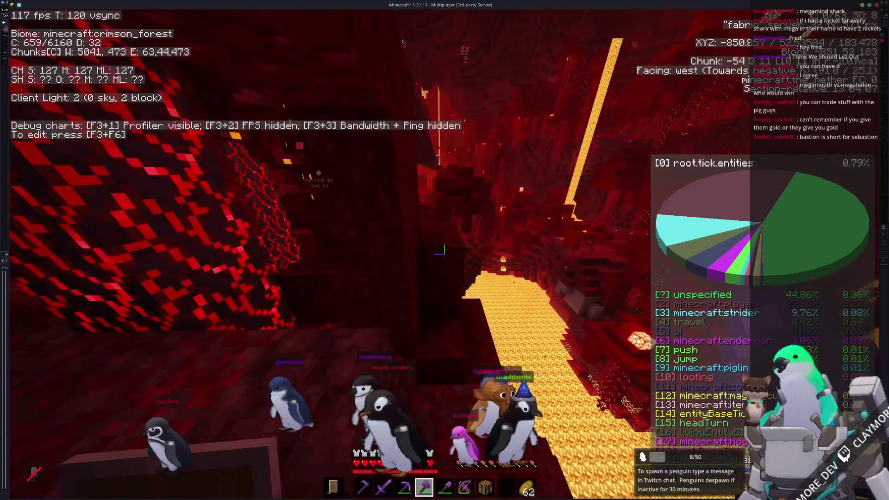
{"action": "key", "text": "w"}
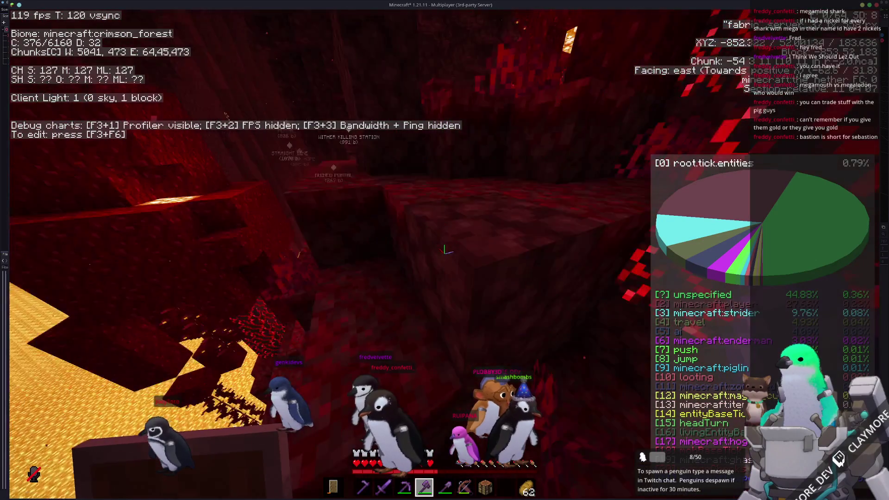
{"action": "key", "text": "w"}
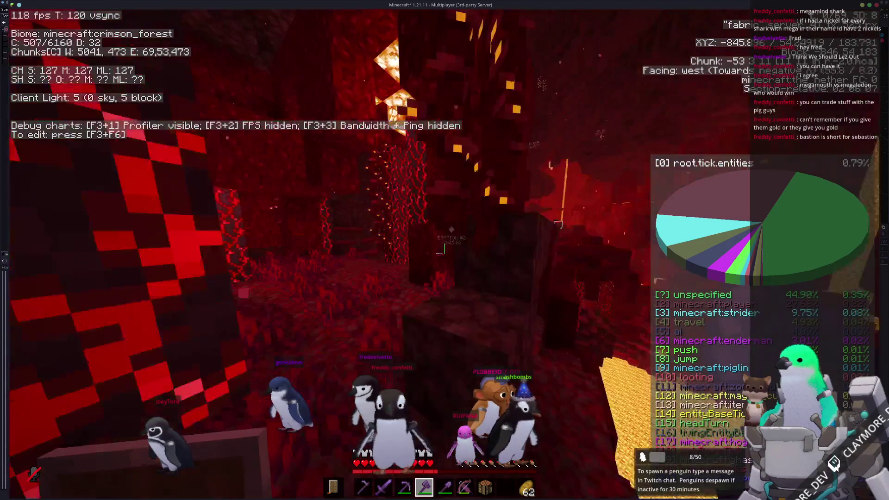
{"action": "key", "text": "w"}
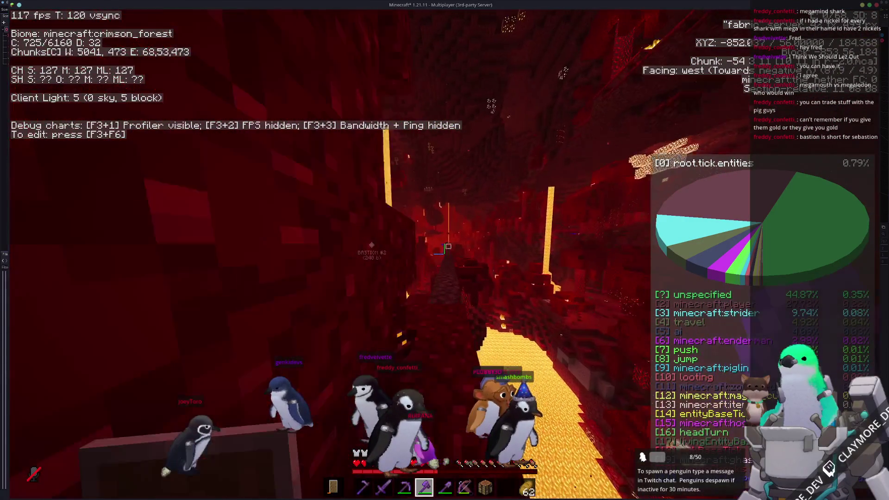
{"action": "key", "text": "w"}
- Equip the netherite sword, keep heading west, and kill the hoglin for its drop
{"action": "key", "text": "1"}
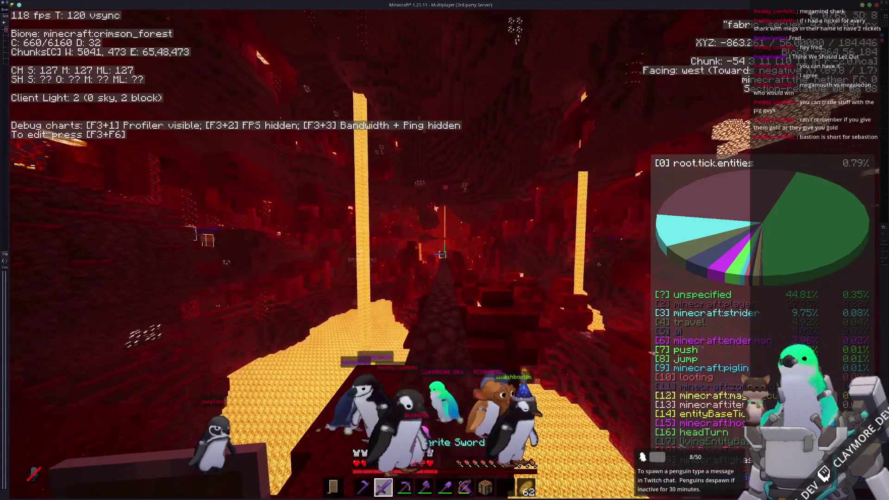
{"action": "key", "text": "w"}
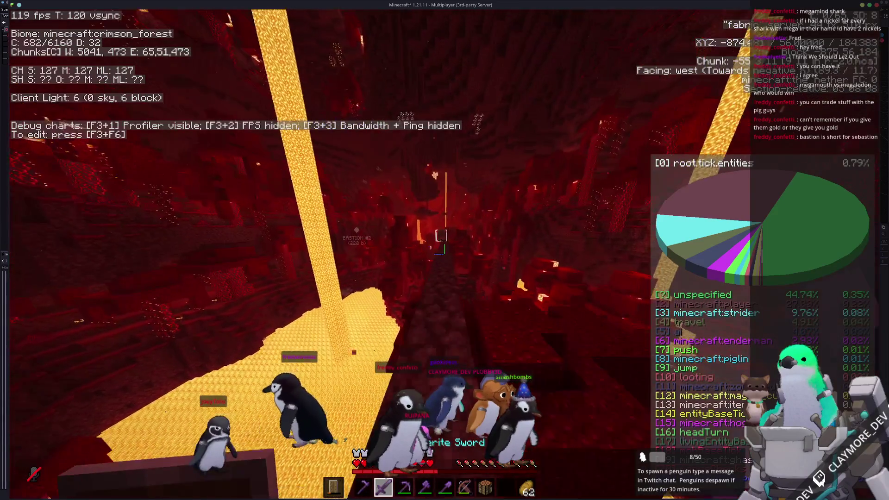
{"action": "key", "text": "w"}
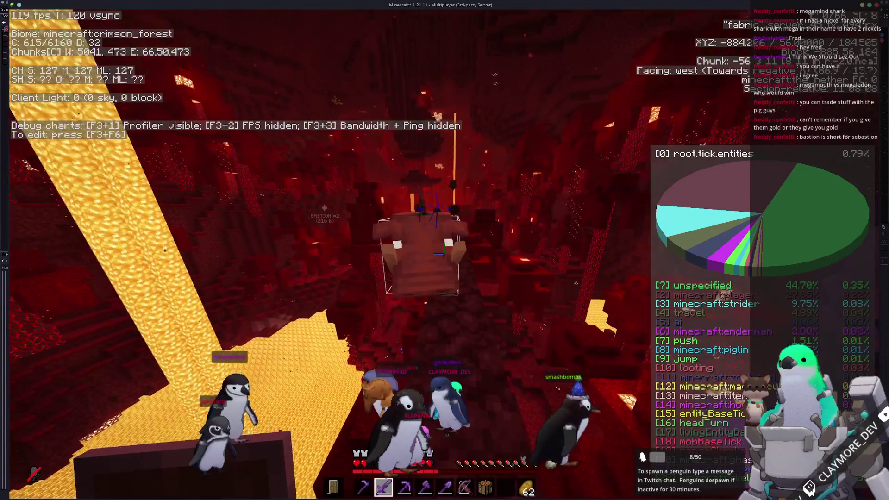
{"action": "key", "text": "w"}
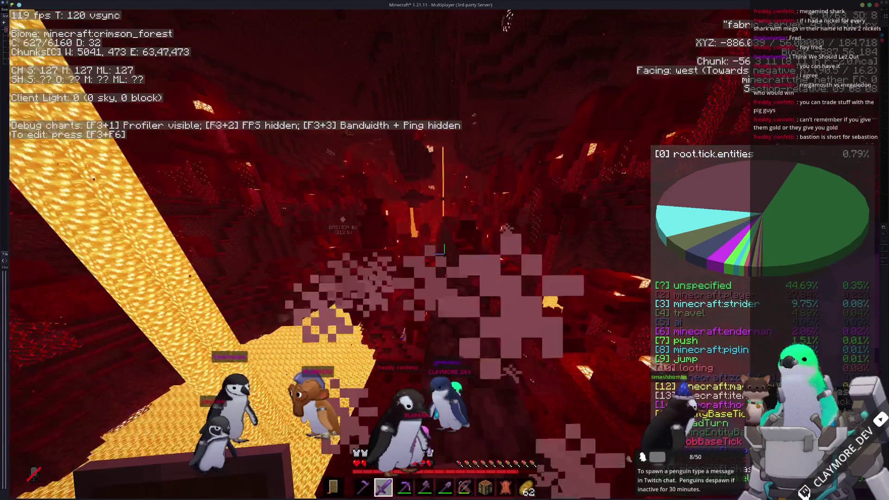
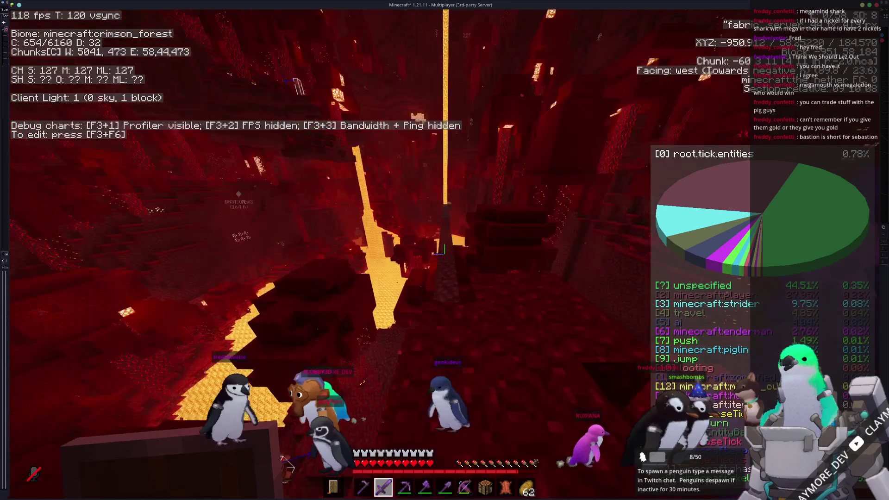
- Walk west across the netherrack bridge over the lava lake
{"action": "key", "text": "w"}
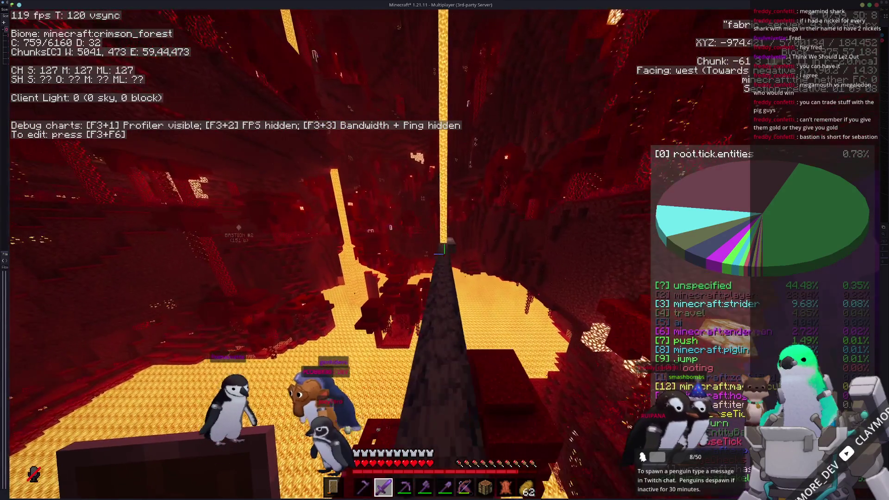
{"action": "key", "text": "w"}
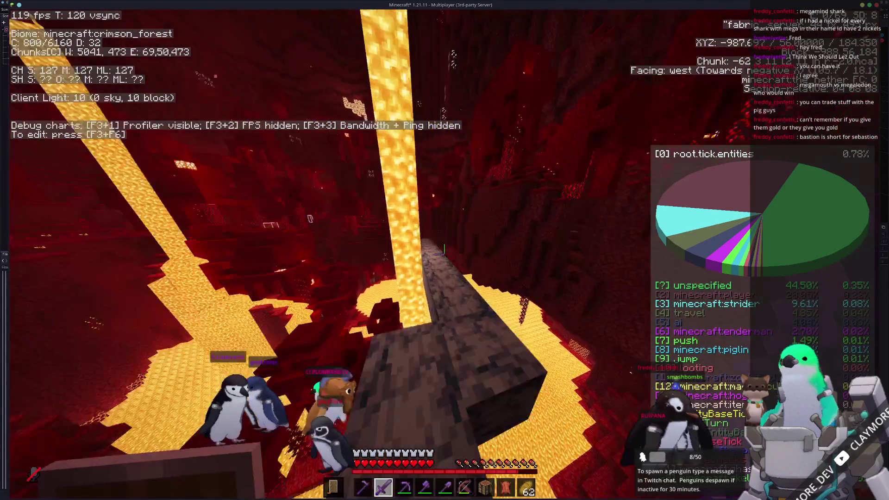
{"action": "key", "text": "w"}
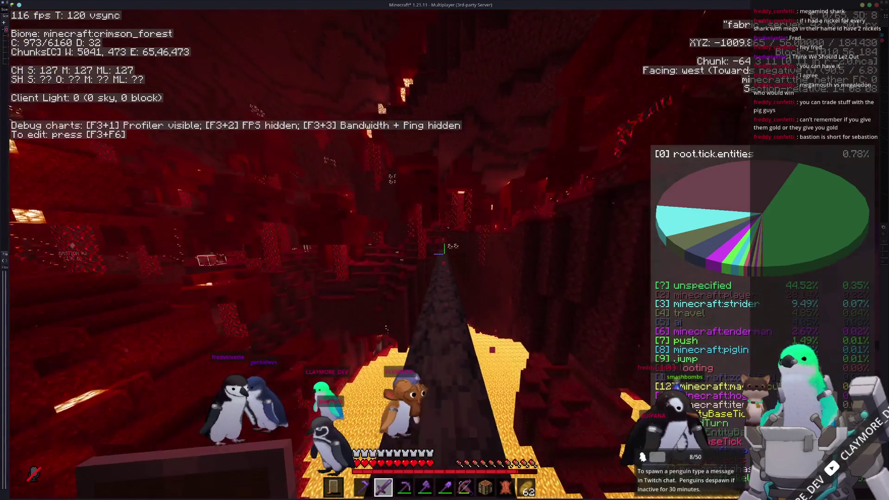
{"action": "key", "text": "w"}
{"action": "key", "text": "w"}
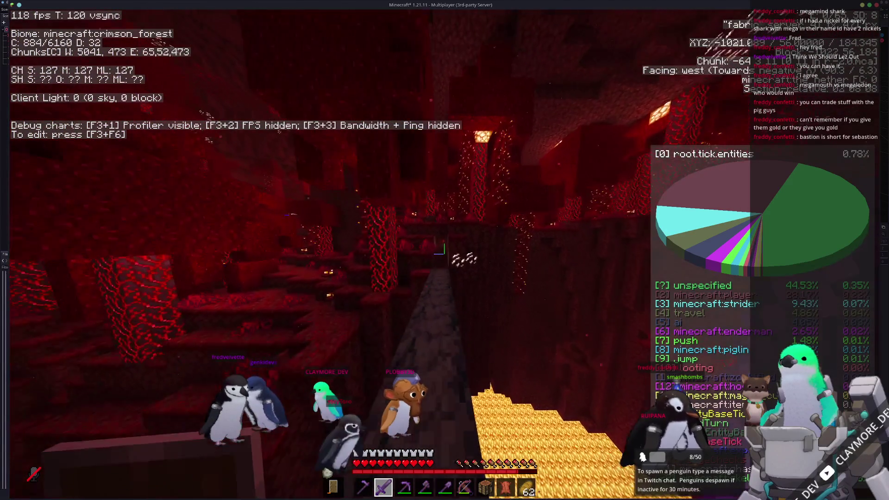
{"action": "key", "text": "w"}
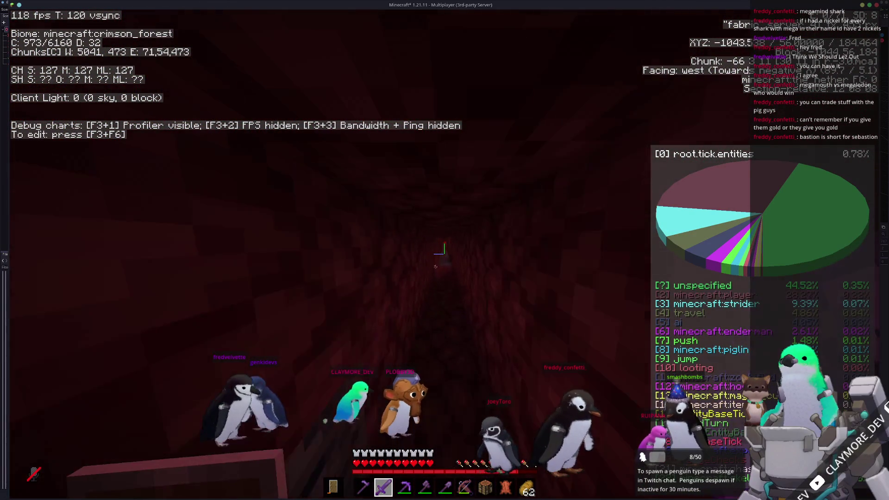
- Follow the tunnel west until it opens into a lava-lit cavern around X -1181
{"action": "key", "text": "w"}
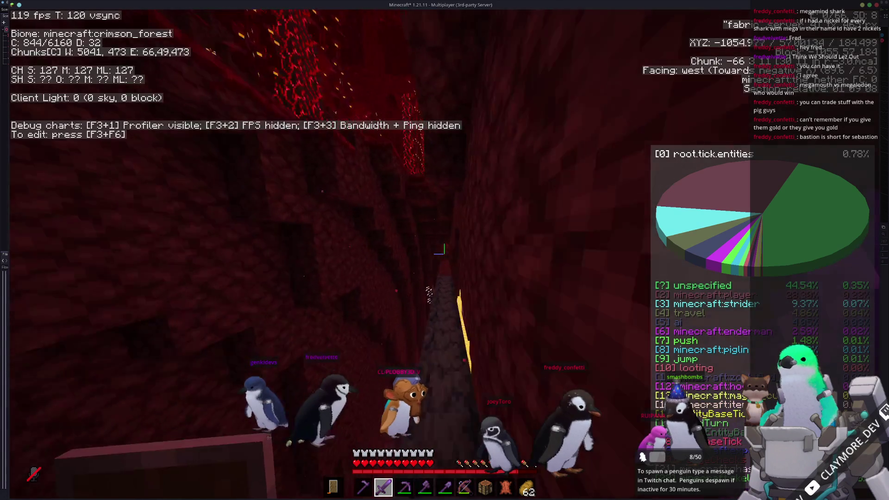
{"action": "key", "text": "w"}
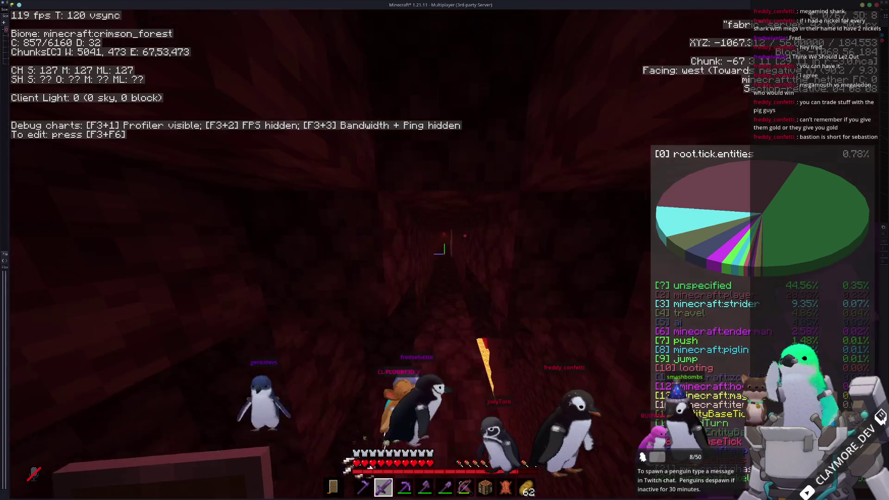
{"action": "key", "text": "w"}
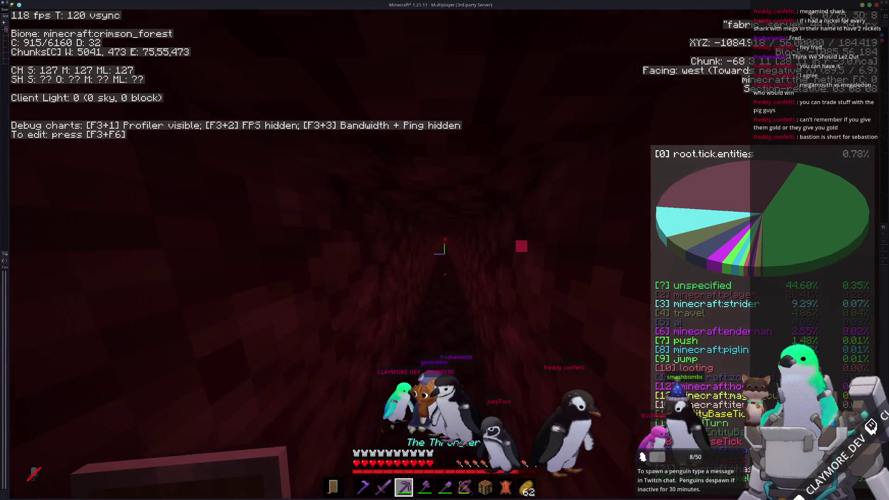
{"action": "key", "text": "w"}
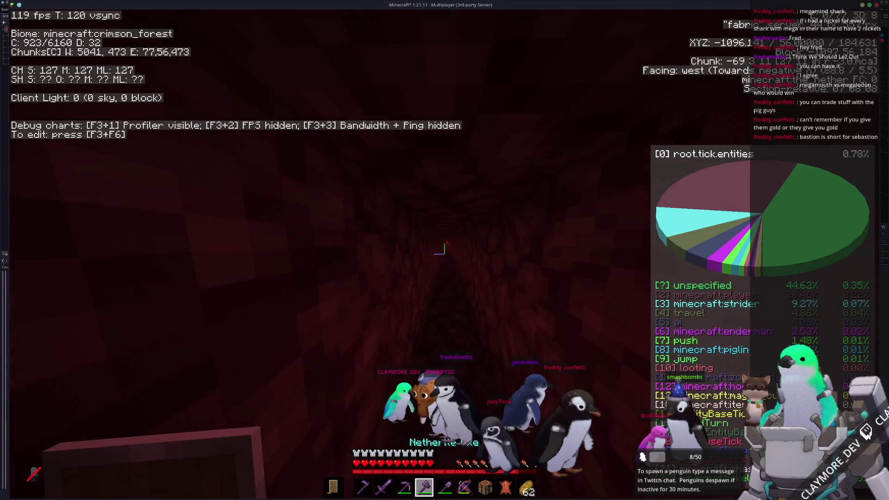
{"action": "key", "text": "w"}
{"action": "scroll", "coordinate": [445, 250], "scroll_direction": "up", "scroll_amount": 1}
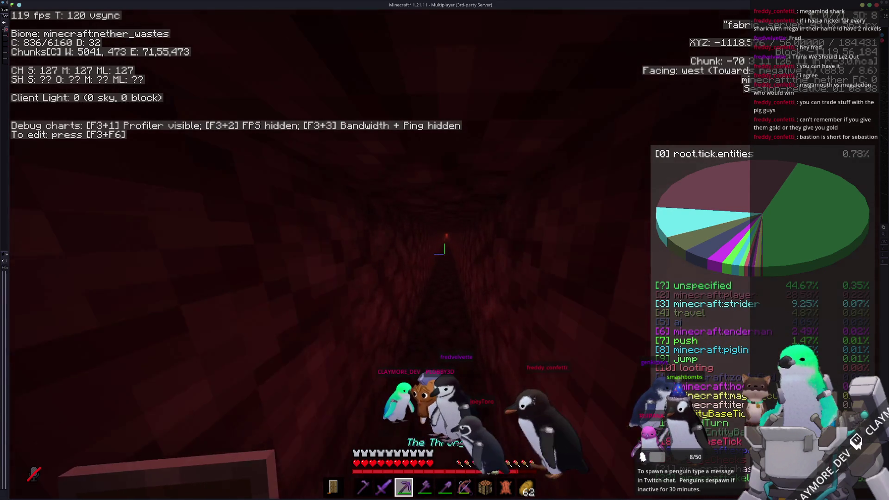
{"action": "key", "text": "w"}
{"action": "scroll", "coordinate": [445, 250], "scroll_direction": "down", "scroll_amount": 1}
{"action": "key", "text": "w"}
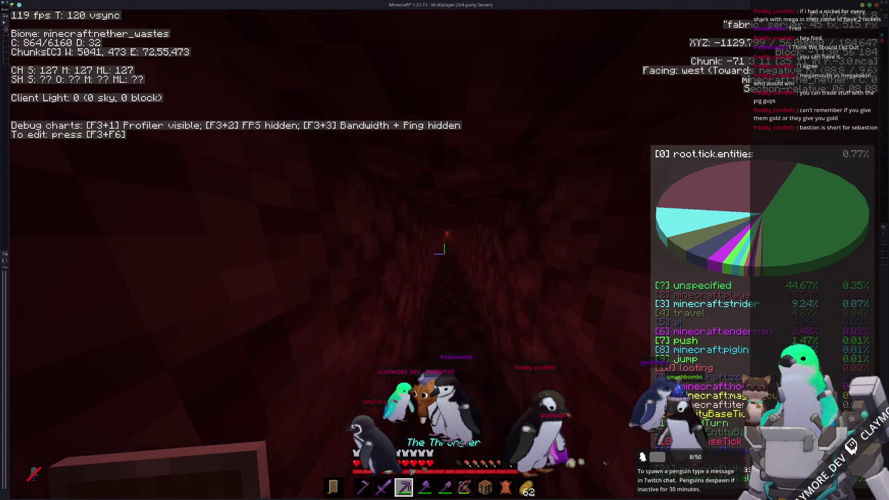
- Walk out of the tunnel and west past the warped blocks
{"action": "key", "text": "w"}
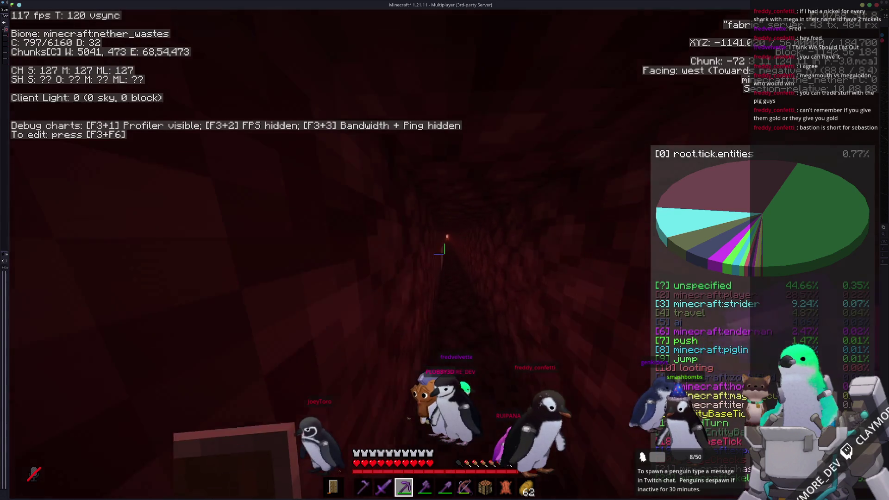
{"action": "key", "text": "w"}
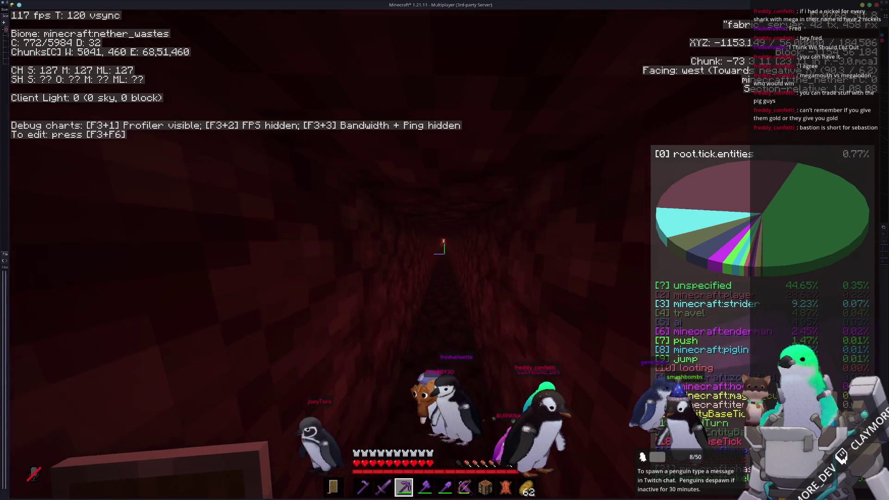
{"action": "key", "text": "w"}
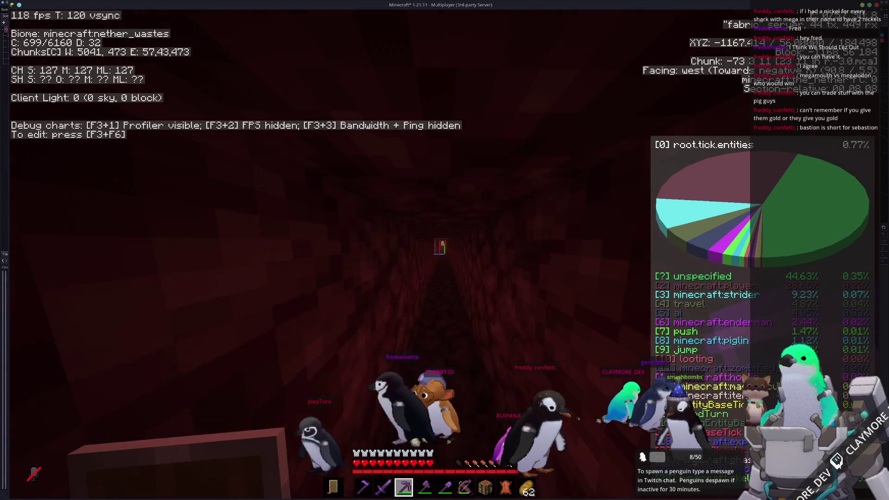
{"action": "key", "text": "w"}
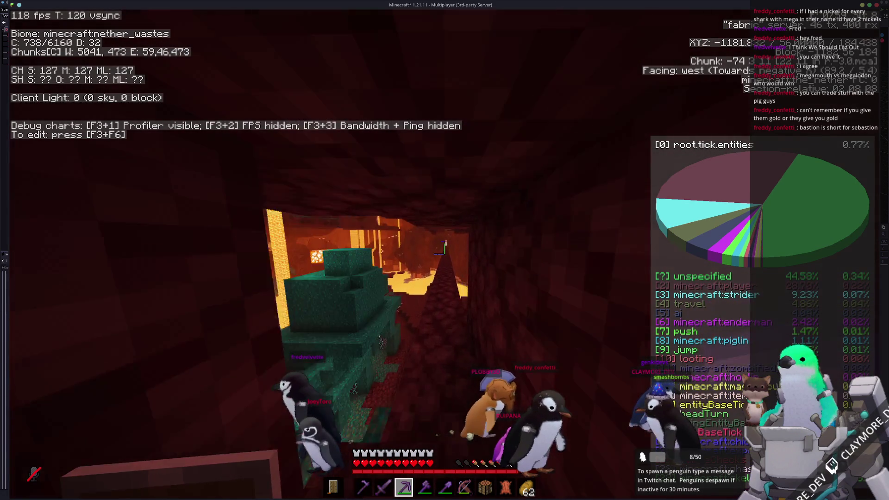
{"action": "key", "text": "w"}
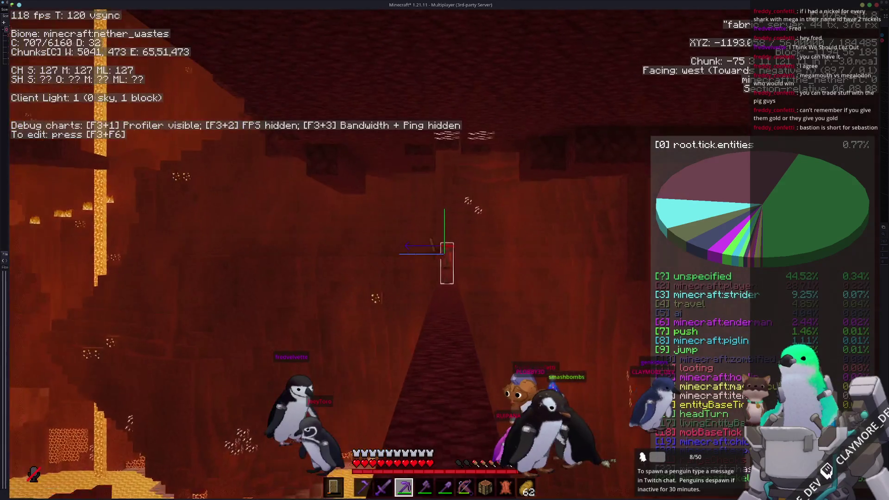
- Follow the ridge over the lava lake into the next netherrack tunnel near X -1290
{"action": "key", "text": "w"}
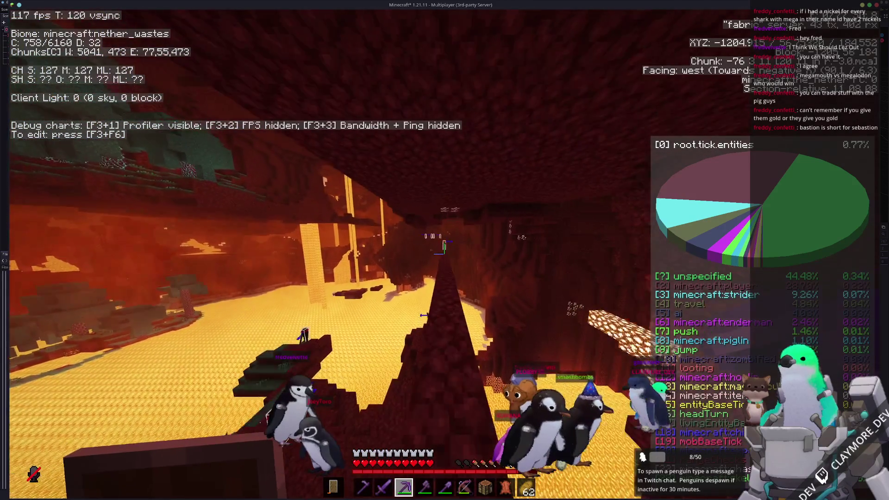
{"action": "key", "text": "w"}
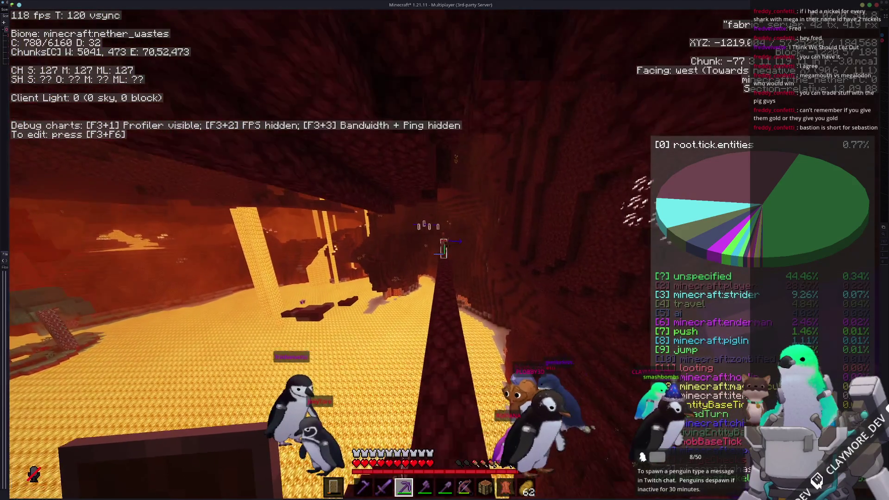
{"action": "key", "text": "w"}
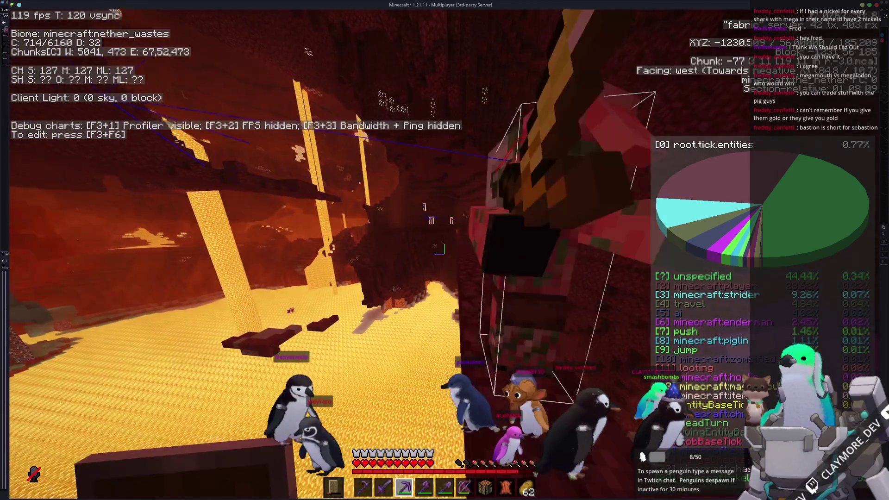
{"action": "key", "text": "w"}
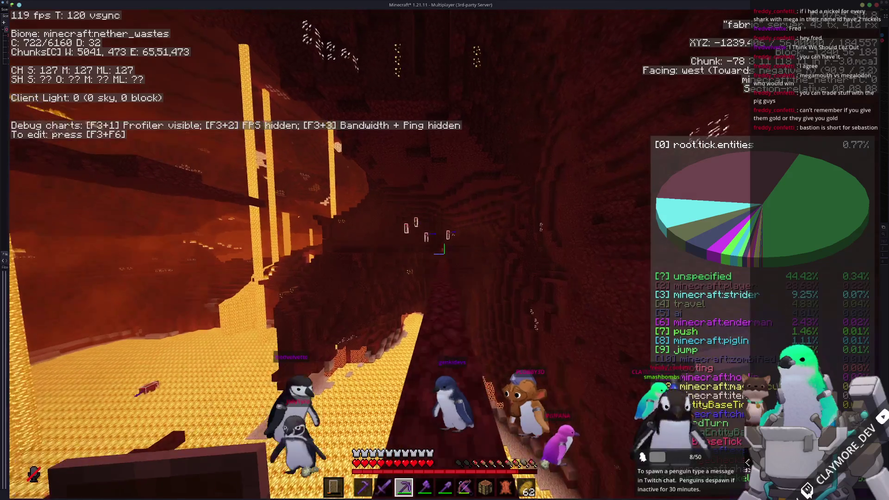
{"action": "key", "text": "w"}
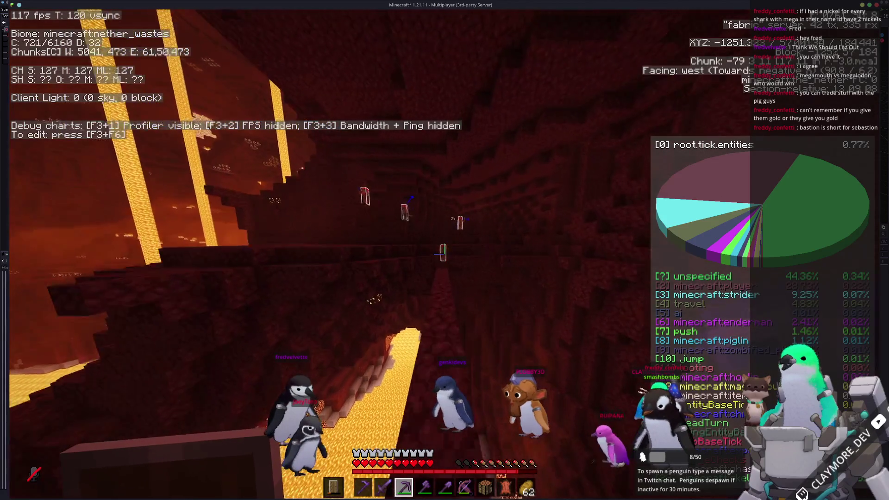
{"action": "key", "text": "w"}
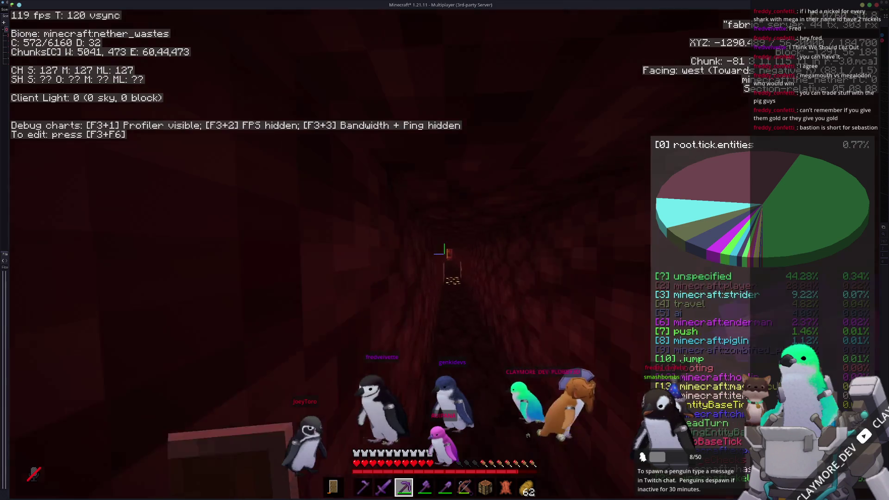
- Mine the gold ore patches in the tunnel walls while moving west
{"action": "left_click", "coordinate": [443, 250]}
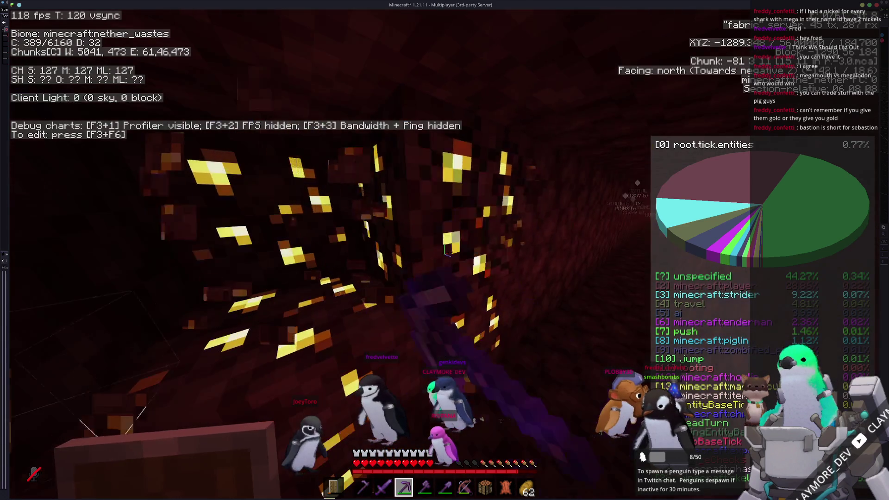
{"action": "left_click", "coordinate": [444, 250]}
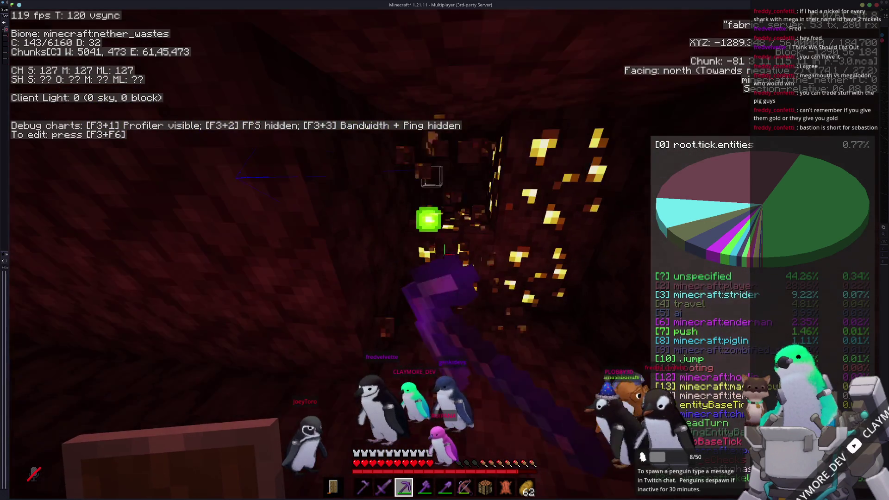
{"action": "left_click", "coordinate": [444, 250]}
{"action": "key", "text": "w"}
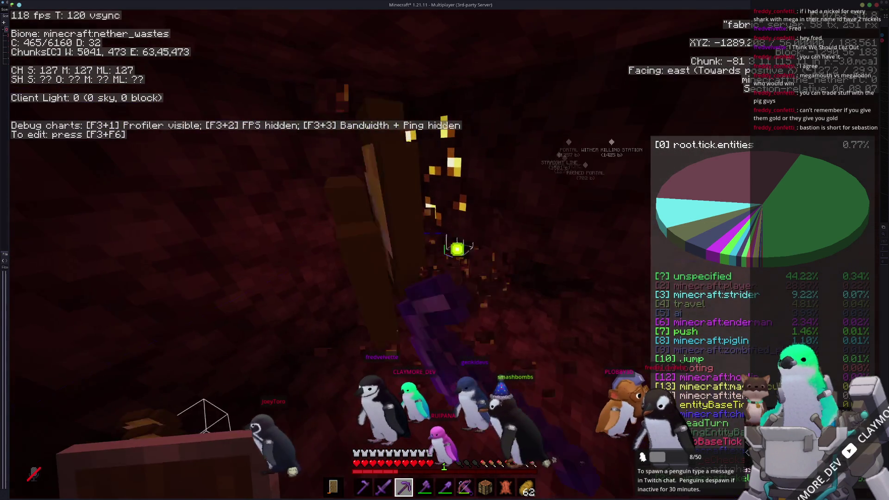
{"action": "key", "text": "w"}
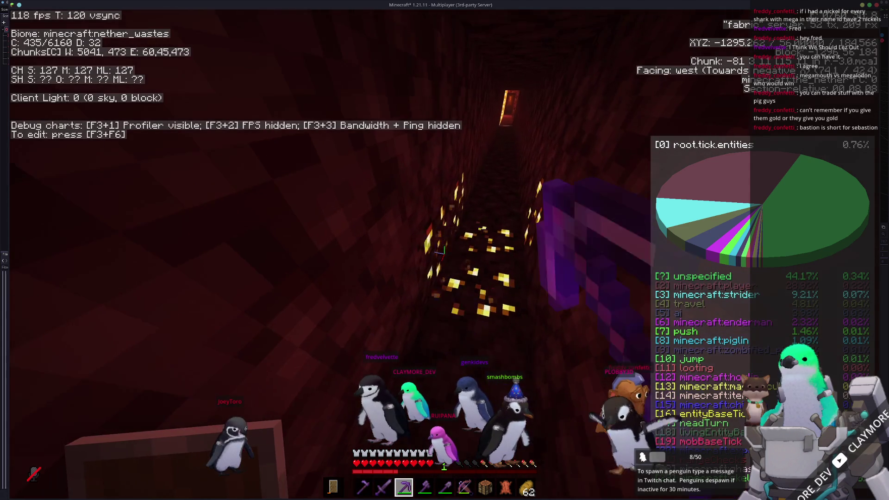
{"action": "left_click", "coordinate": [443, 250]}
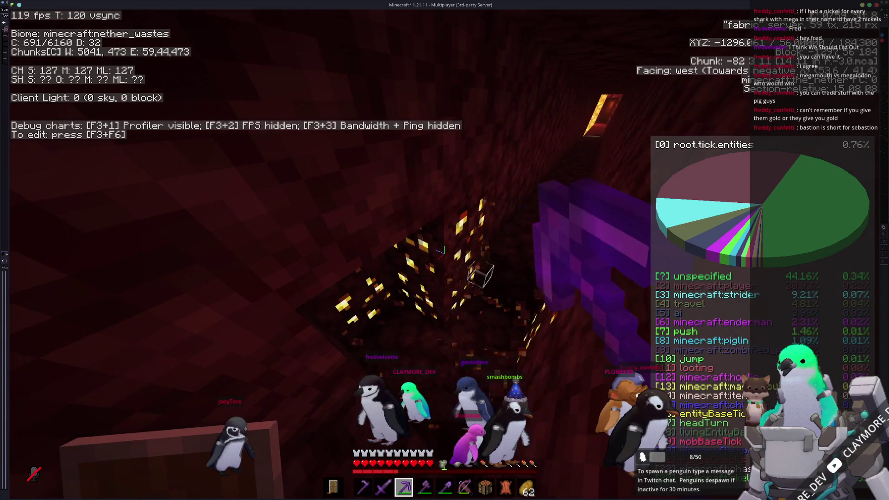
{"action": "left_click", "coordinate": [443, 250]}
{"action": "key", "text": "space"}
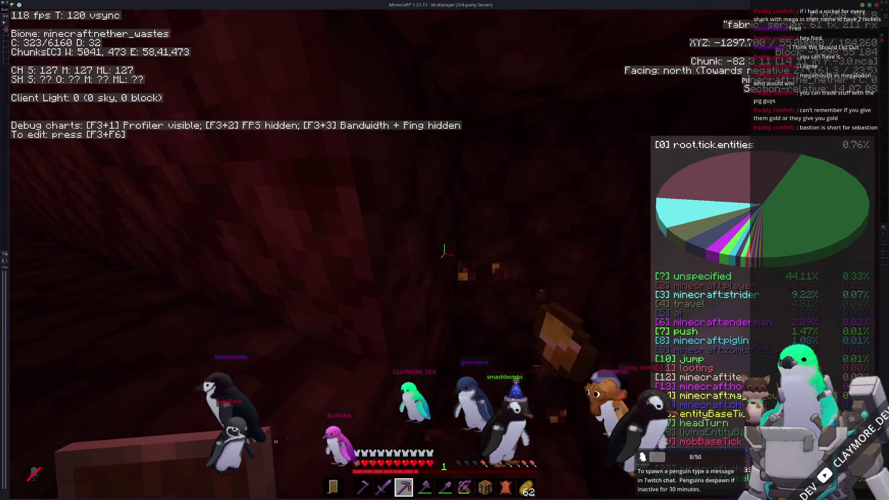
- Walk west through the tunnels and lavafall cavern into the crimson forest
{"action": "key", "text": "w"}
{"action": "key", "text": "w"}
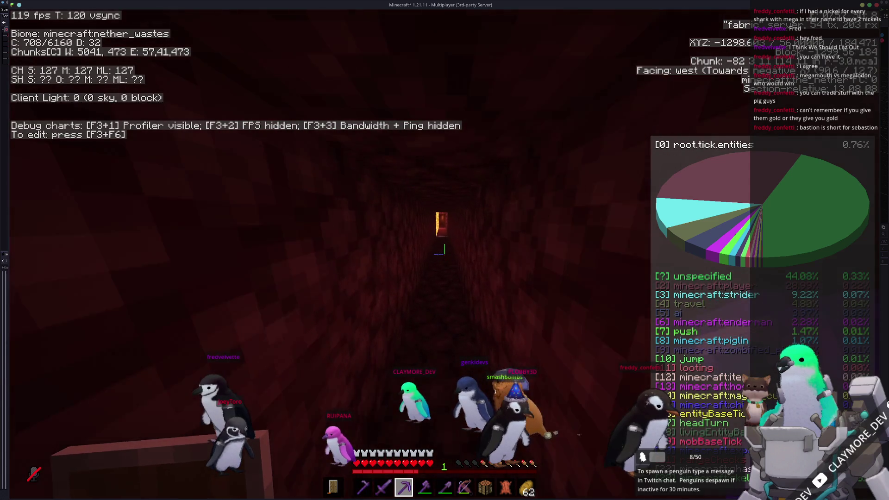
{"action": "key", "text": "w"}
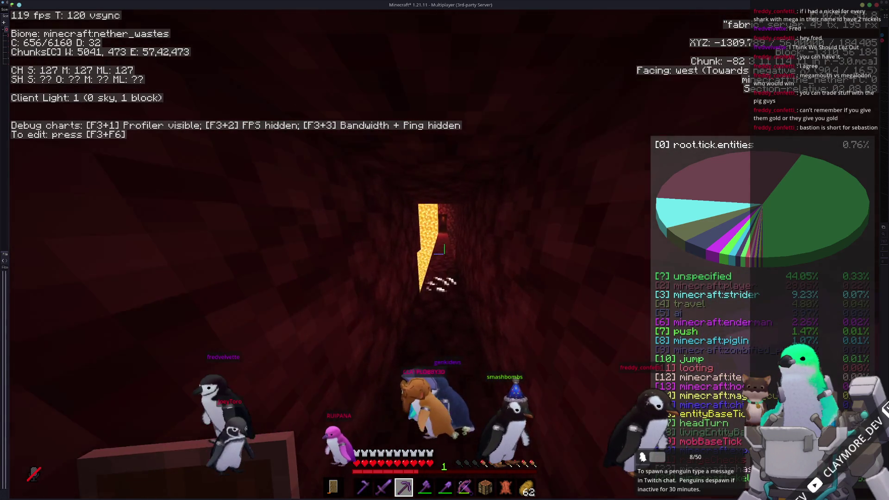
{"action": "key", "text": "w"}
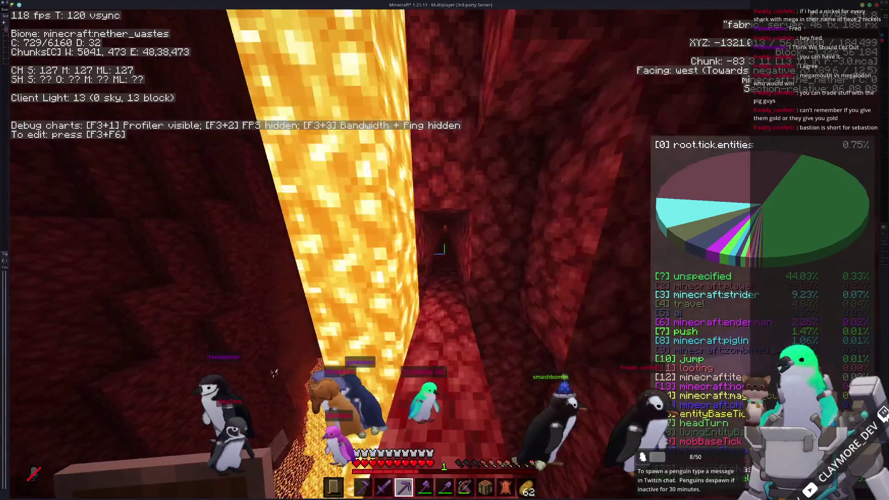
{"action": "key", "text": "w"}
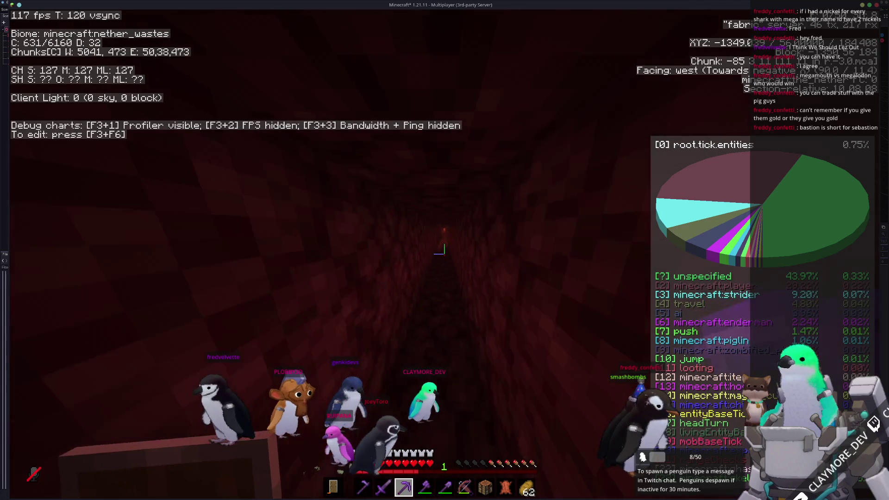
{"action": "key", "text": "w"}
{"action": "key", "text": "w"}
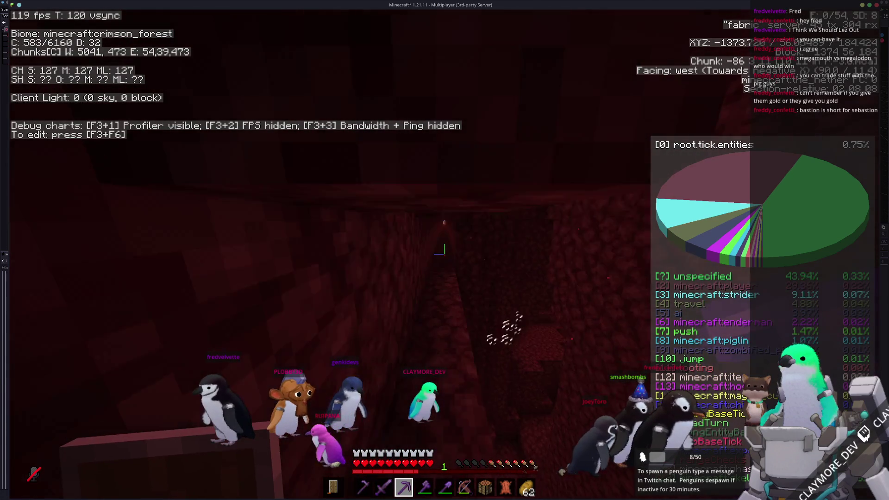
{"action": "key", "text": "w"}
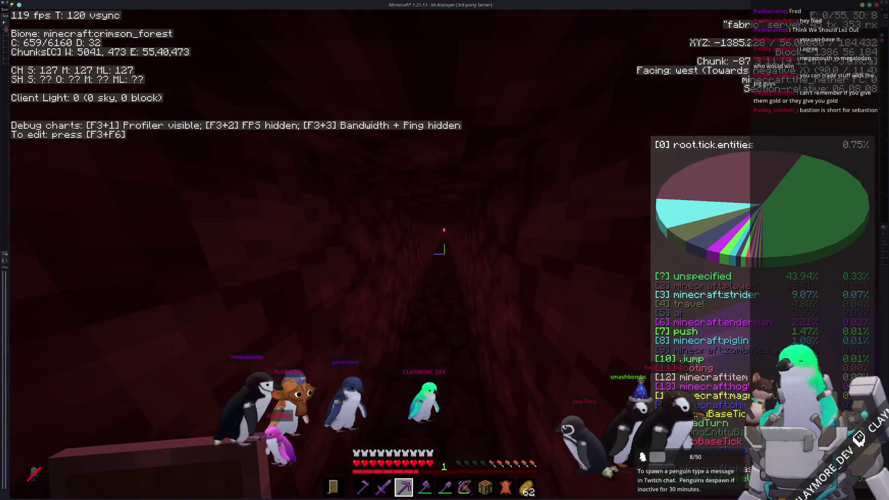
- Check the inventory while stepping further west along the crimson tunnel
{"action": "key", "text": "e"}
{"action": "key", "text": "e"}
{"action": "key", "text": "w"}
{"action": "key", "text": "e"}
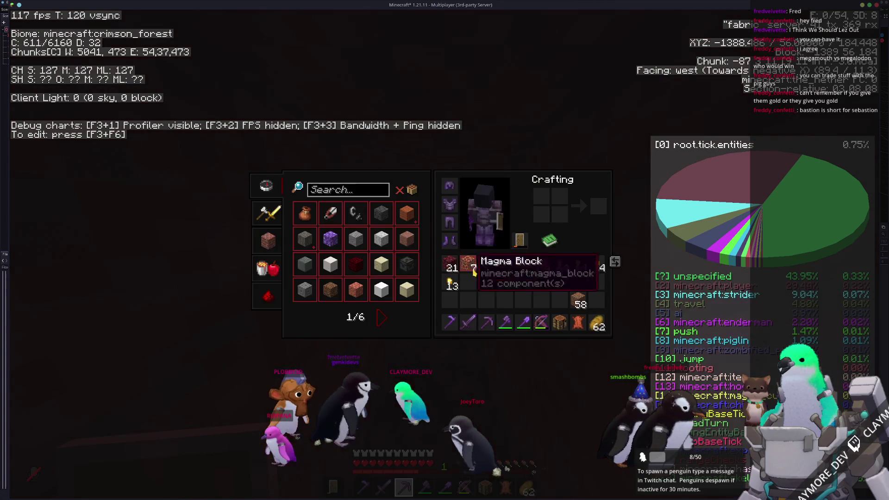
{"action": "key", "text": "e"}
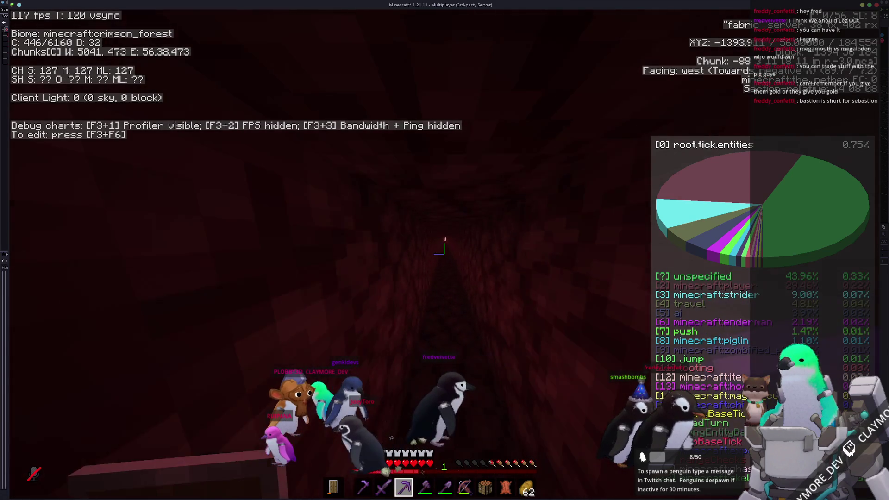
{"action": "key", "text": "w"}
- Equip the Netherite Sword and kill the mob in the tunnel ahead
{"action": "scroll", "coordinate": [444, 250], "scroll_direction": "down", "scroll_amount": 1}
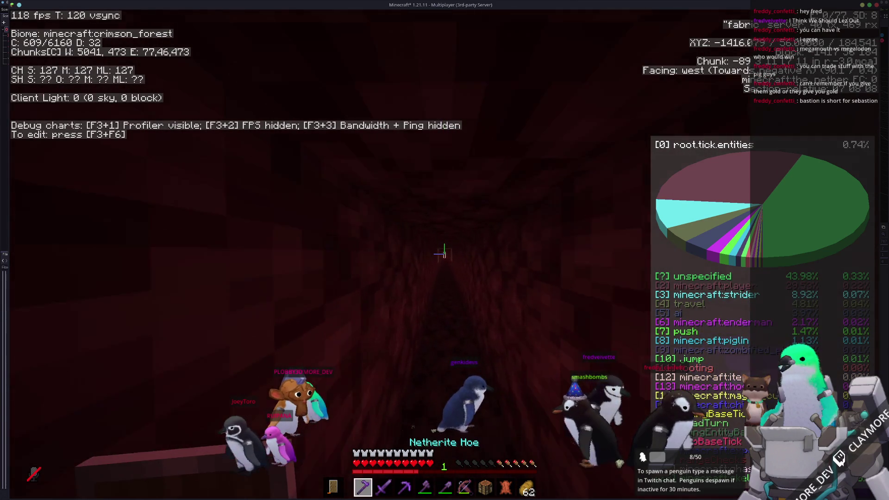
{"action": "key", "text": "2"}
{"action": "key", "text": "w"}
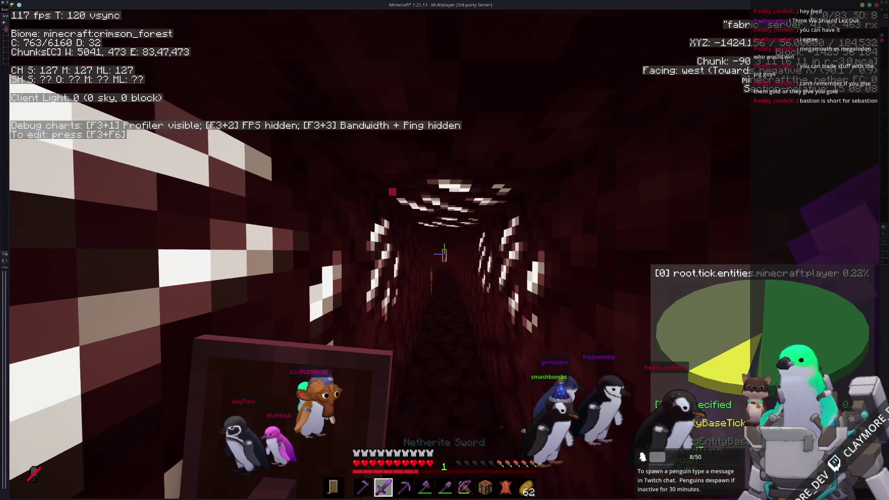
{"action": "key", "text": "0"}
{"action": "key", "text": "w"}
{"action": "scroll", "coordinate": [445, 250], "scroll_direction": "down", "scroll_amount": 1}
{"action": "scroll", "coordinate": [445, 250], "scroll_direction": "up", "scroll_amount": 1}
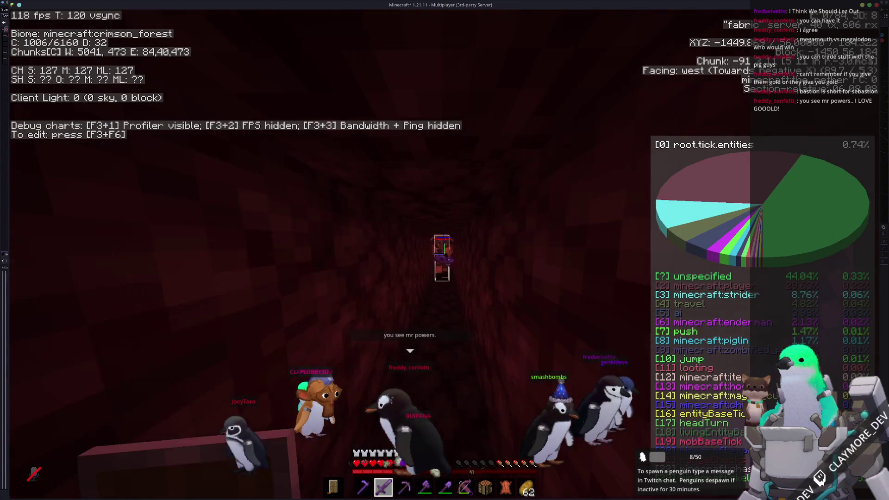
{"action": "key", "text": "w"}
{"action": "key", "text": "w"}
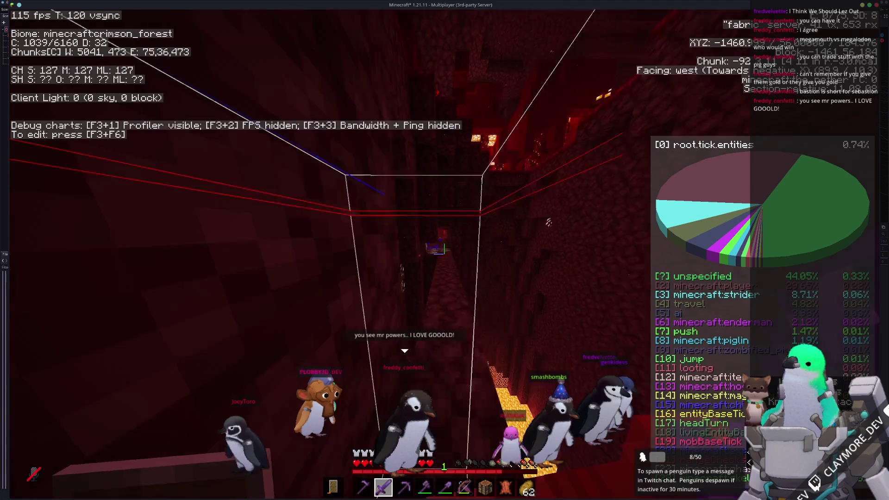
{"action": "key", "text": "w"}
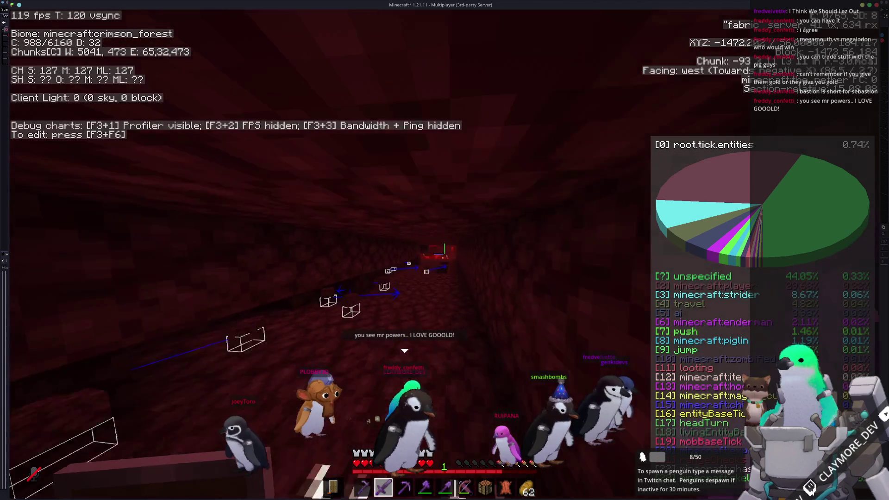
- Cross the bridge over the lava lake into the netherrack tunnel
{"action": "key", "text": "w"}
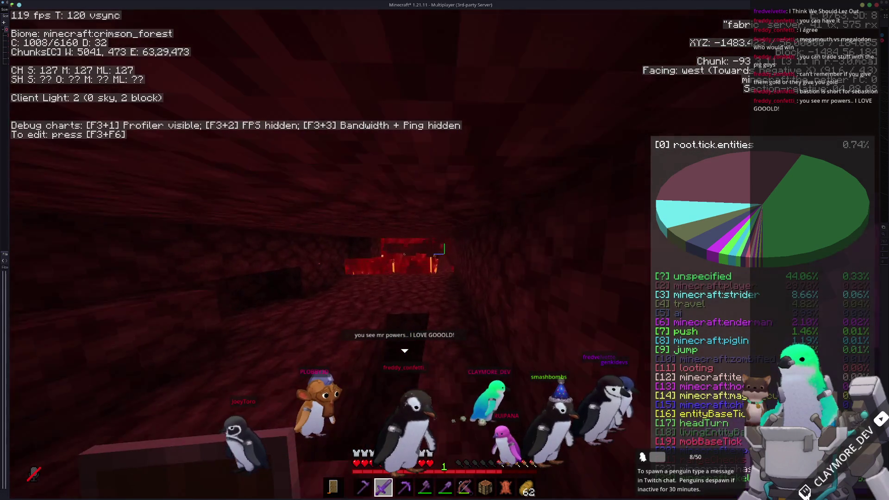
{"action": "key", "text": "w"}
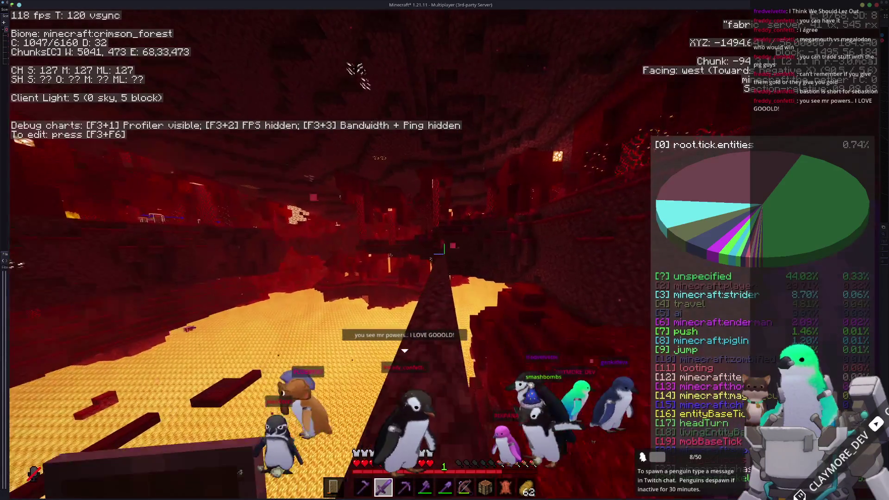
{"action": "key", "text": "w"}
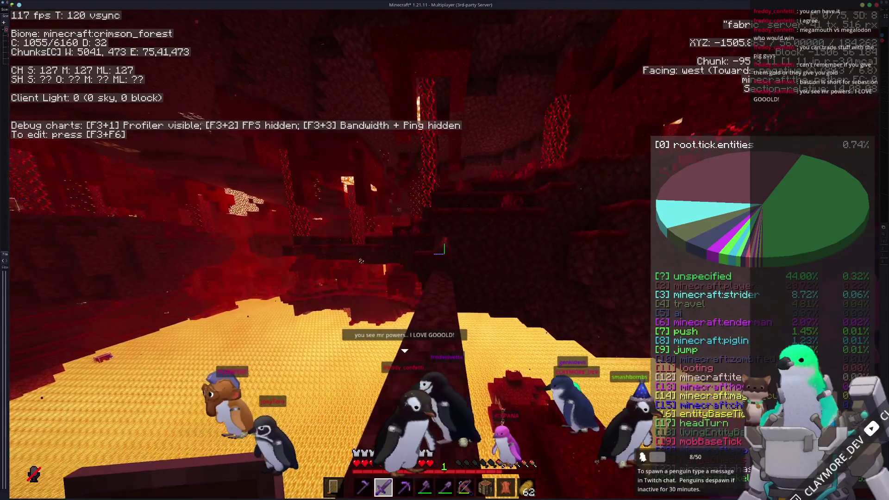
{"action": "key", "text": "w"}
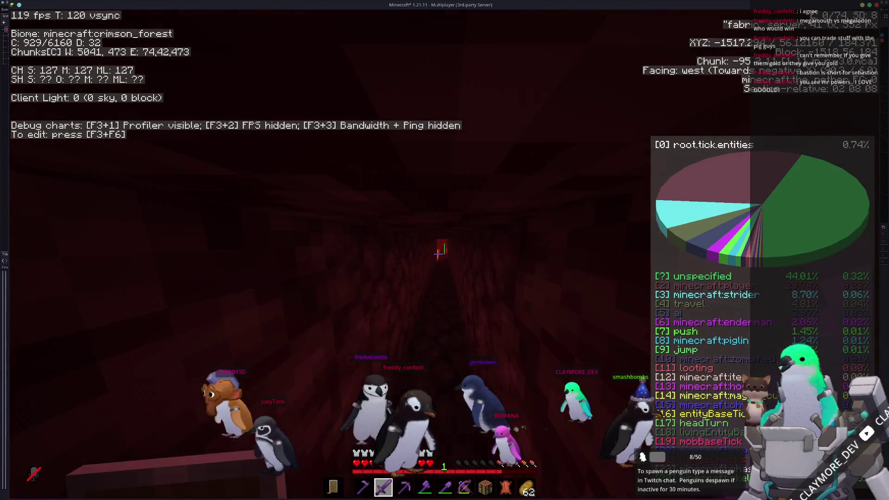
- Follow the path west over the open lava cavern into the dark tunnel
{"action": "key", "text": "w"}
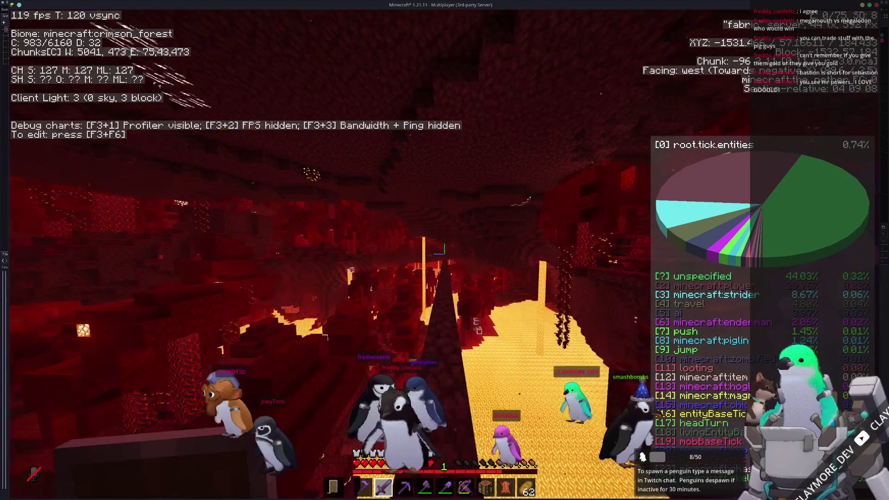
{"action": "key", "text": "w"}
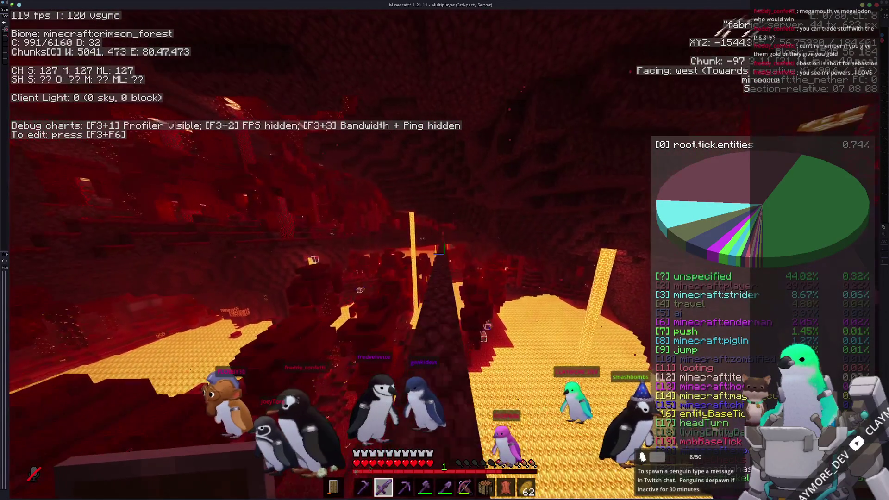
{"action": "key", "text": "w"}
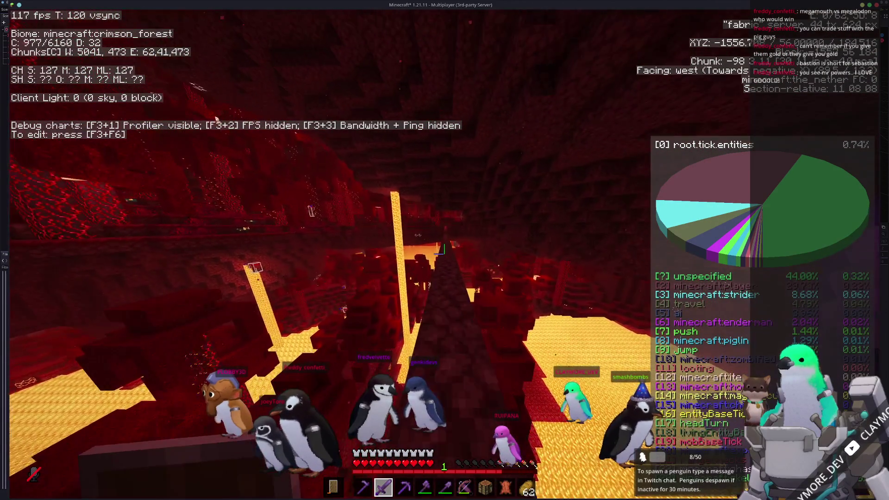
{"action": "key", "text": "w"}
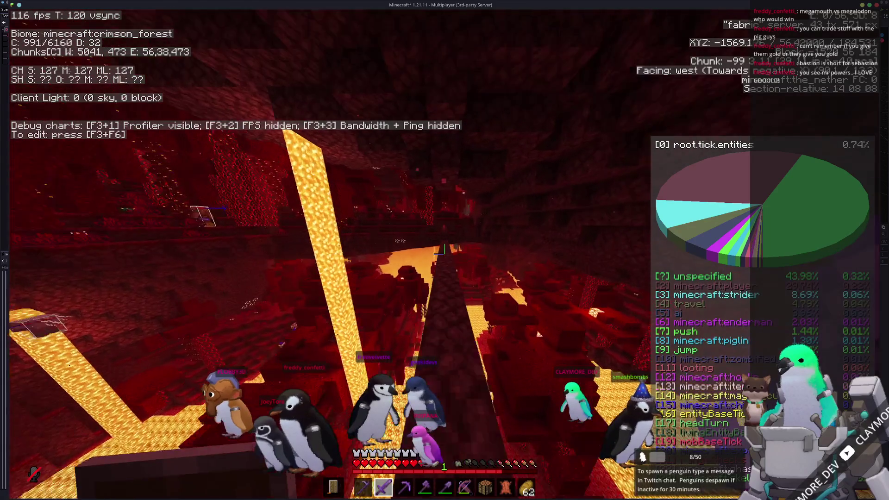
{"action": "key", "text": "w"}
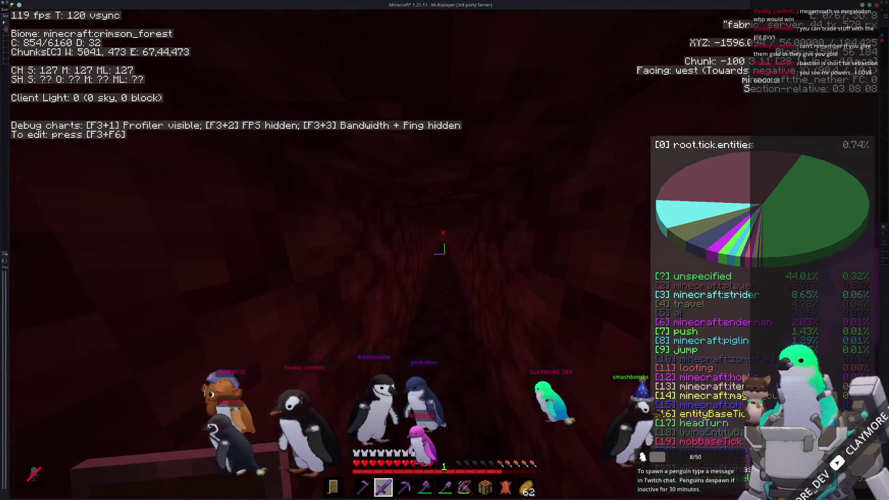
{"action": "key", "text": "w"}
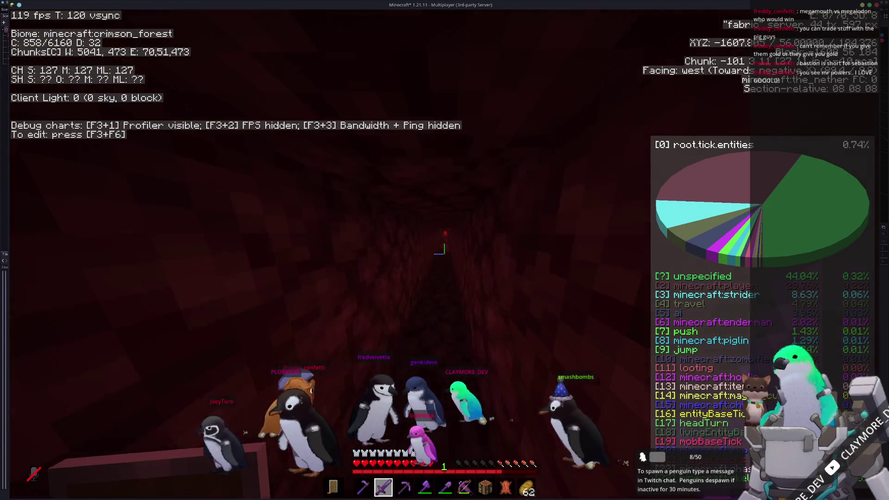
- Walk west through the crimson tunnel into the warped forest
{"action": "key", "text": "w"}
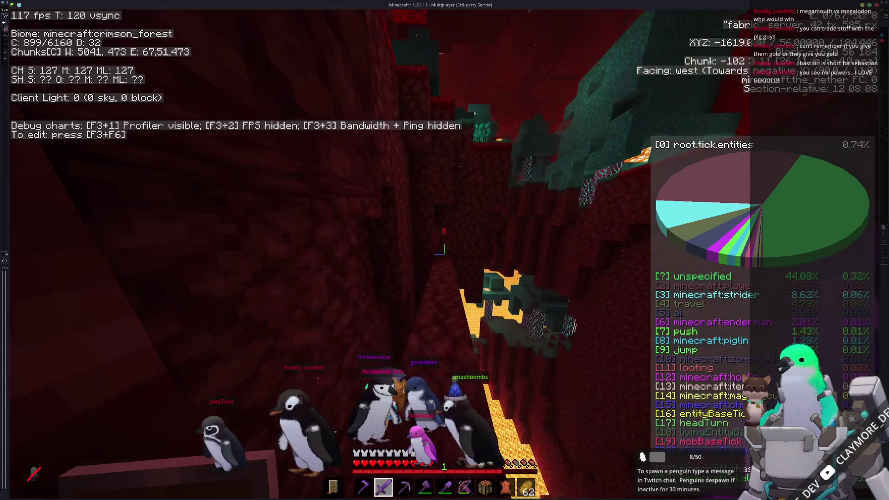
{"action": "key", "text": "w"}
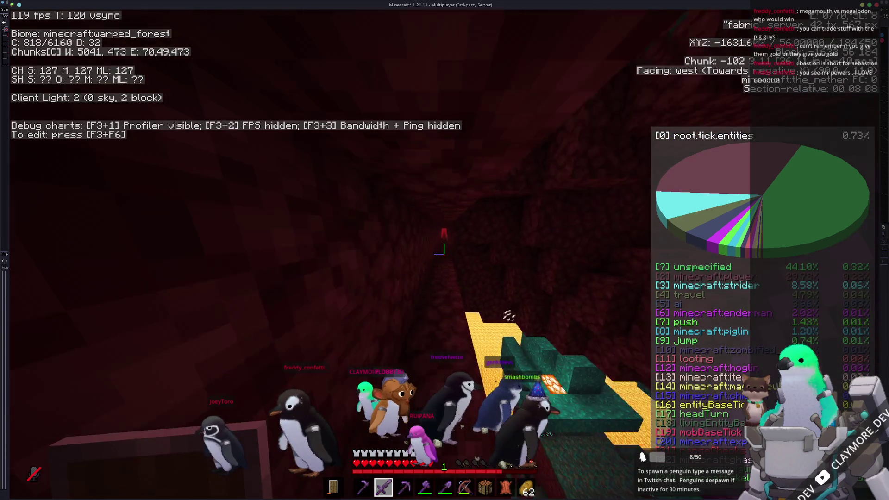
{"action": "key", "text": "w"}
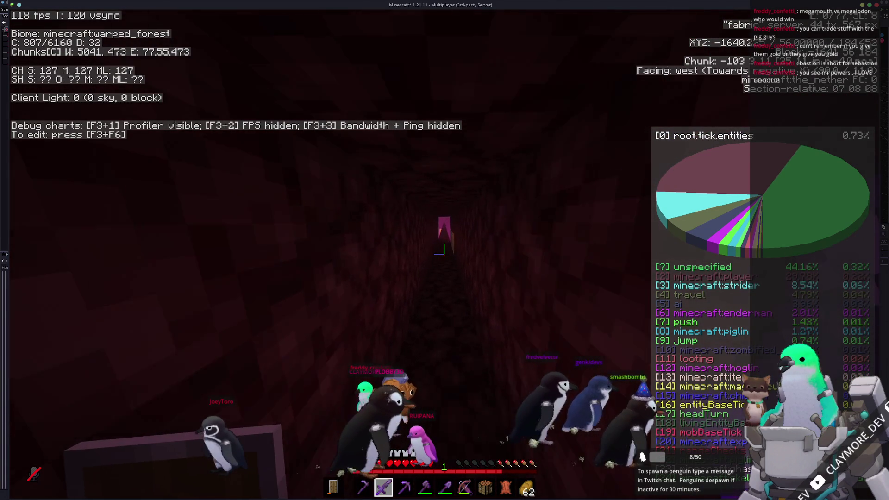
{"action": "key", "text": "w"}
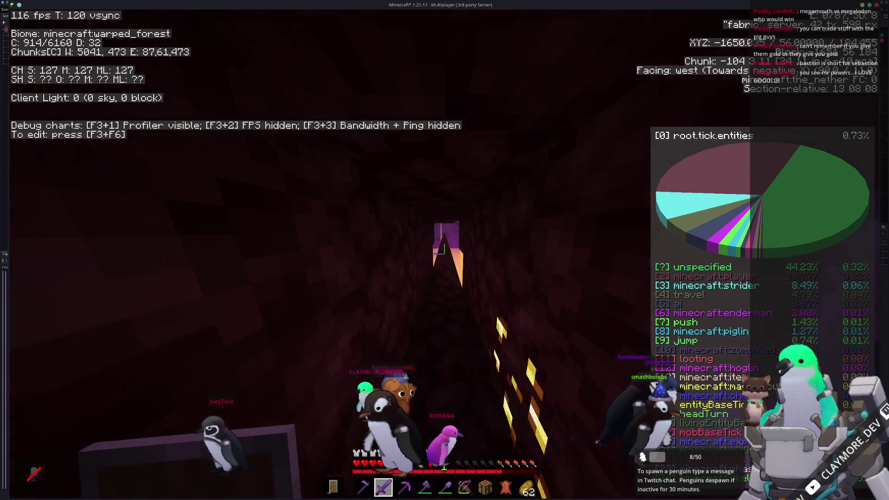
- Mine out the netherrack and glowstone cluster in the wall ahead
{"action": "key", "text": "d"}
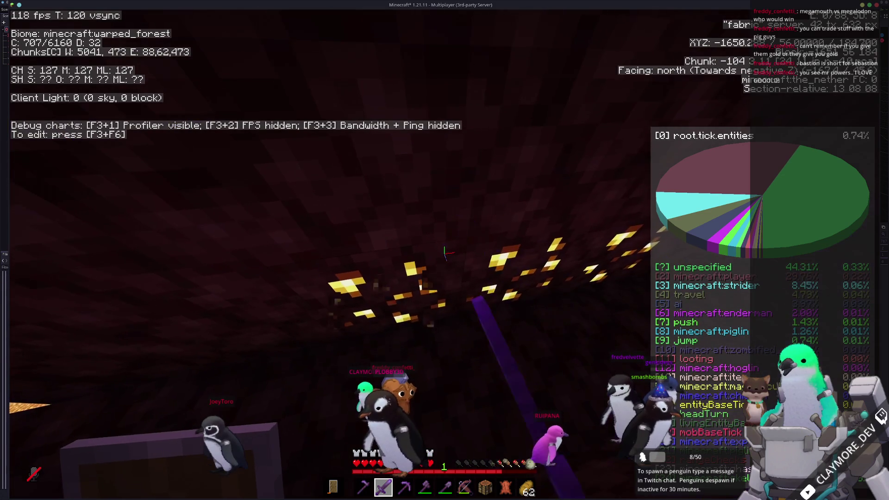
{"action": "left_click", "coordinate": [444, 250]}
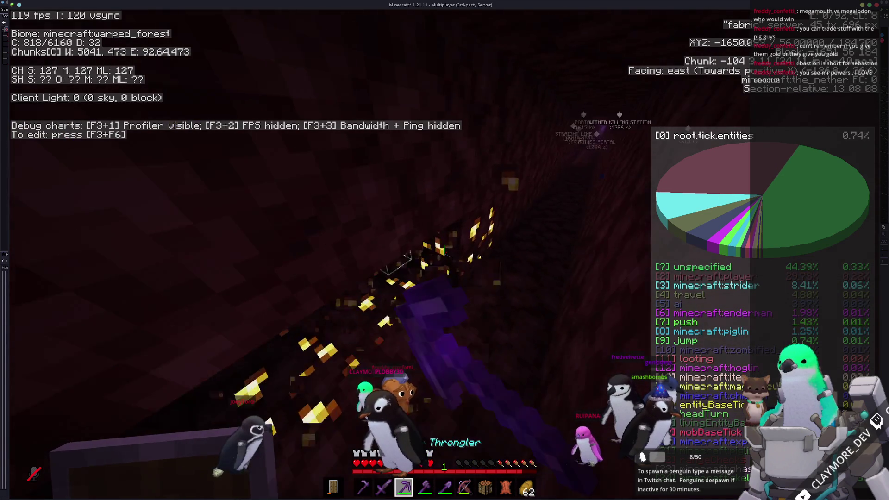
{"action": "left_click", "coordinate": [444, 250]}
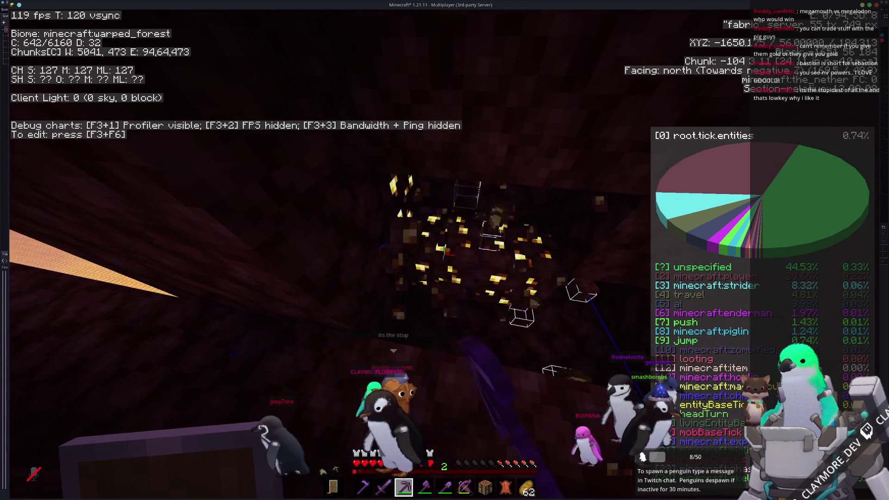
{"action": "left_click", "coordinate": [444, 250]}
- Walk west along the bridge over the lava toward the warped forest
{"action": "key", "text": "w"}
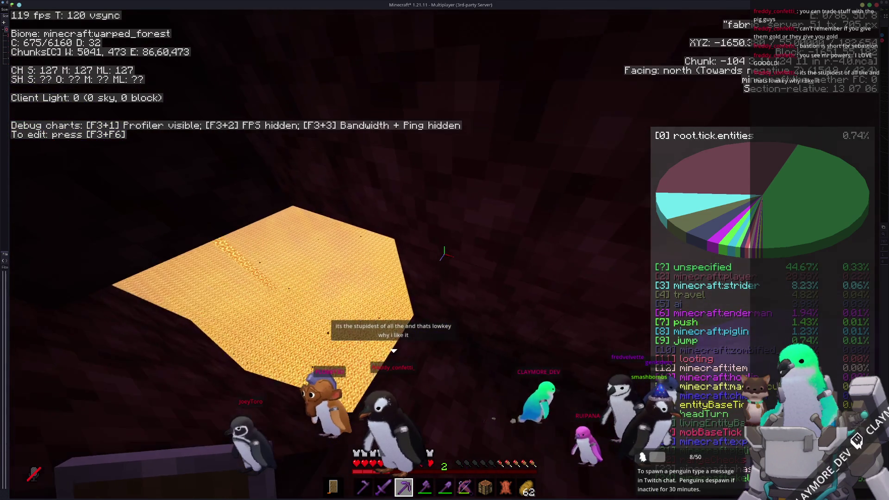
{"action": "key", "text": "s"}
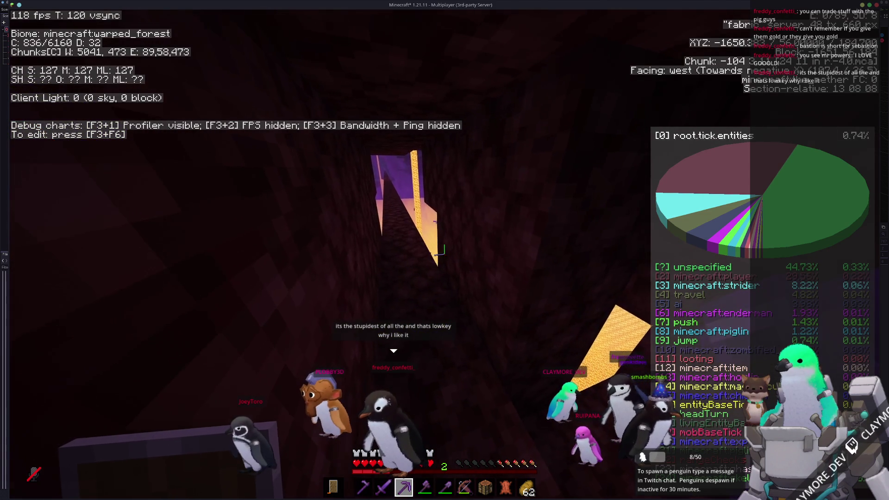
{"action": "key", "text": "w"}
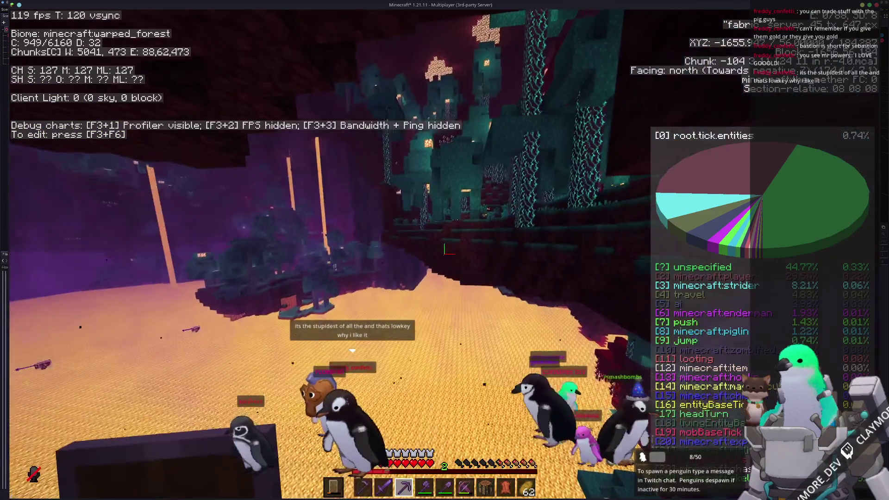
{"action": "key", "text": "w"}
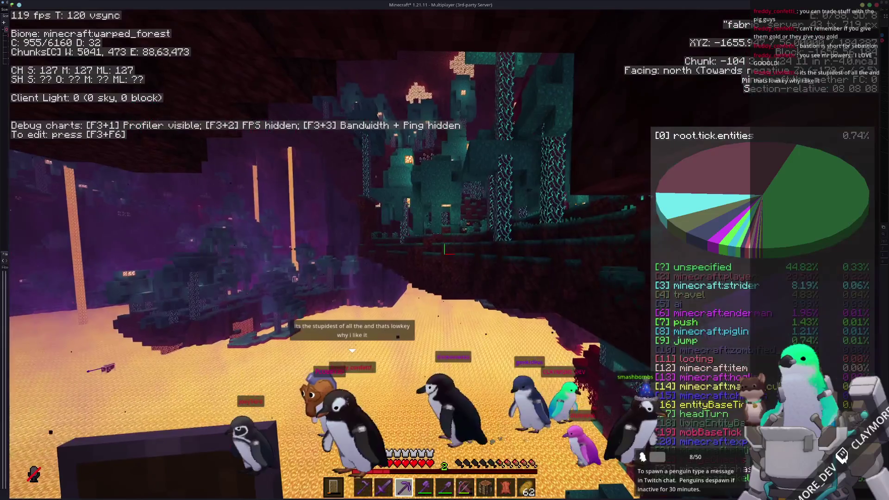
{"action": "key", "text": "w"}
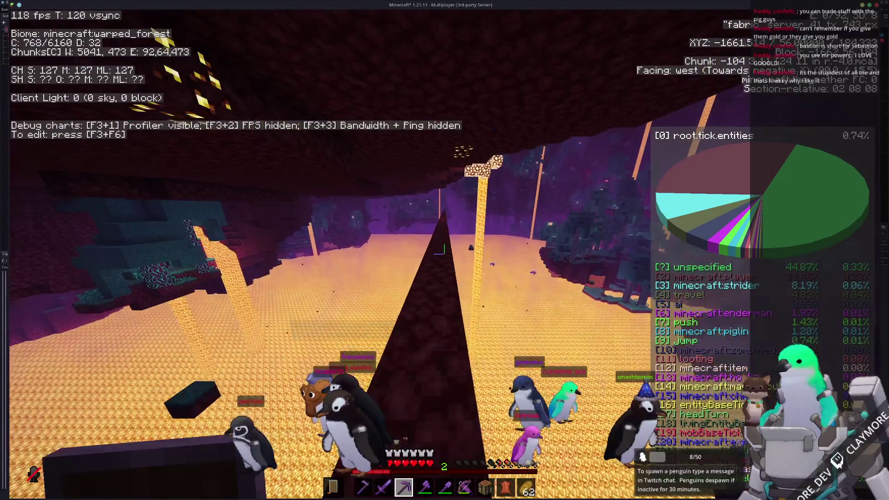
{"action": "key", "text": "w"}
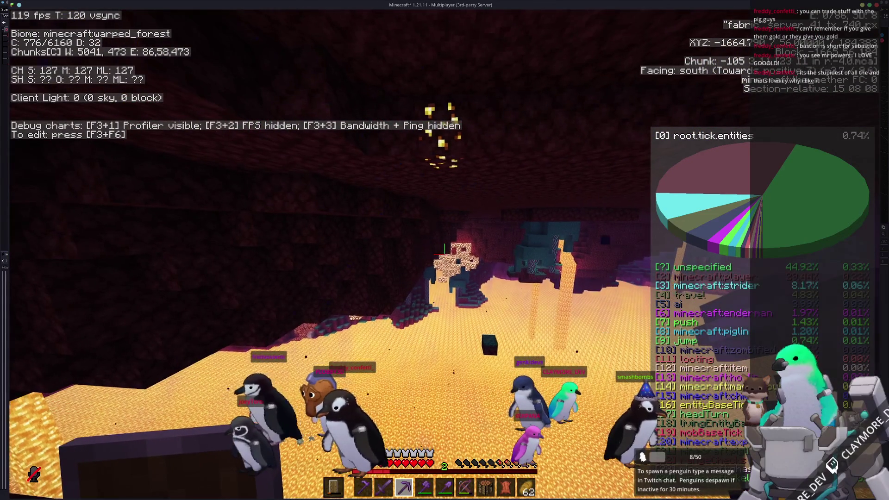
- Return east into the netherrack tunnel and face north up it
{"action": "key", "text": "w"}
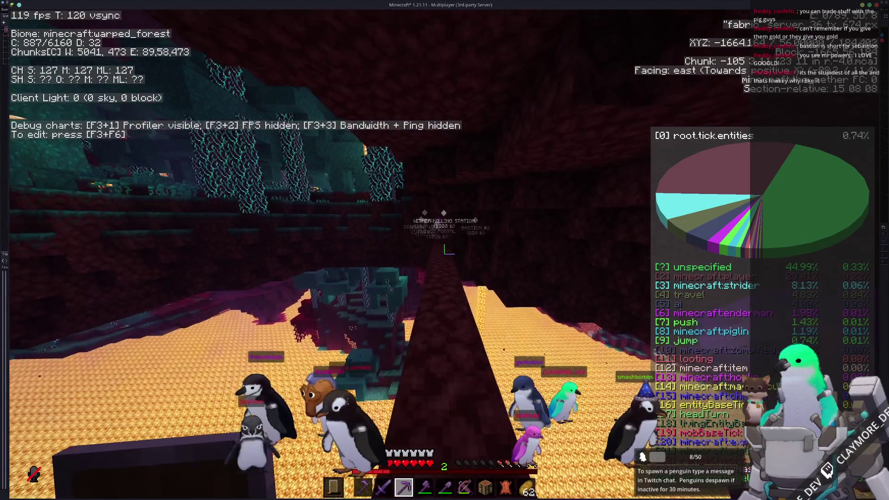
{"action": "key", "text": "w"}
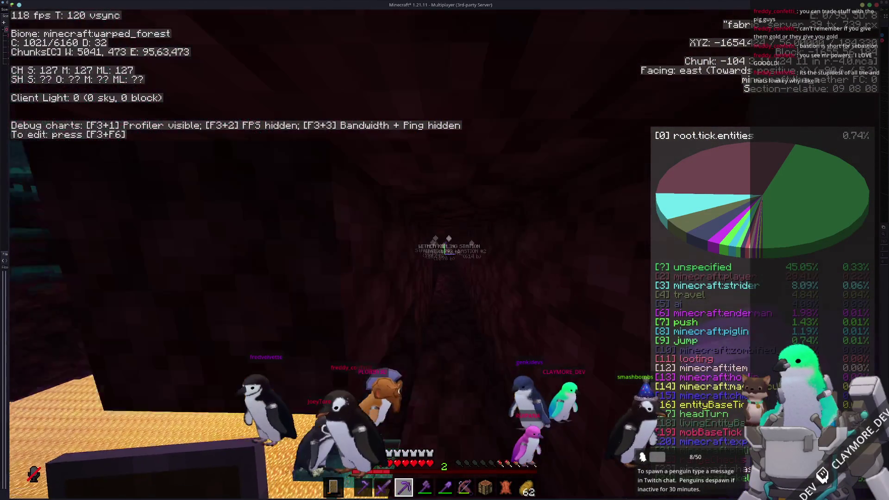
{"action": "key", "text": "w"}
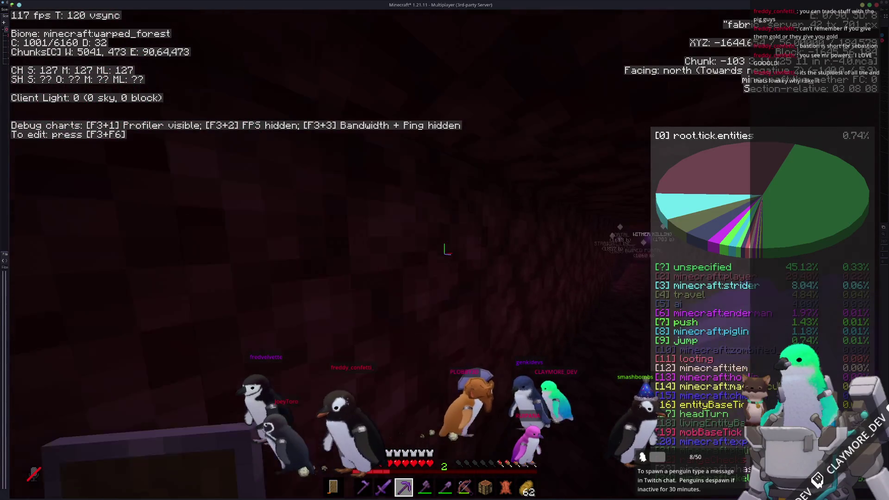
{"action": "key", "text": "w"}
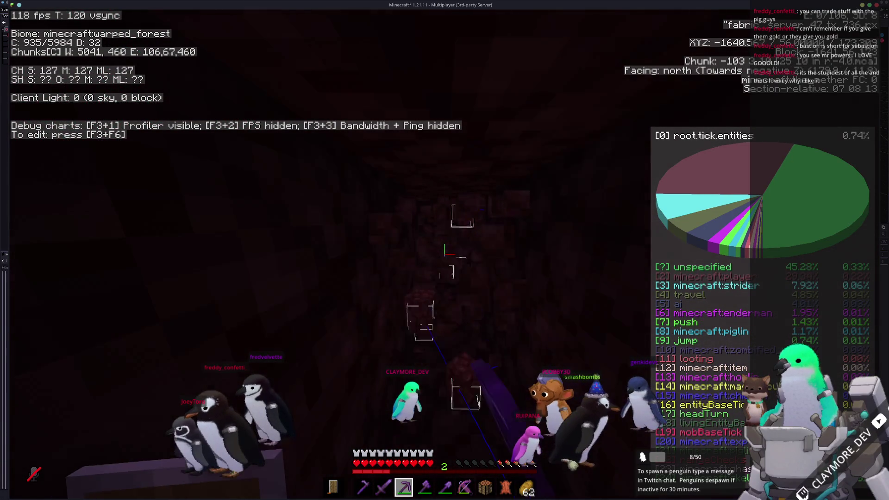
- Walk north up the netherrack tunnel past the glowstone to the opening over the forest
{"action": "key", "text": "w"}
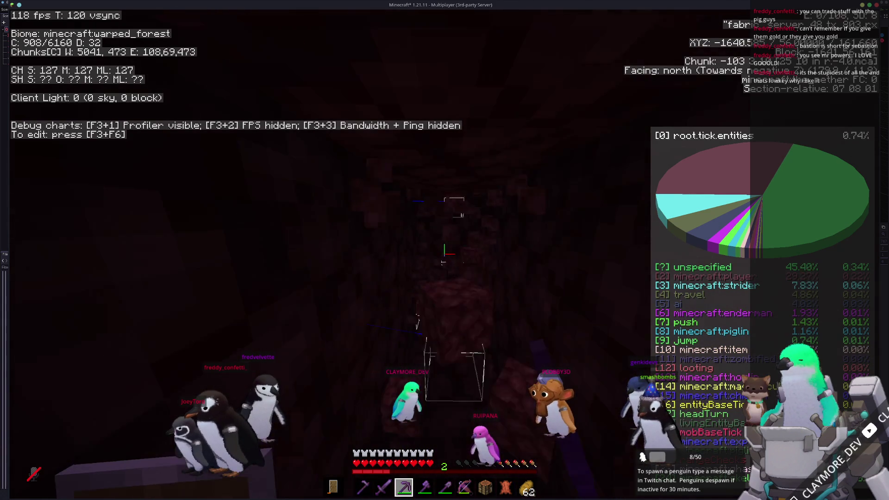
{"action": "key", "text": "w"}
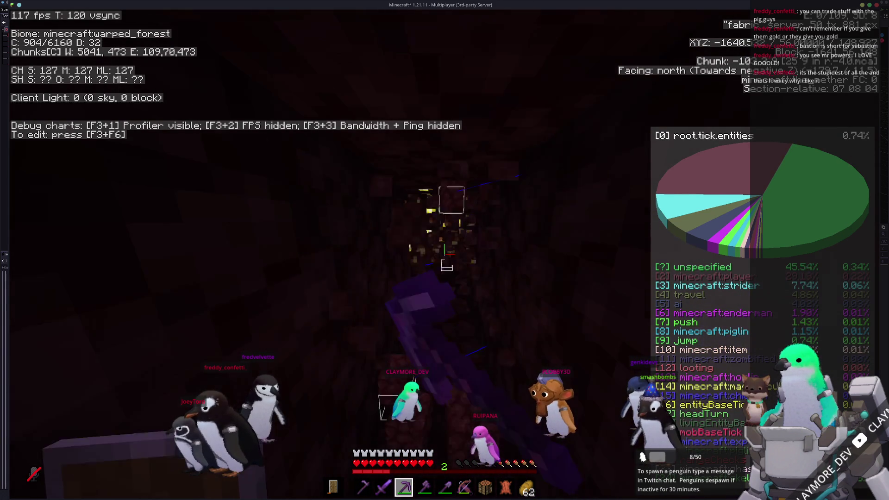
{"action": "key", "text": "w"}
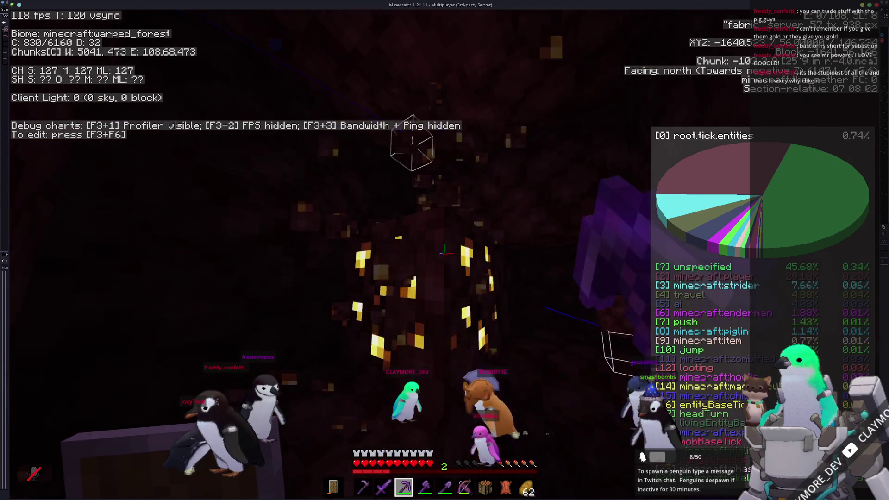
{"action": "key", "text": "w"}
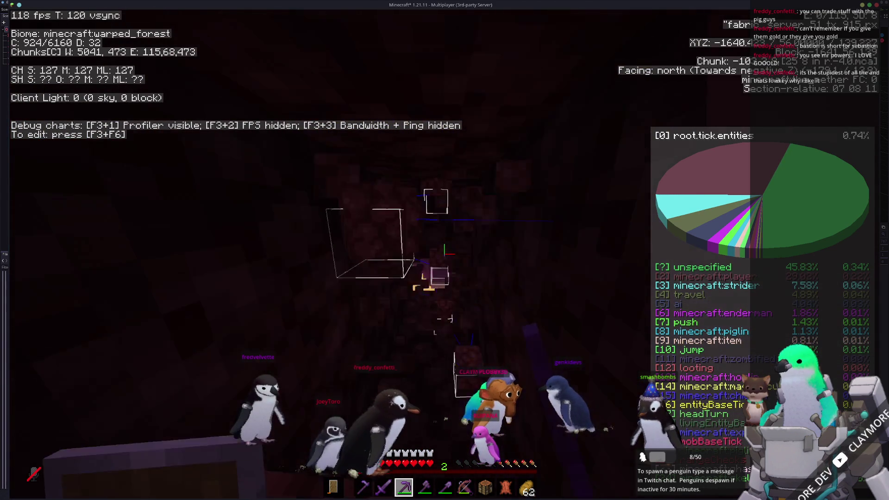
{"action": "key", "text": "w"}
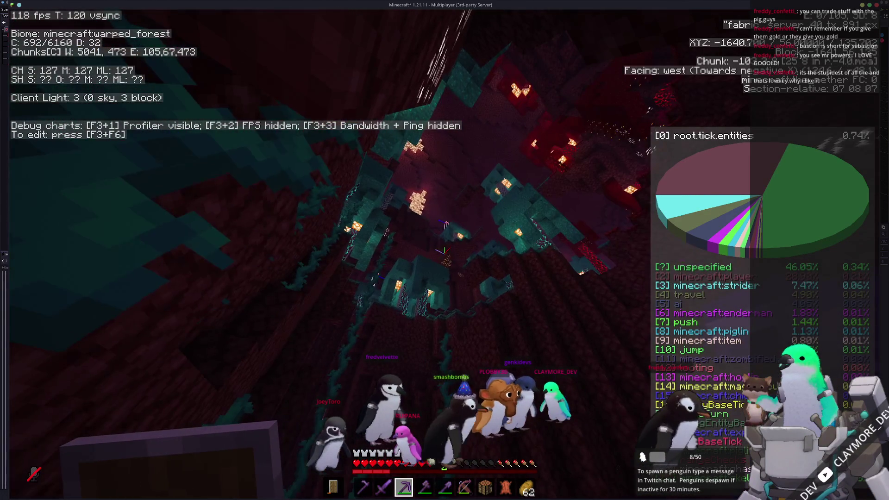
- Hold a stack of netherrack and lay a bridge of blocks over the lava
{"action": "key", "text": "9"}
{"action": "middle_click", "coordinate": [440, 252]}
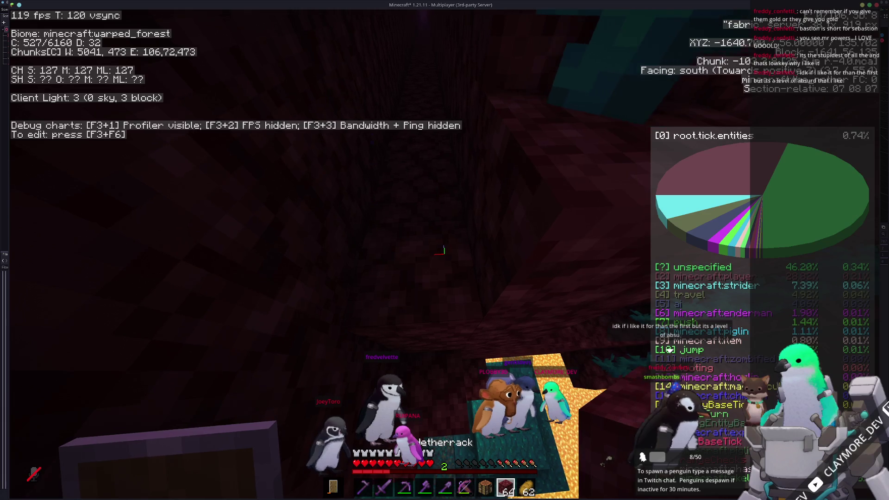
{"action": "right_click", "coordinate": [440, 252]}
{"action": "right_click", "coordinate": [440, 252]}
{"action": "right_click", "coordinate": [440, 253]}
{"action": "right_click", "coordinate": [440, 250]}
{"action": "right_click", "coordinate": [439, 250]}
{"action": "right_click", "coordinate": [440, 250]}
{"action": "right_click", "coordinate": [440, 250]}
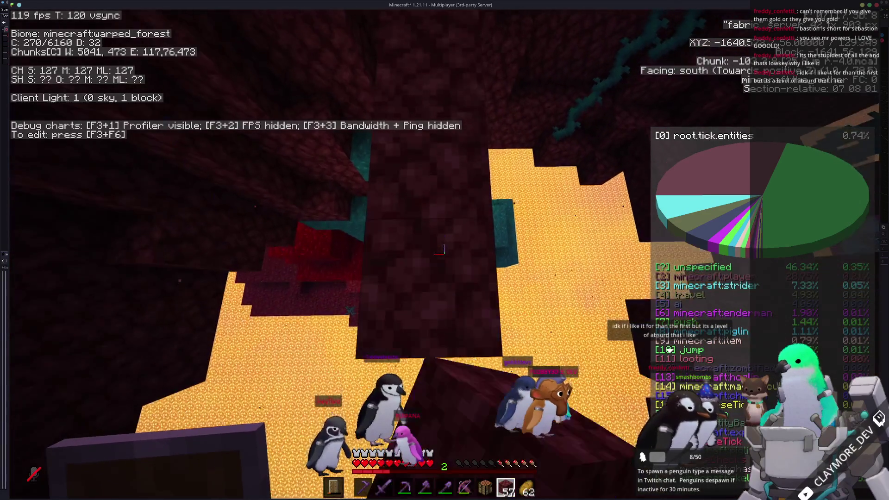
{"action": "right_click", "coordinate": [440, 250]}
{"action": "right_click", "coordinate": [440, 250]}
{"action": "right_click", "coordinate": [440, 250]}
{"action": "right_click", "coordinate": [439, 250]}
{"action": "right_click", "coordinate": [439, 250]}
{"action": "right_click", "coordinate": [440, 250]}
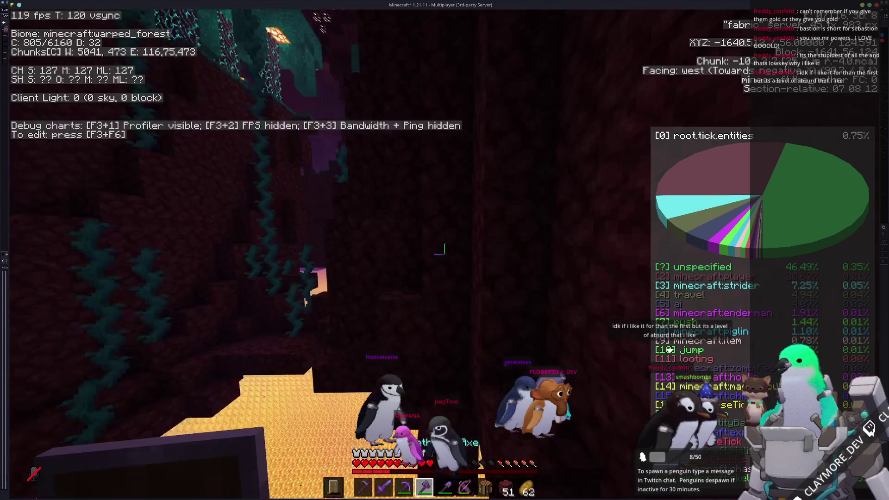
- Switch to the pickaxe and dig north through the netherrack
{"action": "key", "text": "3"}
{"action": "key", "text": "w"}
{"action": "left_click", "coordinate": [444, 250]}
{"action": "left_click", "coordinate": [445, 250]}
{"action": "left_click", "coordinate": [445, 250]}
{"action": "left_click", "coordinate": [444, 250]}
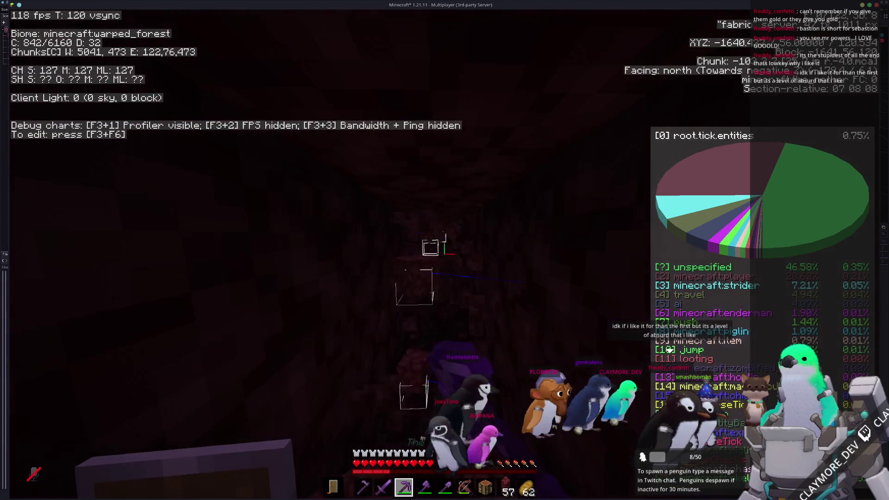
{"action": "left_click", "coordinate": [445, 250]}
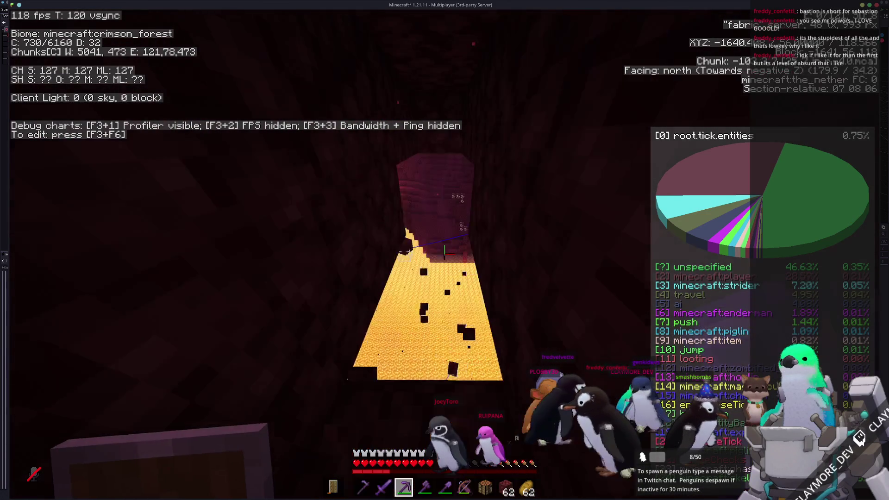
- Patch the tunnel with netherrack, then break through the wall into the lava cave
{"action": "key", "text": "9"}
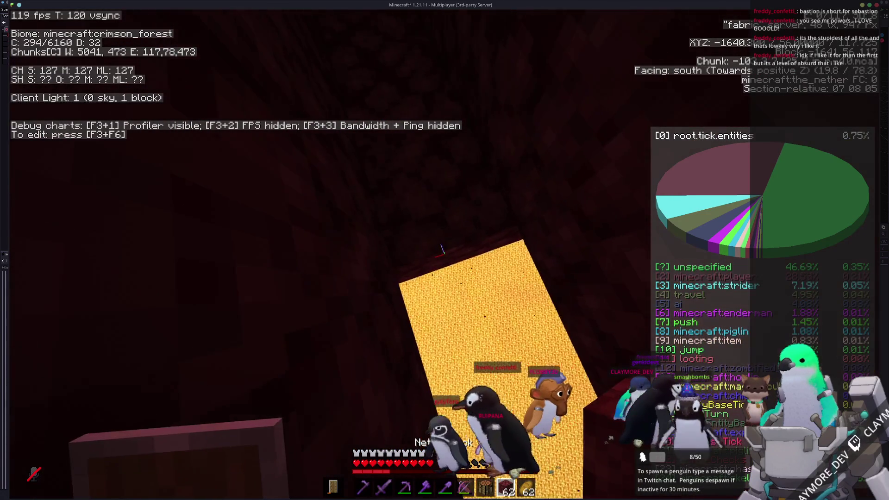
{"action": "right_click", "coordinate": [444, 250]}
{"action": "right_click", "coordinate": [444, 250]}
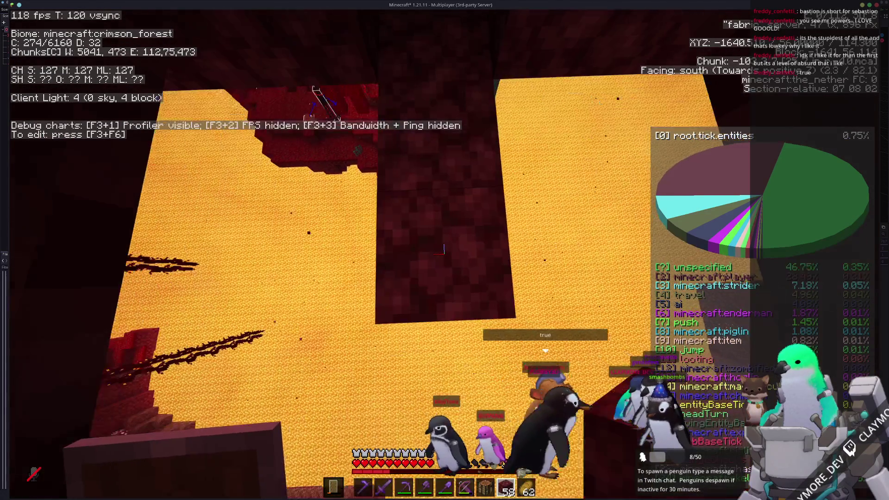
{"action": "key", "text": "5"}
{"action": "left_click", "coordinate": [444, 250]}
{"action": "key", "text": "w"}
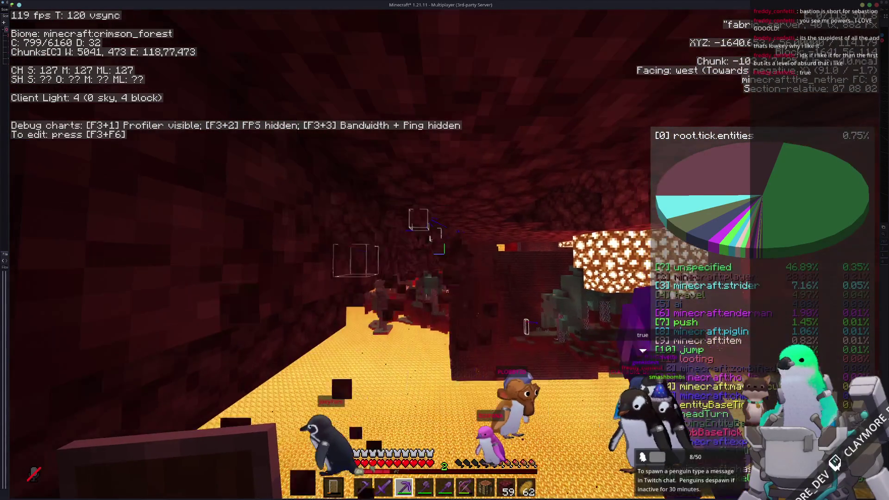
- Mine a blocking netherrack block, place netherrack at the pillar's base, and eat bread
{"action": "scroll", "coordinate": [444, 250], "scroll_direction": "down", "scroll_amount": 4}
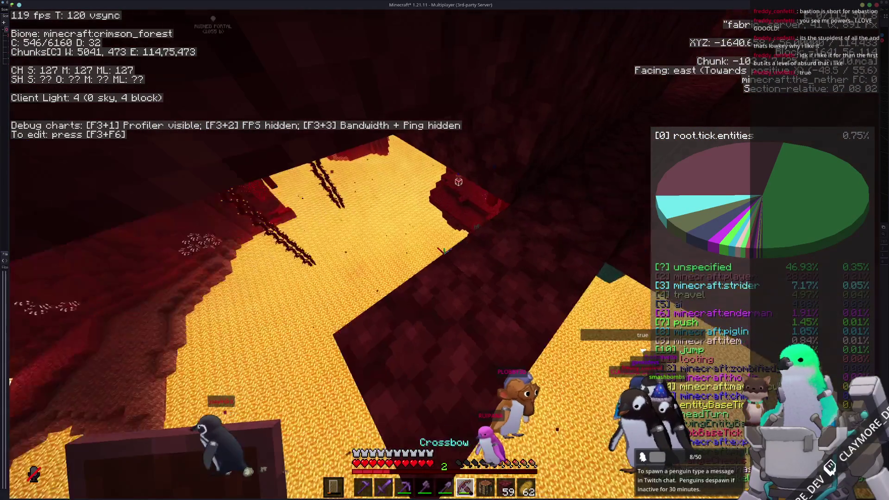
{"action": "scroll", "coordinate": [445, 250], "scroll_direction": "down", "scroll_amount": 1}
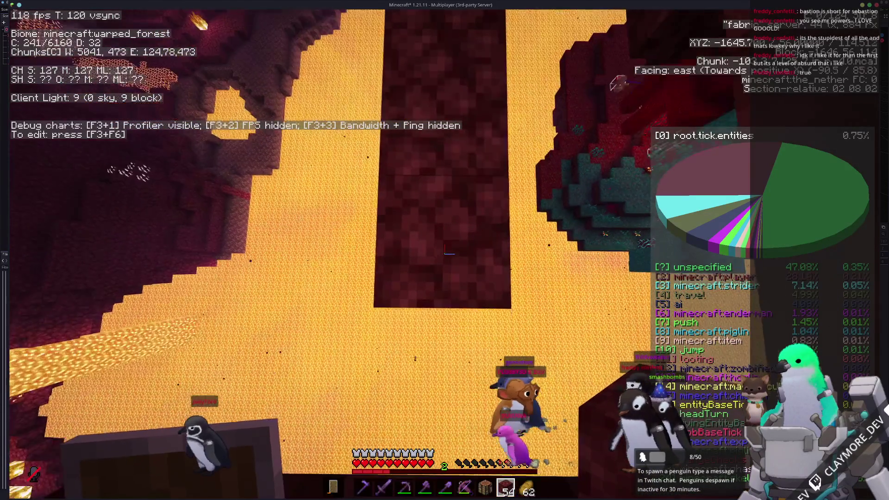
{"action": "scroll", "coordinate": [445, 250], "scroll_direction": "up", "scroll_amount": 5}
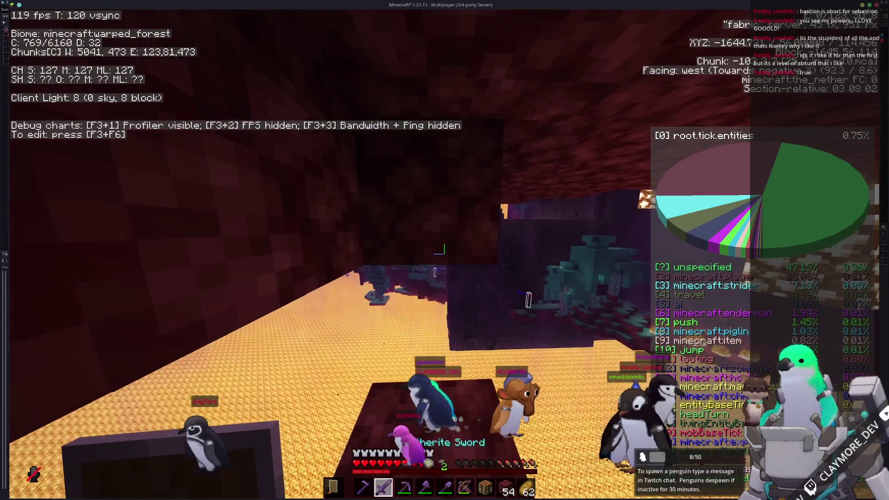
{"action": "left_click", "coordinate": [445, 250]}
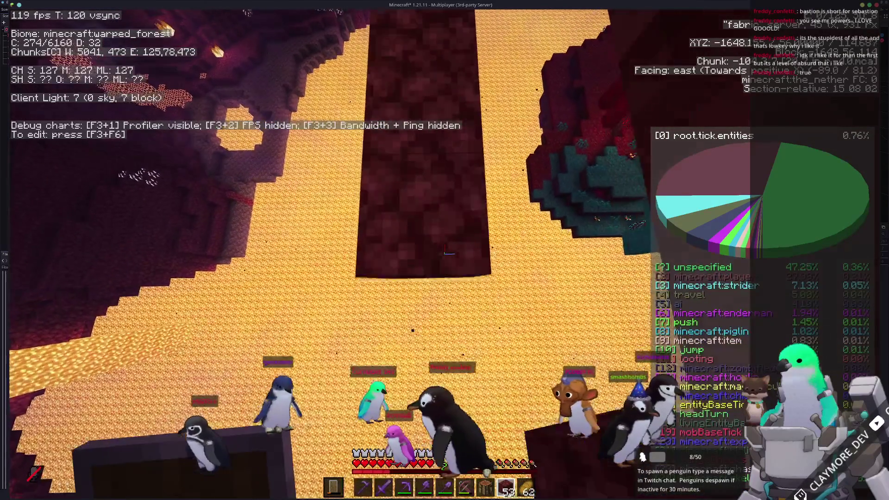
{"action": "right_click", "coordinate": [448, 253]}
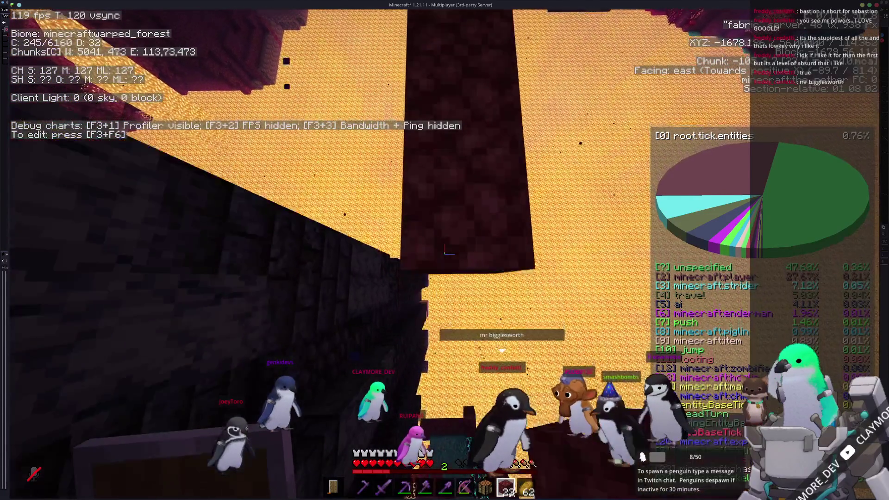
{"action": "mouse_move", "coordinate": [448, 252]}
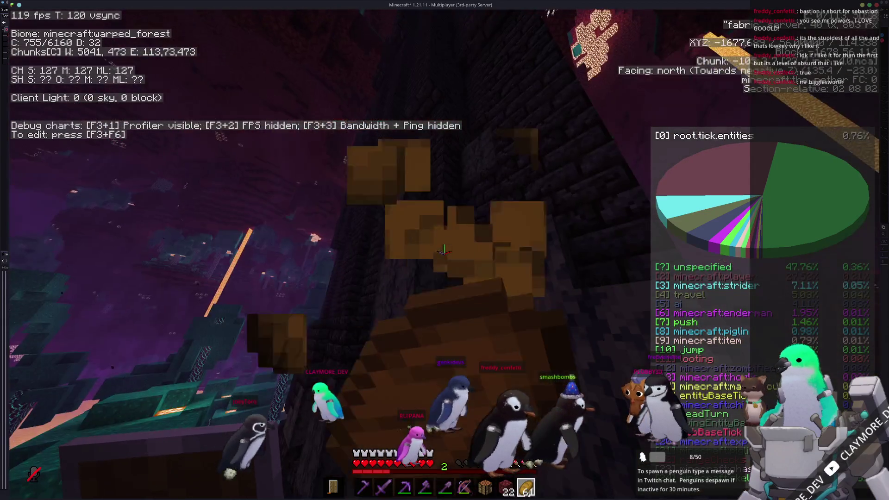
{"action": "right_click", "coordinate": [444, 250]}
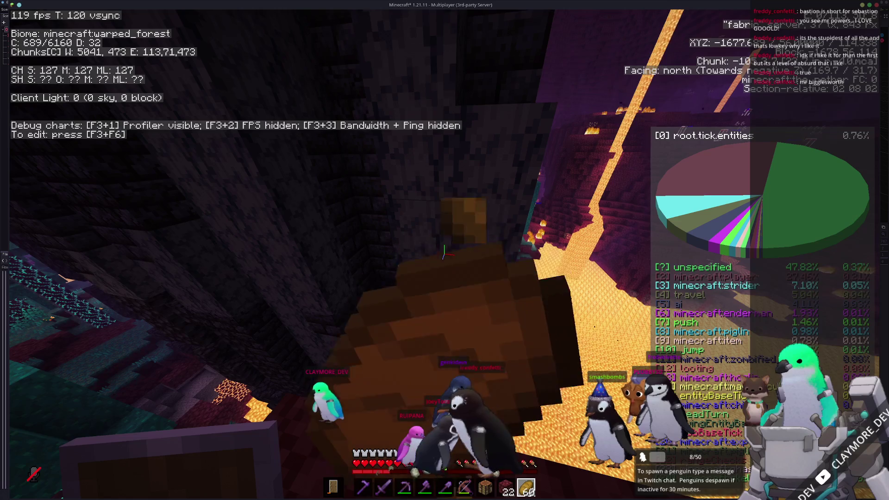
- Hide the F3 debug overlay and start placing netherrack over the lava
{"action": "key", "text": "F3"}
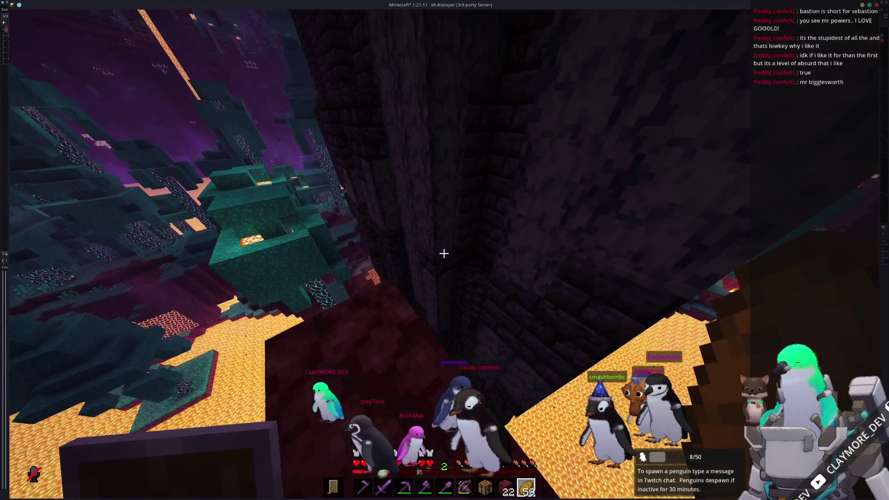
{"action": "key", "text": "8"}
{"action": "right_click", "coordinate": [444, 253]}
{"action": "right_click", "coordinate": [443, 253]}
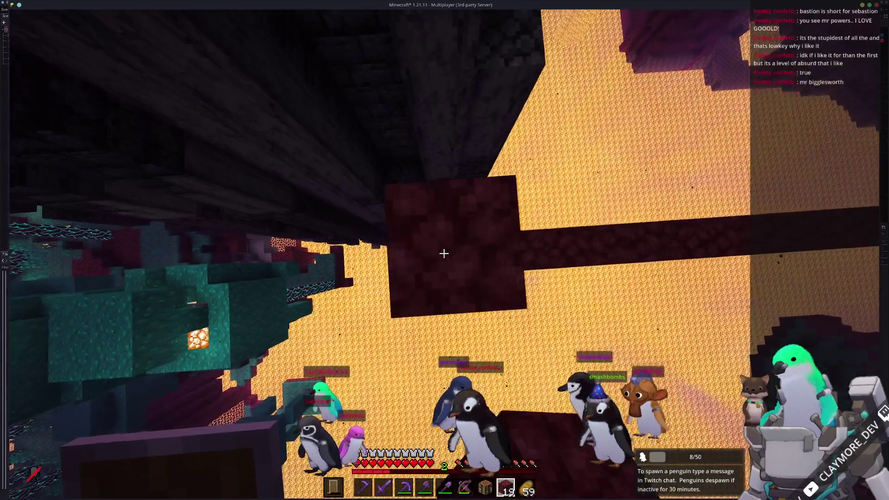
{"action": "right_click", "coordinate": [444, 253]}
{"action": "right_click", "coordinate": [444, 253]}
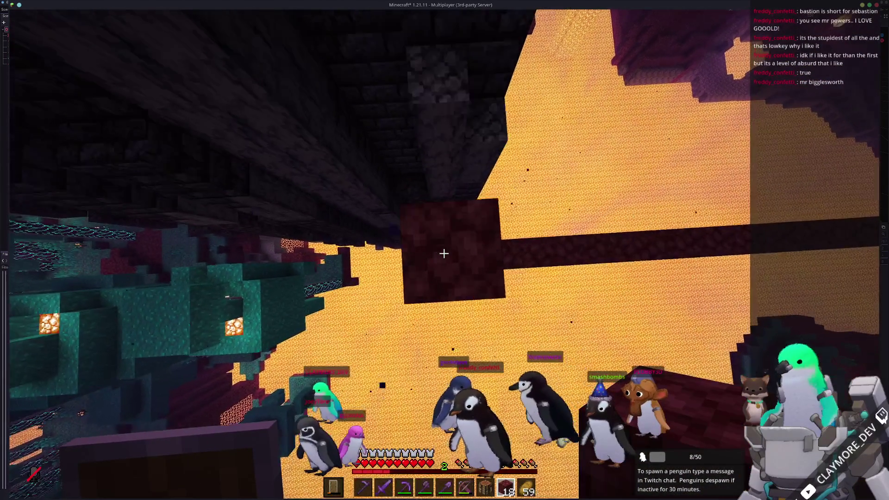
- Extend the netherrack bridge across the lava toward the warped forest
{"action": "key", "text": "e"}
{"action": "key", "text": "e"}
{"action": "right_click", "coordinate": [444, 254]}
{"action": "right_click", "coordinate": [443, 254]}
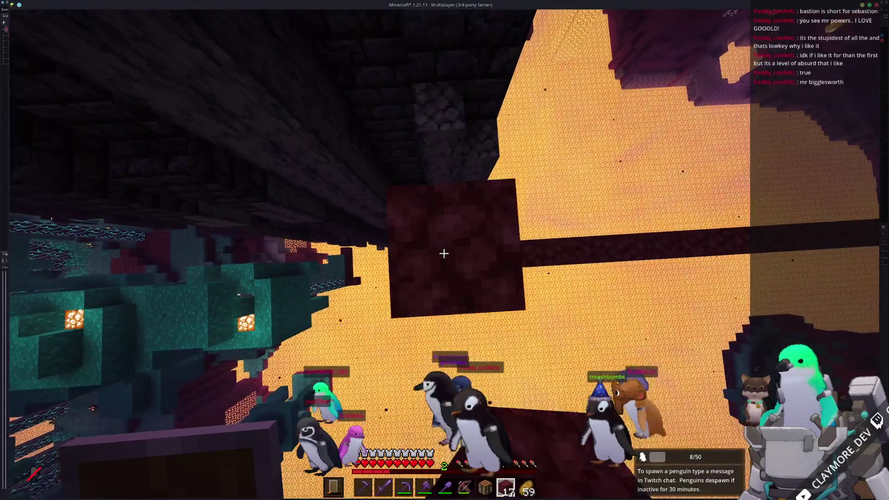
{"action": "right_click", "coordinate": [444, 253]}
{"action": "right_click", "coordinate": [443, 253]}
{"action": "right_click", "coordinate": [444, 253]}
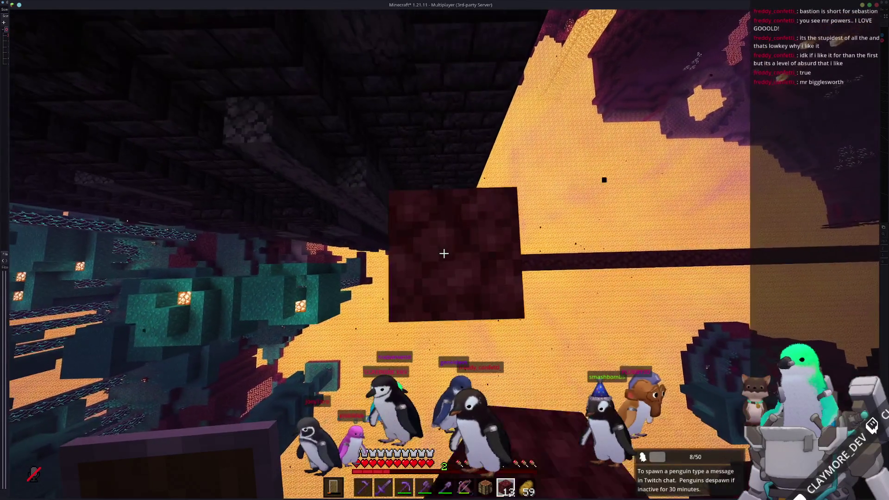
{"action": "right_click", "coordinate": [443, 254]}
{"action": "right_click", "coordinate": [443, 253]}
{"action": "right_click", "coordinate": [444, 253]}
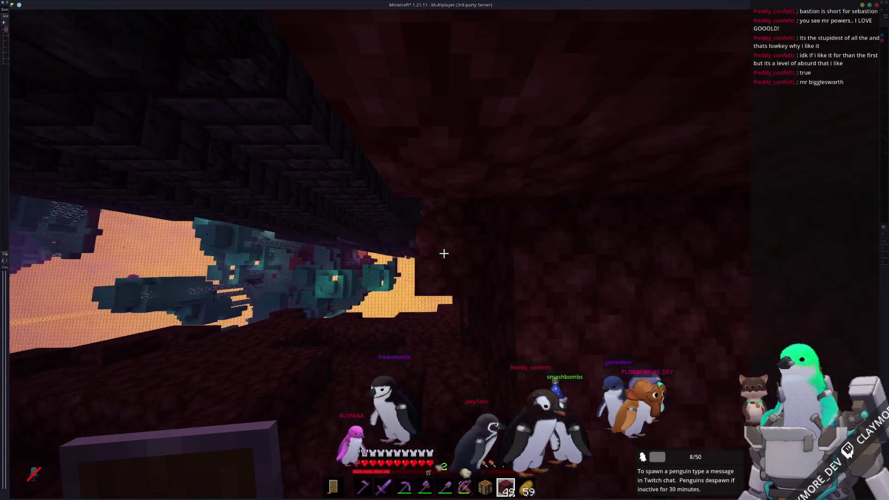
- Seal the lava opening and place netherrack below the dark stone pillar, then check supplies
{"action": "right_click", "coordinate": [444, 254]}
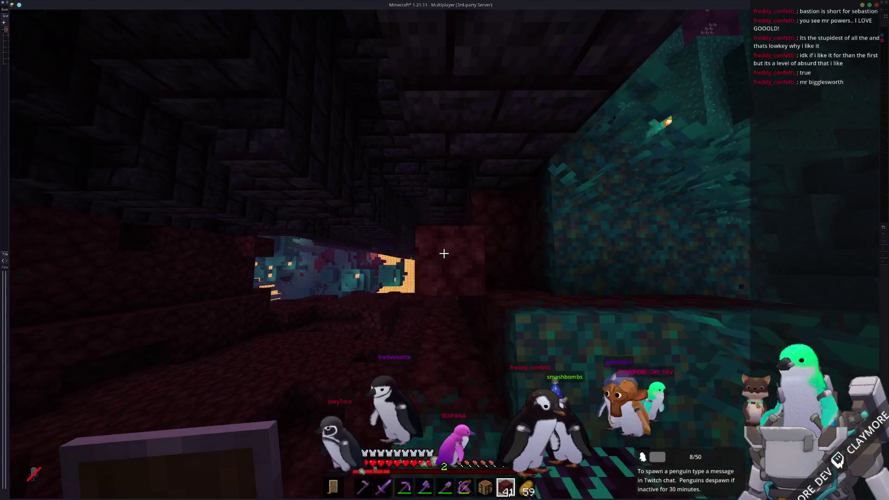
{"action": "right_click", "coordinate": [444, 253]}
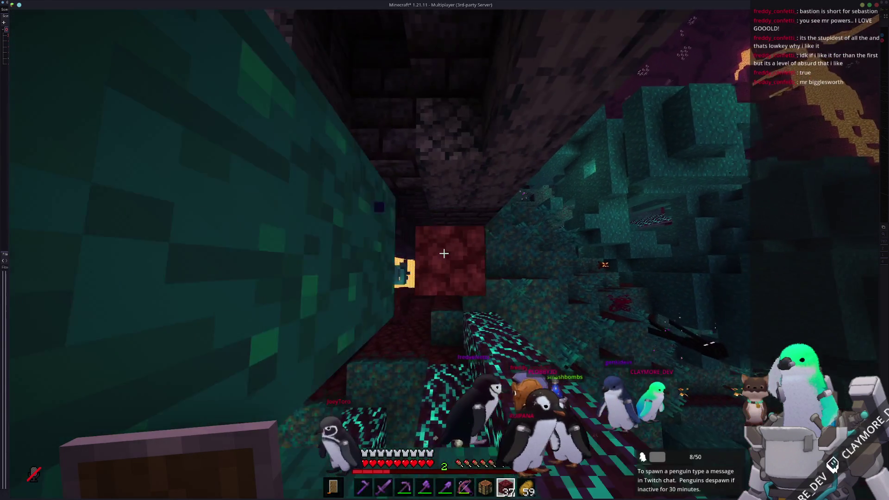
{"action": "right_click", "coordinate": [444, 253]}
{"action": "right_click", "coordinate": [444, 253]}
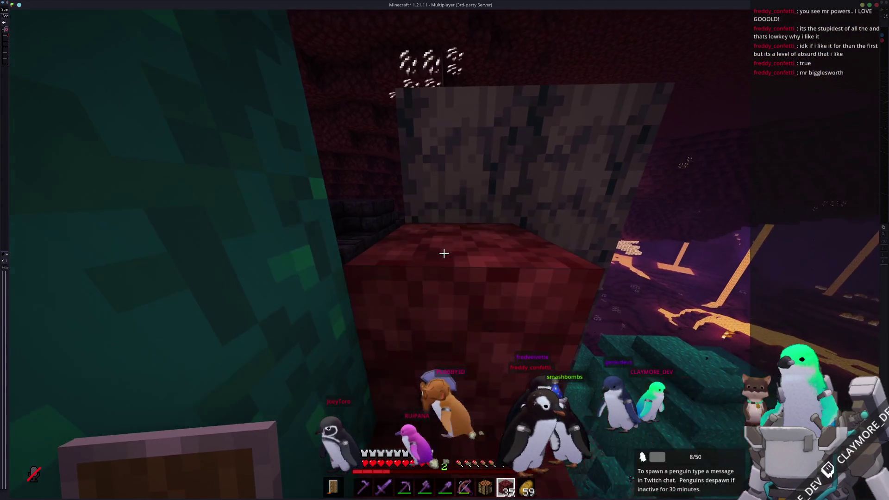
{"action": "right_click", "coordinate": [444, 253]}
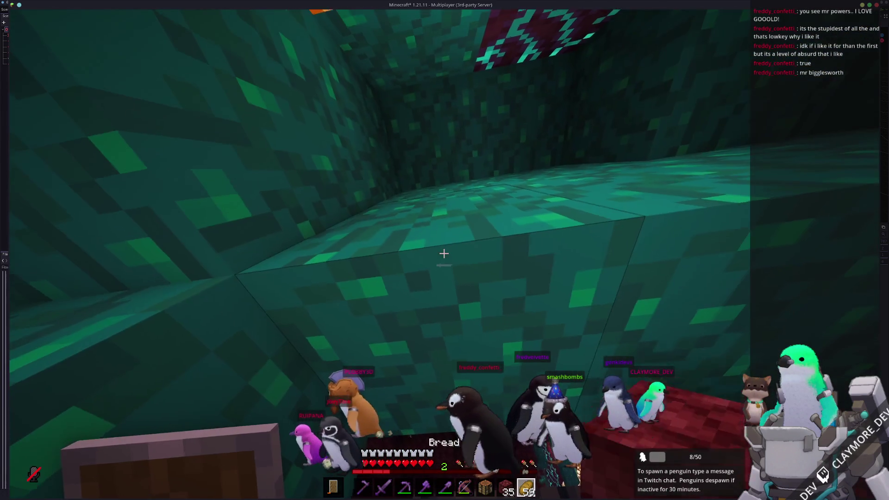
{"action": "key", "text": "e"}
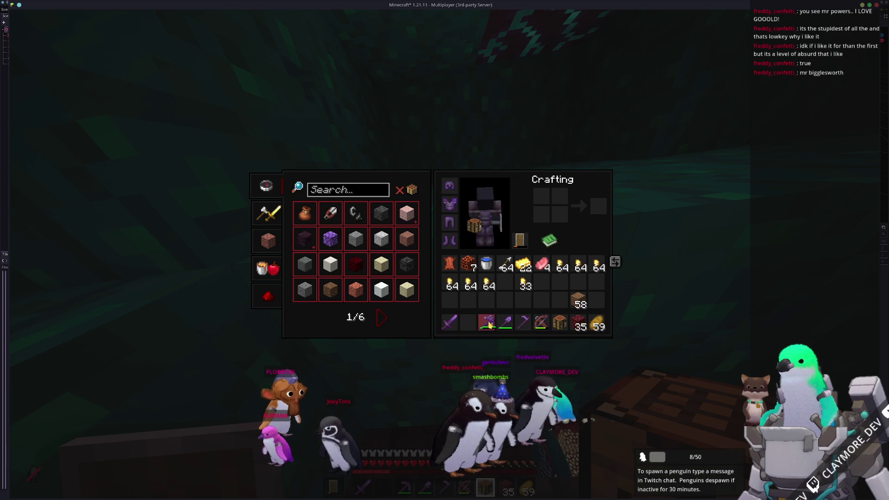
- Close the inventory, break through the warped wart blocks, and switch to the pickaxe
{"action": "key", "text": "e"}
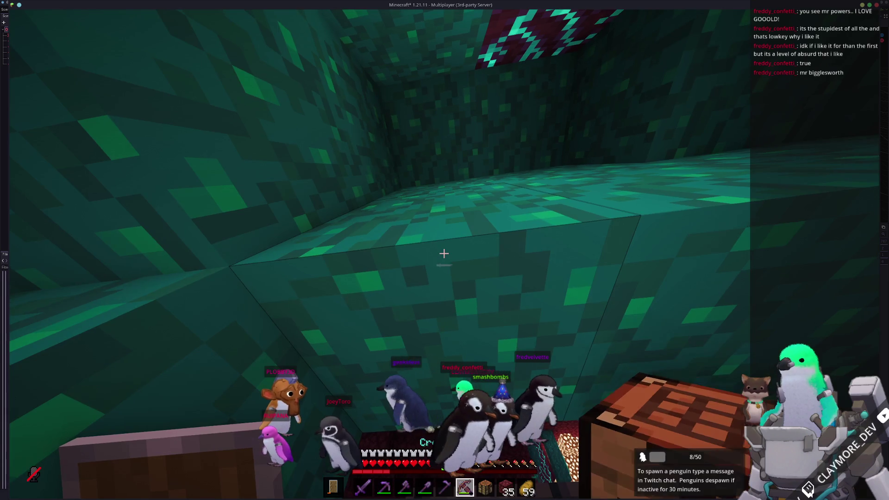
{"action": "left_click", "coordinate": [444, 254]}
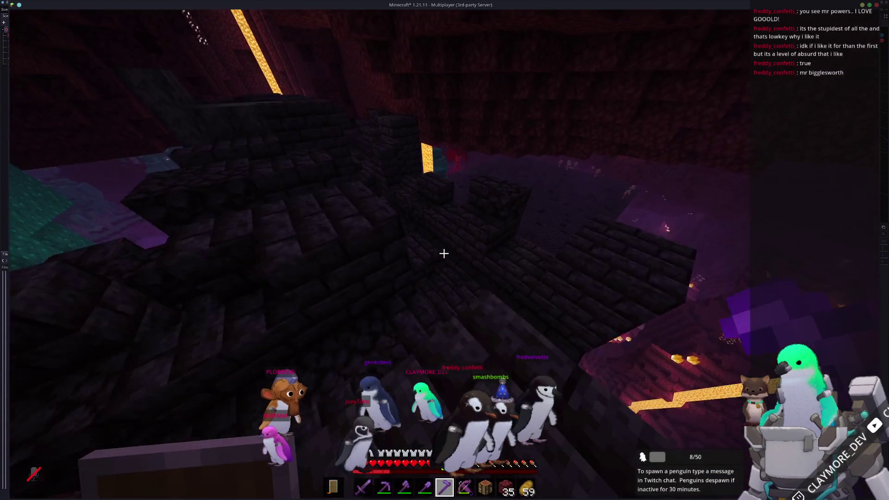
{"action": "key", "text": "3"}
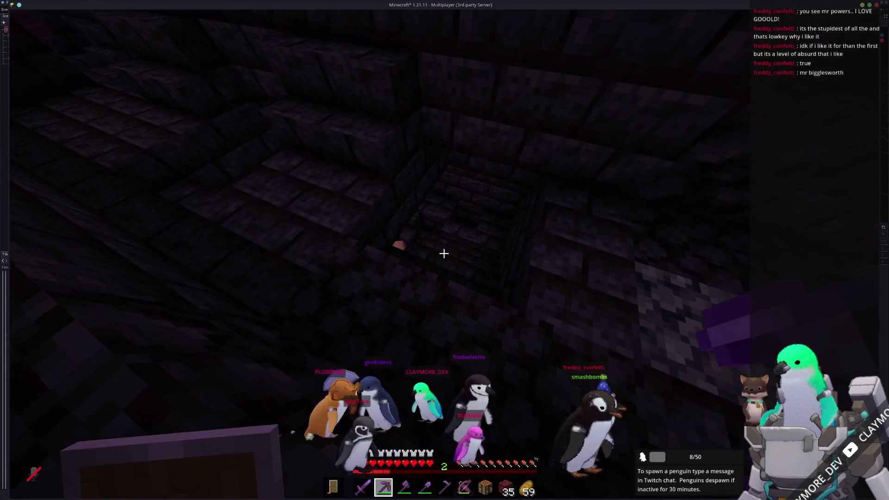
- Select netherrack from the hotbar and place three blocks into the bastion pit
{"action": "key", "text": "6"}
{"action": "scroll", "coordinate": [444, 253], "scroll_direction": "down", "scroll_amount": 1}
{"action": "scroll", "coordinate": [443, 253], "scroll_direction": "down", "scroll_amount": 1}
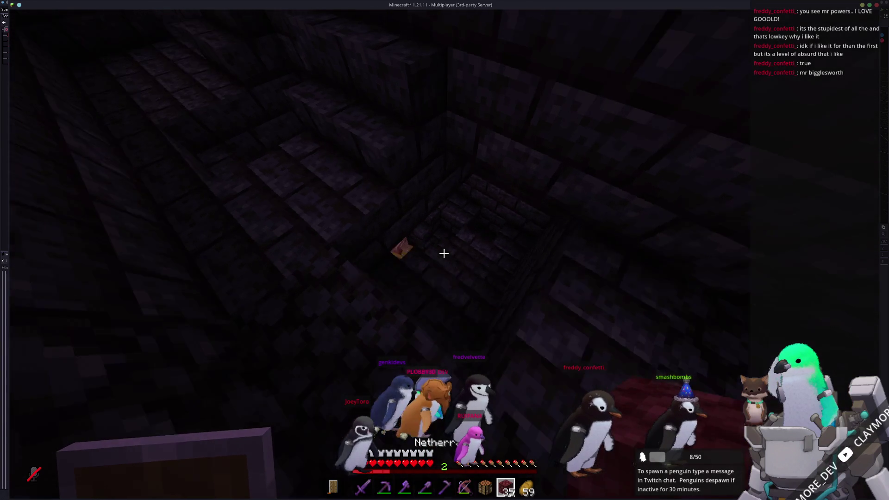
{"action": "right_click", "coordinate": [444, 253]}
{"action": "right_click", "coordinate": [443, 253]}
{"action": "right_click", "coordinate": [444, 253]}
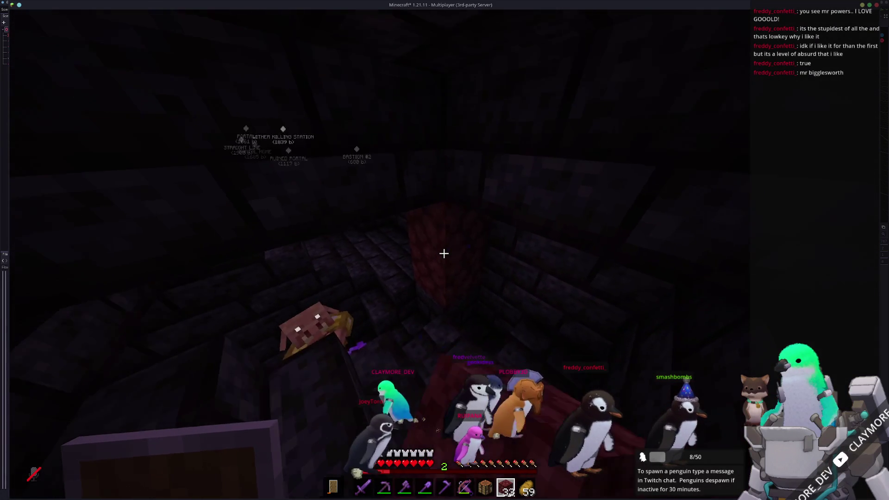
{"action": "right_click", "coordinate": [444, 253]}
- Fight the piglin brute and piglins in the pit with the netherite sword
{"action": "key", "text": "1"}
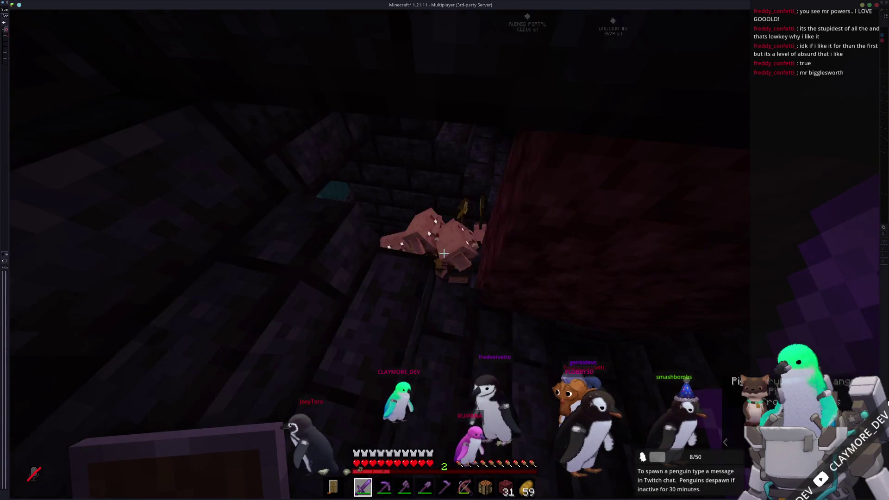
{"action": "left_click", "coordinate": [443, 254]}
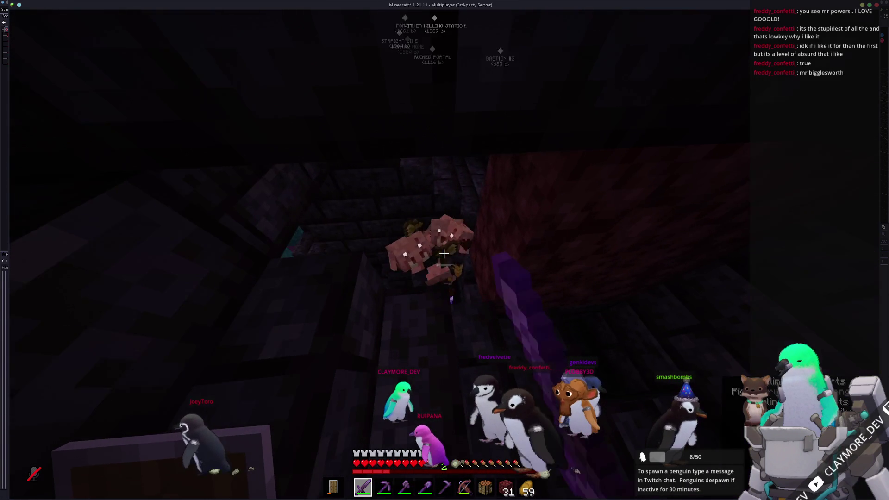
{"action": "left_click", "coordinate": [444, 253]}
{"action": "left_click", "coordinate": [443, 253]}
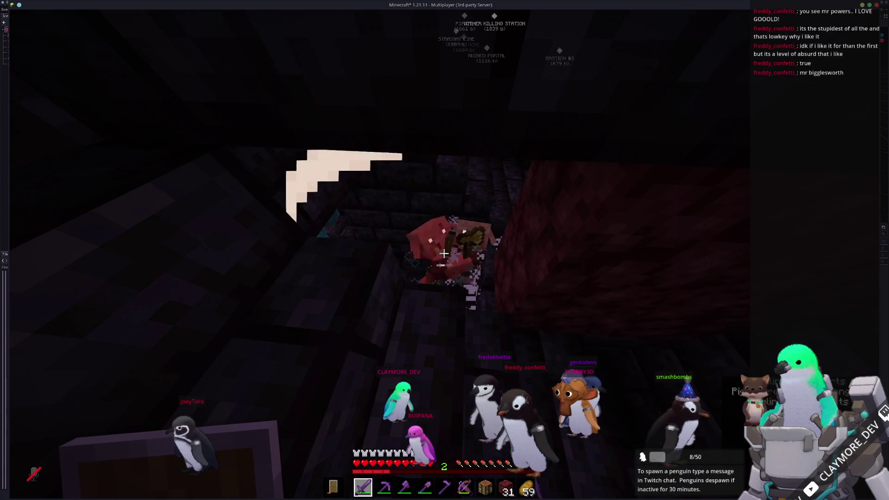
{"action": "left_click", "coordinate": [443, 253]}
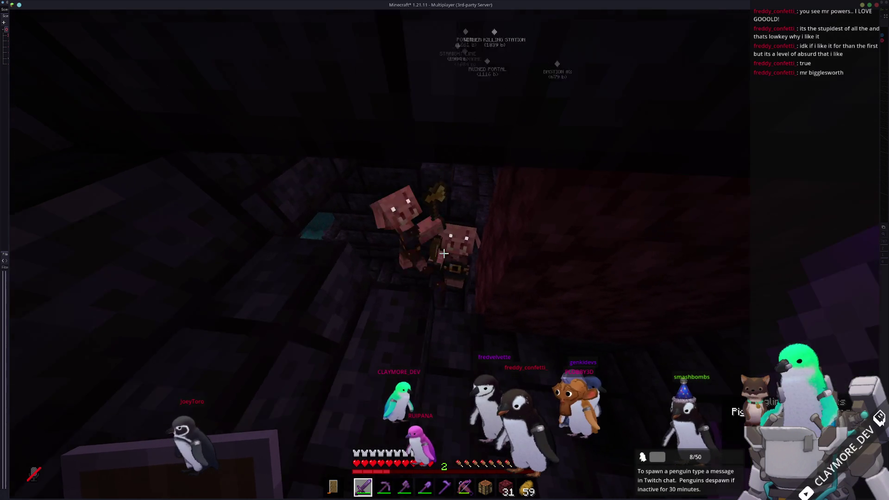
{"action": "left_click", "coordinate": [444, 253]}
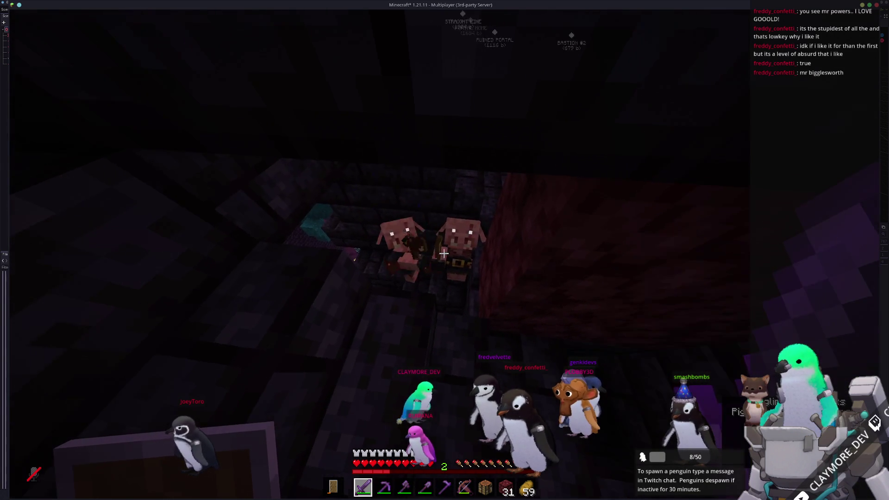